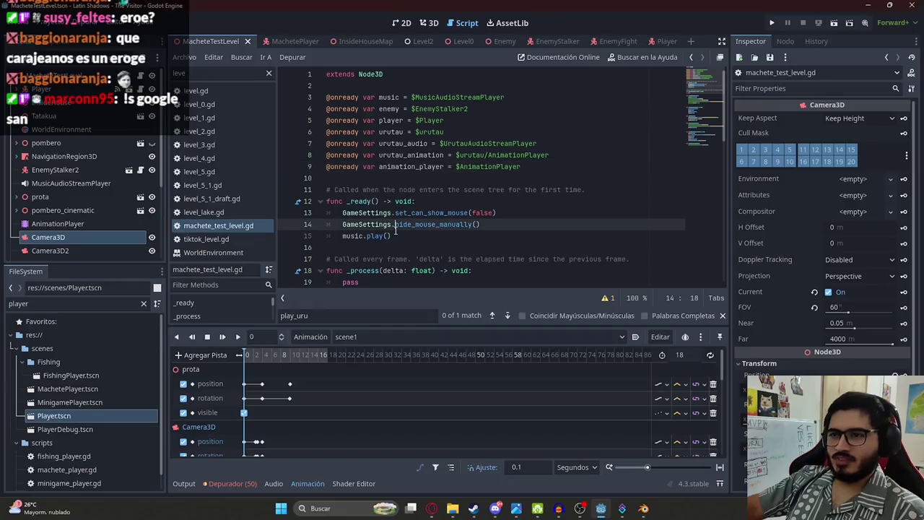
Find and select the $AnimationPlayer.play("scene1") line in machete_test_level.gd
key(ctrl+f)
text(scene1)
click(469, 177)
drag(469, 177, 344, 178)
key(ctrl+c)
Paste the scene1 play line into a ChatGPT prompt asking for an effect when it plays
key(alt+Tab)
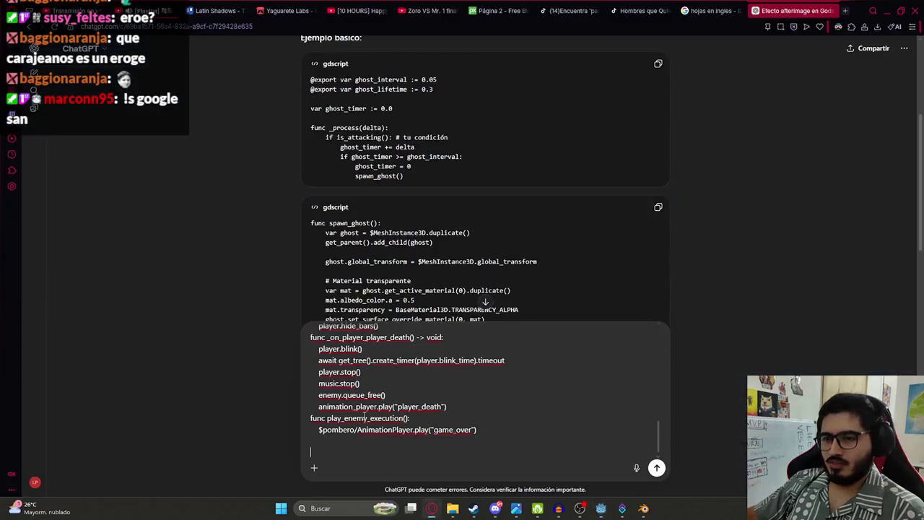
text(ue cuando se repr)
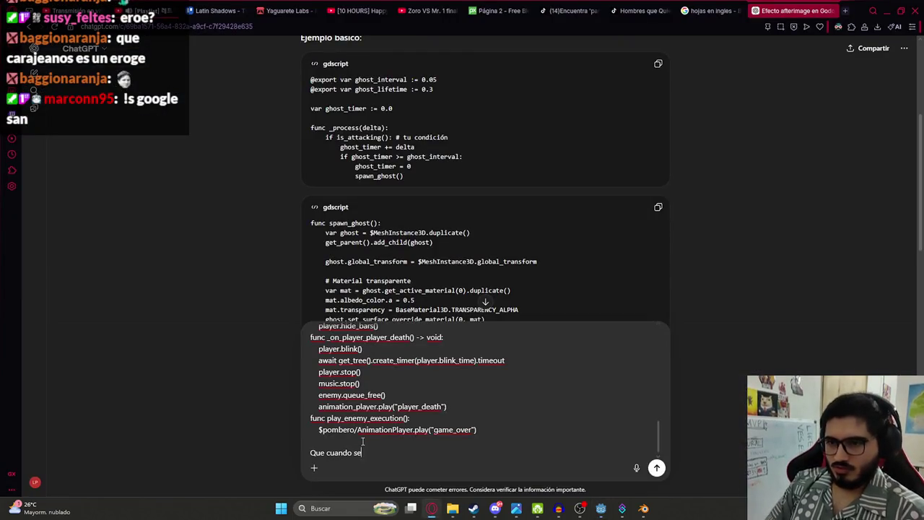
text(oduzca)
key(ctrl+v)
key(shift+Return)
text(Se hag)
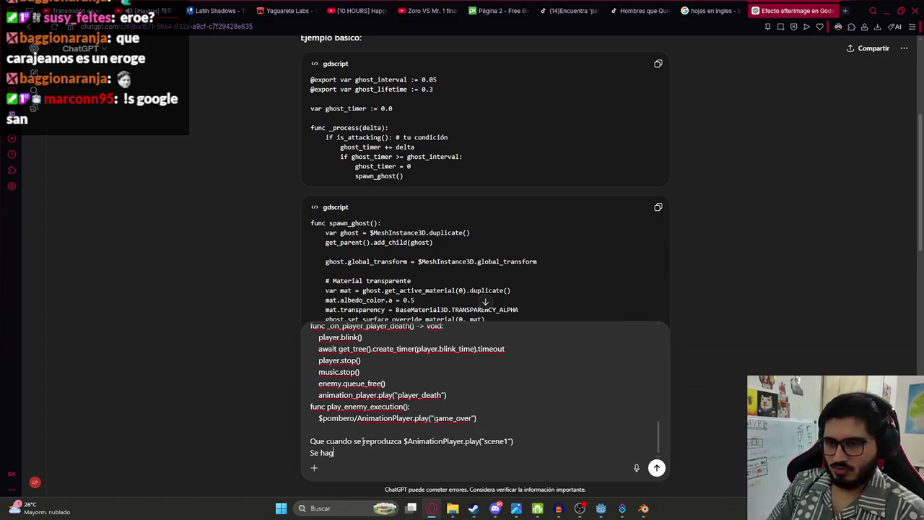
text( efecto a)
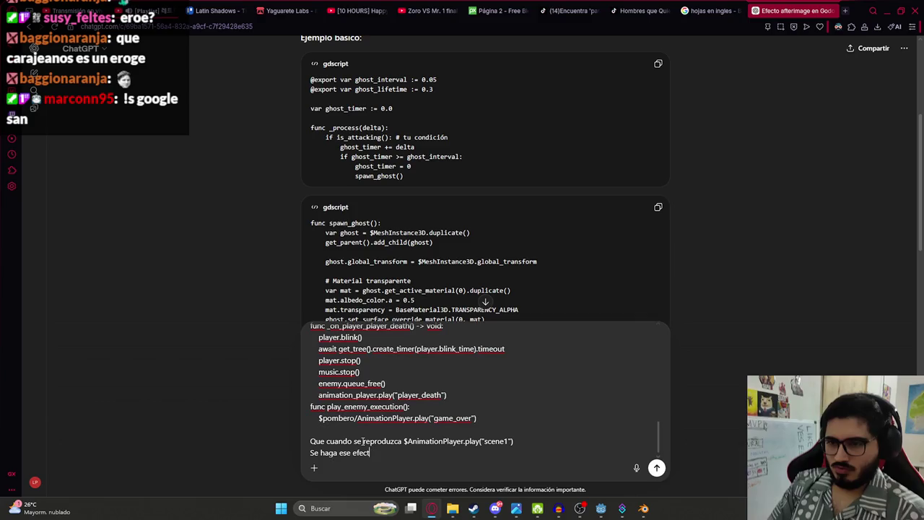
key(alt+Tab)
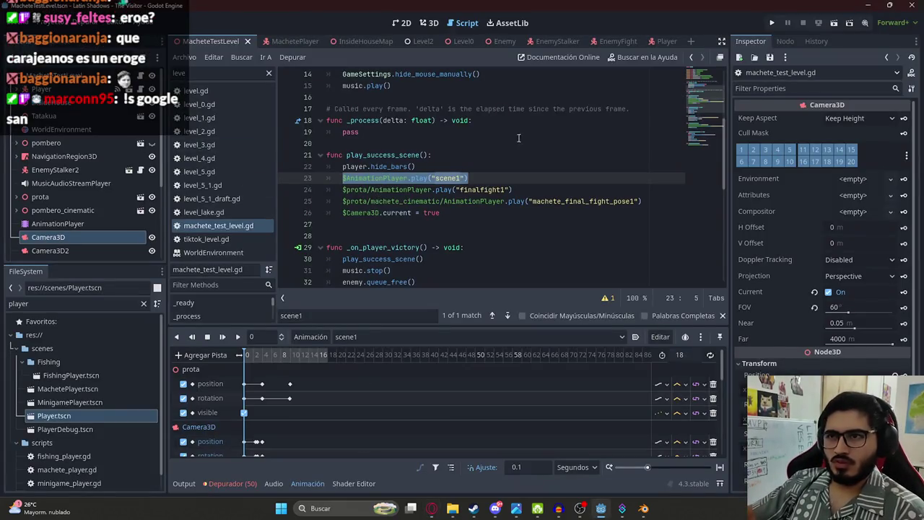
Show the level's 3D view and scrub the scene1 animation tracks to about 9.5
scroll(705, 100, up, 5)
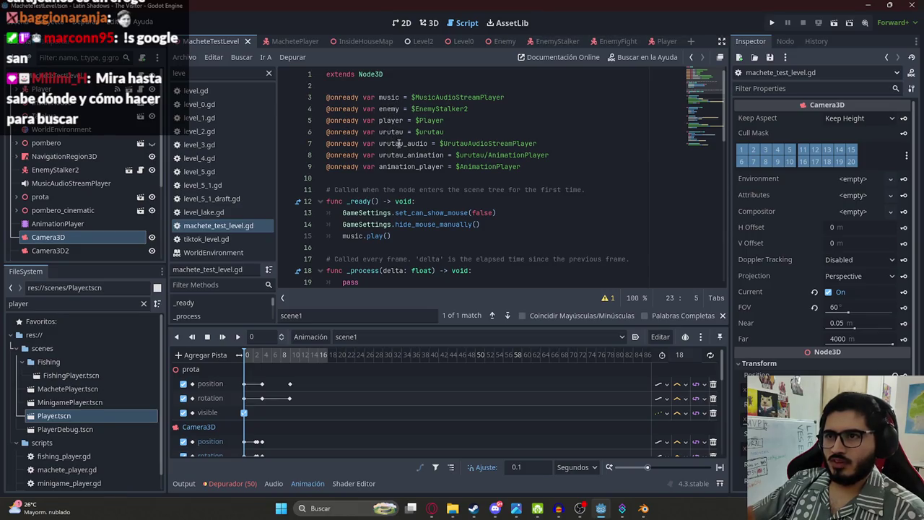
click(429, 23)
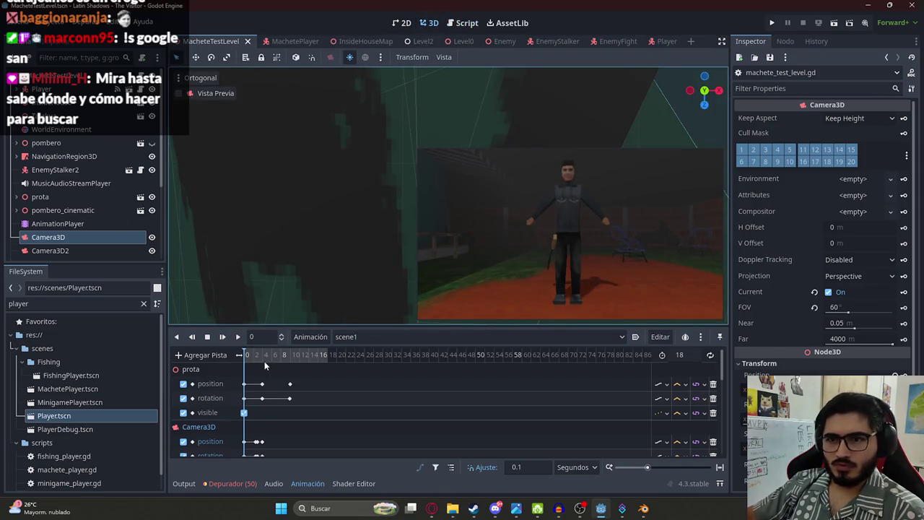
scroll(271, 405, down, 3)
scroll(266, 417, down, 5)
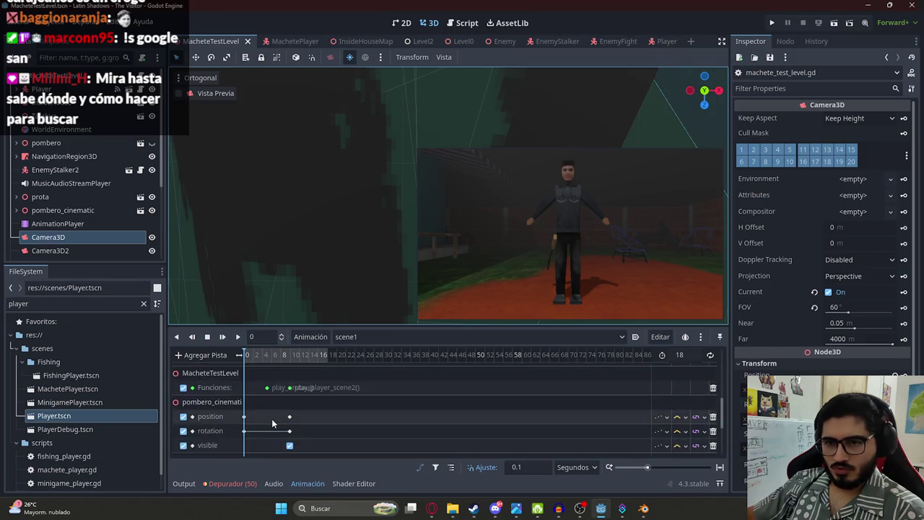
scroll(262, 408, down, 1)
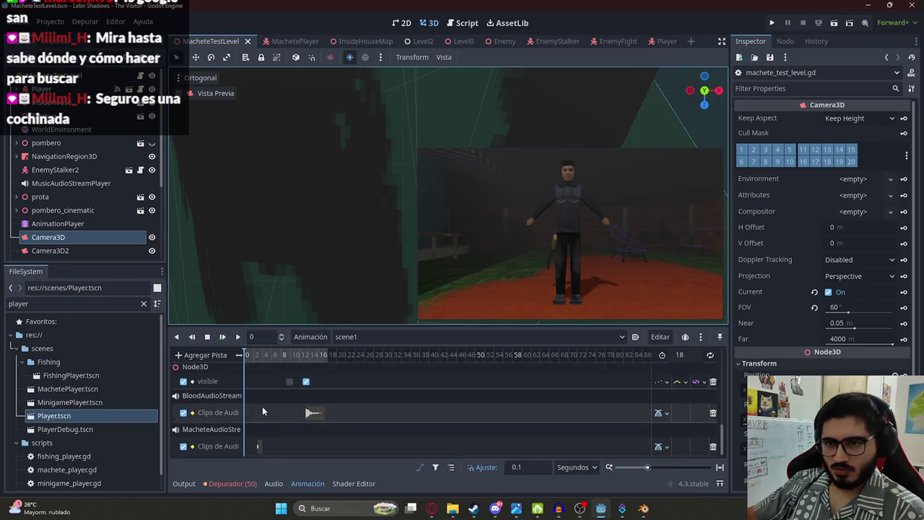
scroll(276, 403, up, 9)
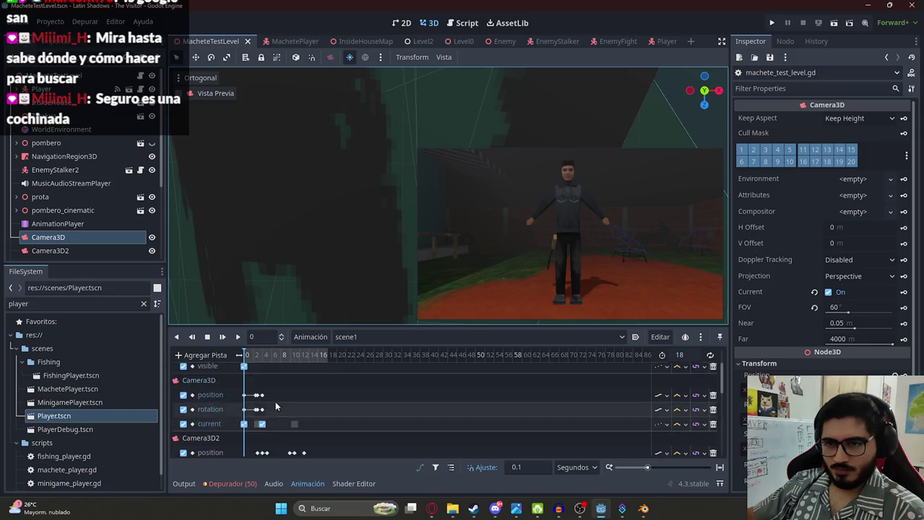
mouse_move(252, 357)
mouse_down()
mouse_move(297, 359)
mouse_move(232, 362)
mouse_up()
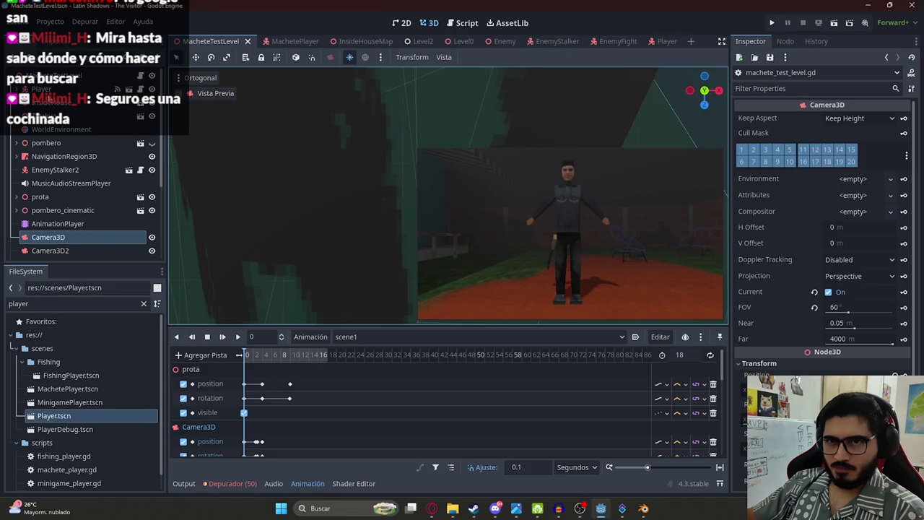
Select the prota node to confirm it's the target, then return to the script and ChatGPT draft
click(72, 197)
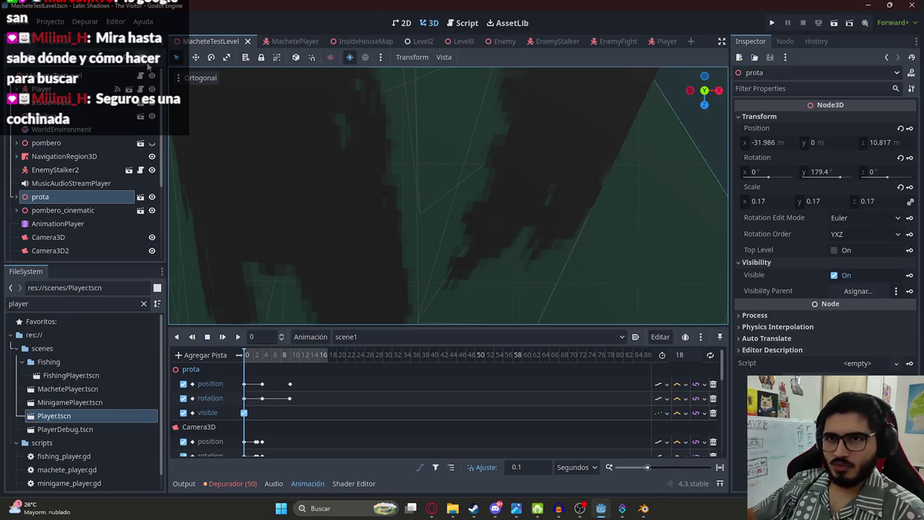
key(ctrl+F3)
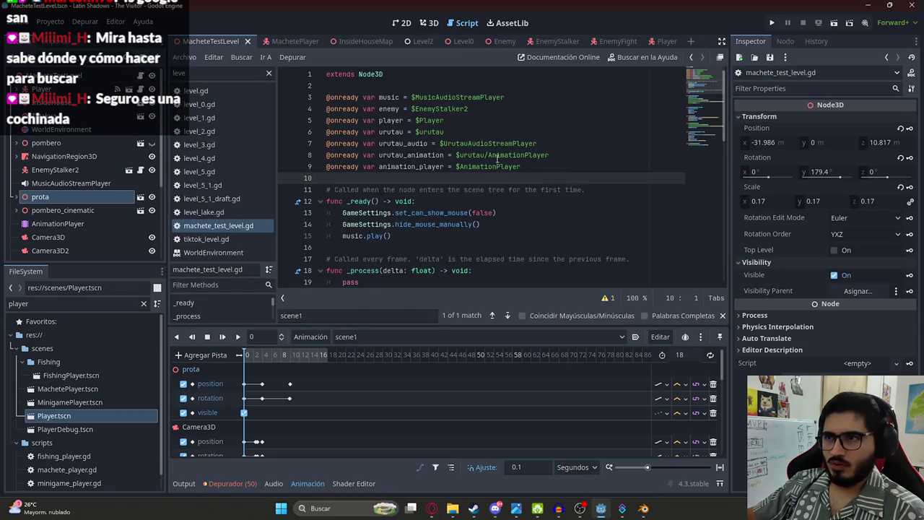
key(alt+Tab)
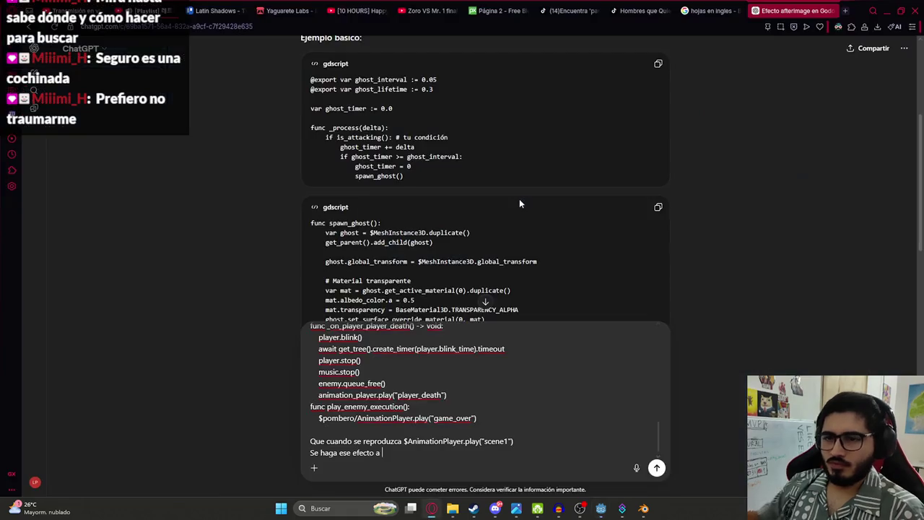
Finish the prompt with $prota and send the afterimage request to ChatGPT
text(prota)
key(Return)
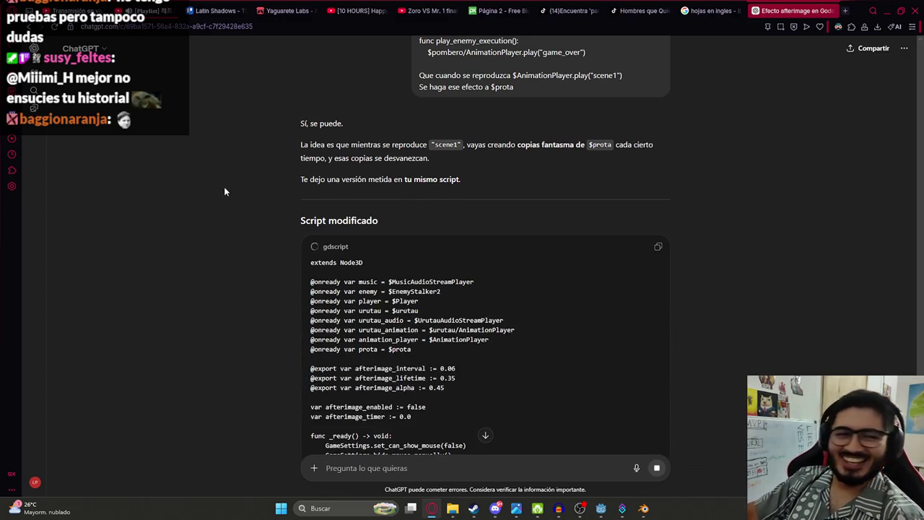
scroll(312, 206, down, 3)
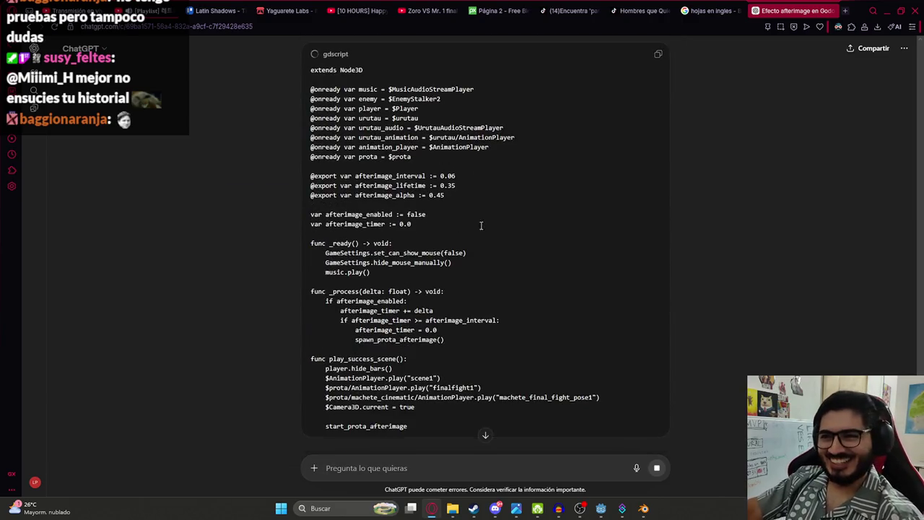
scroll(491, 253, down, 5)
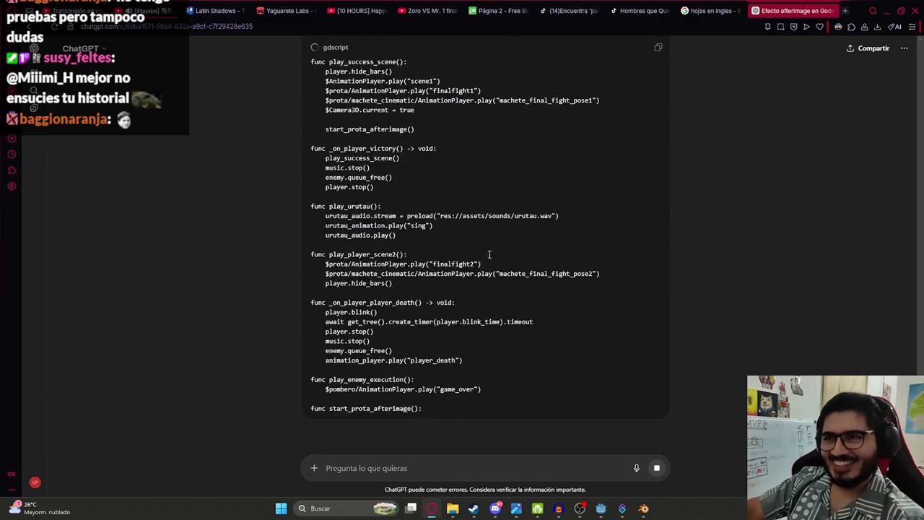
scroll(472, 245, up, 6)
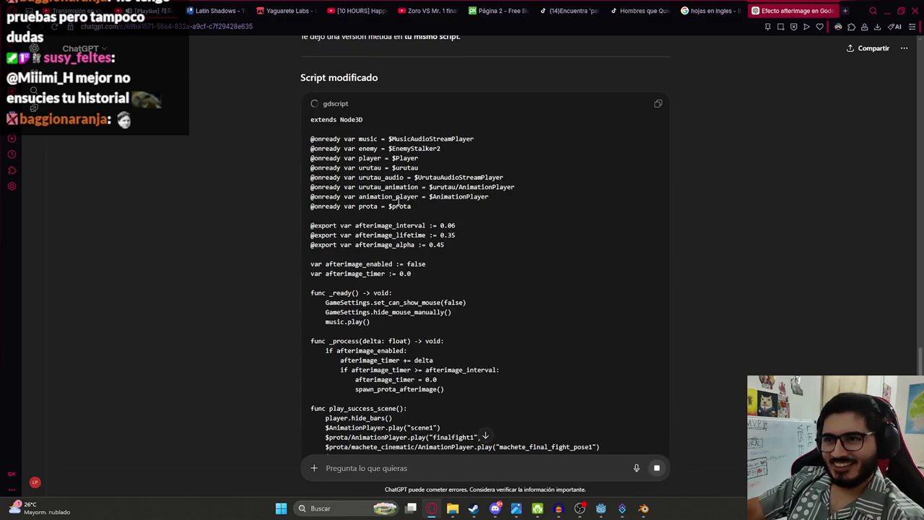
Review the three afterimage export settings and afterimage_enabled in the modified script
drag(374, 229, 457, 248)
click(461, 262)
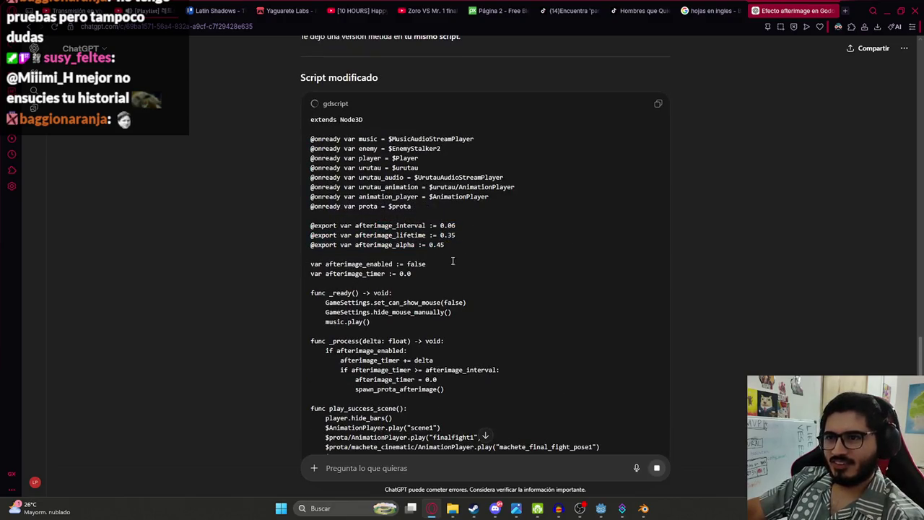
double_click(359, 263)
scroll(370, 268, down, 2)
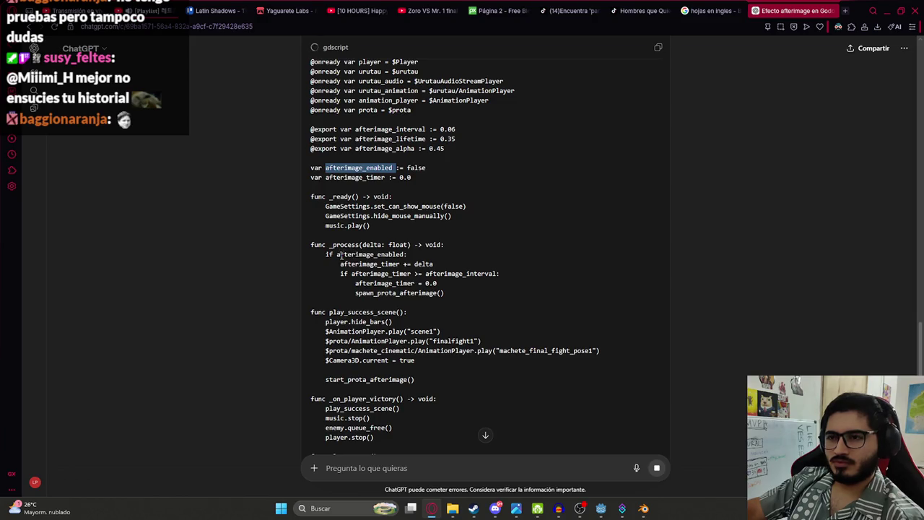
scroll(337, 254, down, 2)
Review the machete_cinematic play line and the start_prota_afterimage() call in the reply
drag(325, 236, 441, 235)
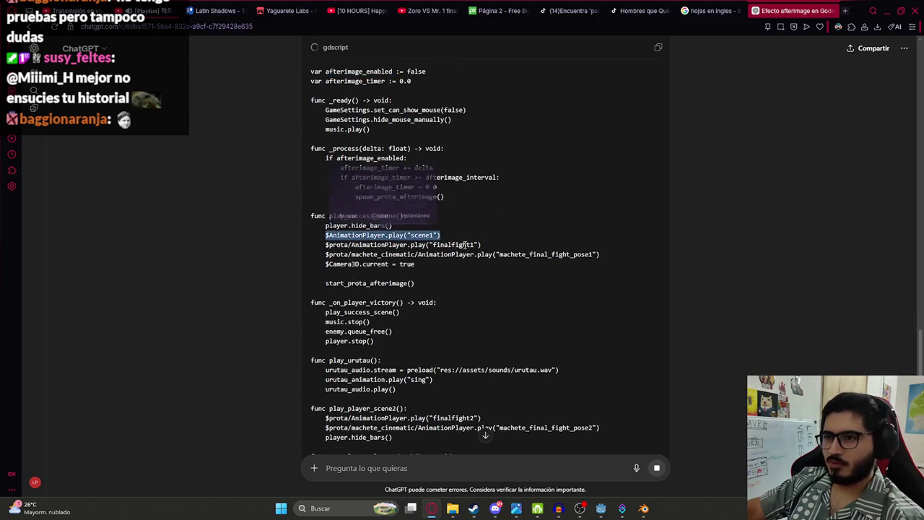
drag(326, 254, 597, 256)
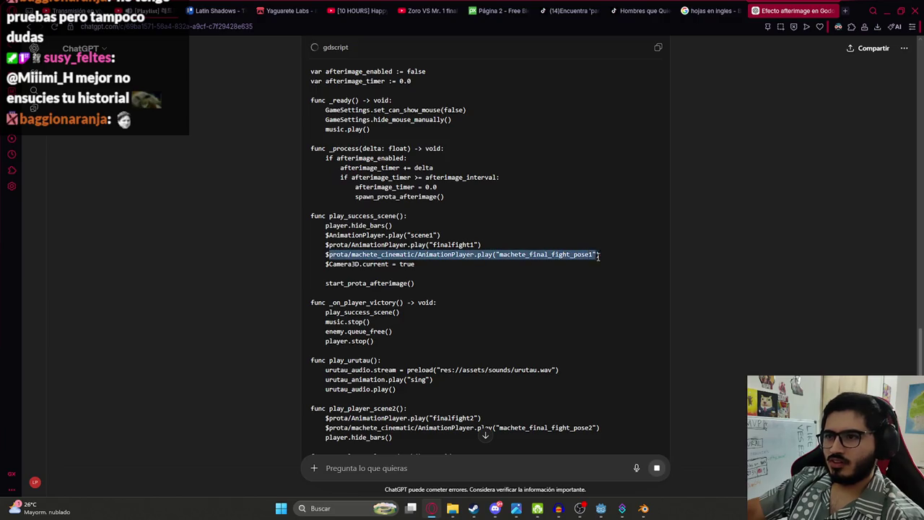
click(409, 272)
mouse_move(340, 265)
mouse_down()
mouse_move(384, 266)
mouse_move(408, 283)
mouse_up()
click(370, 285)
scroll(380, 280, down, 2)
scroll(380, 280, down, 10)
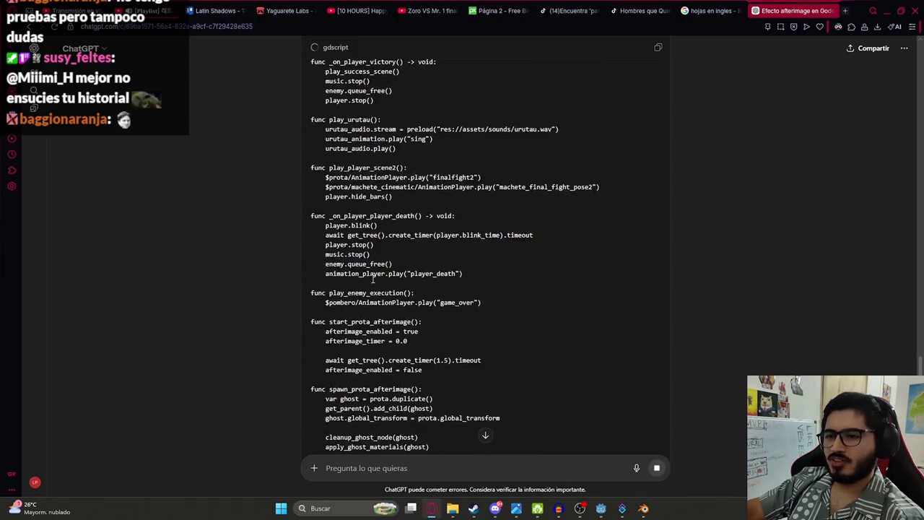
scroll(402, 248, up, 15)
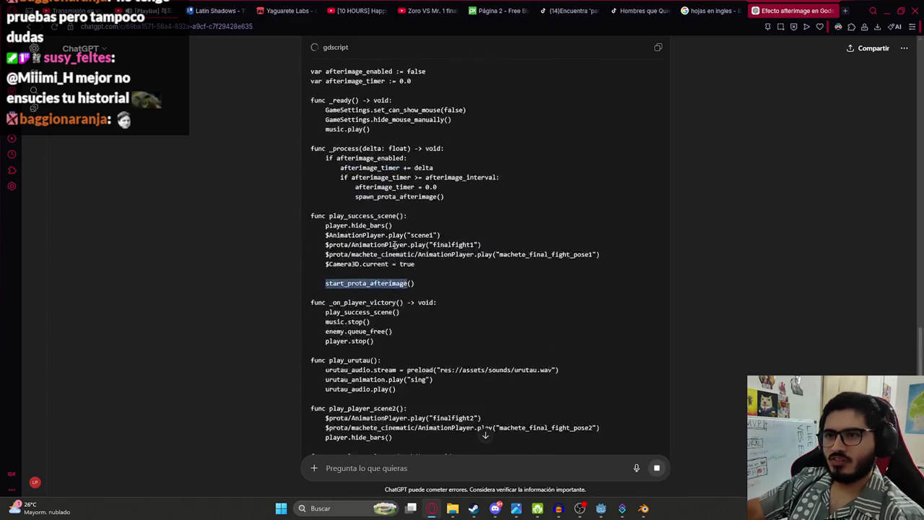
scroll(418, 267, down, 1)
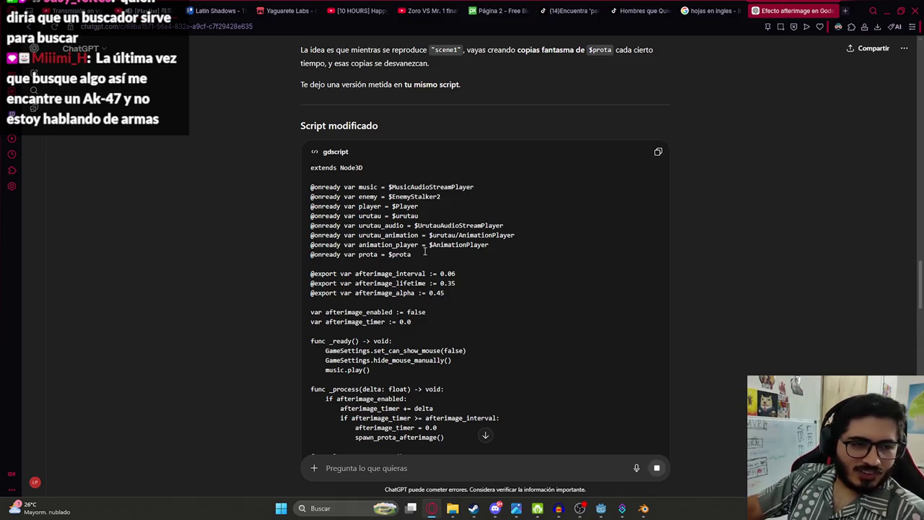
key(ctrl+Tab)
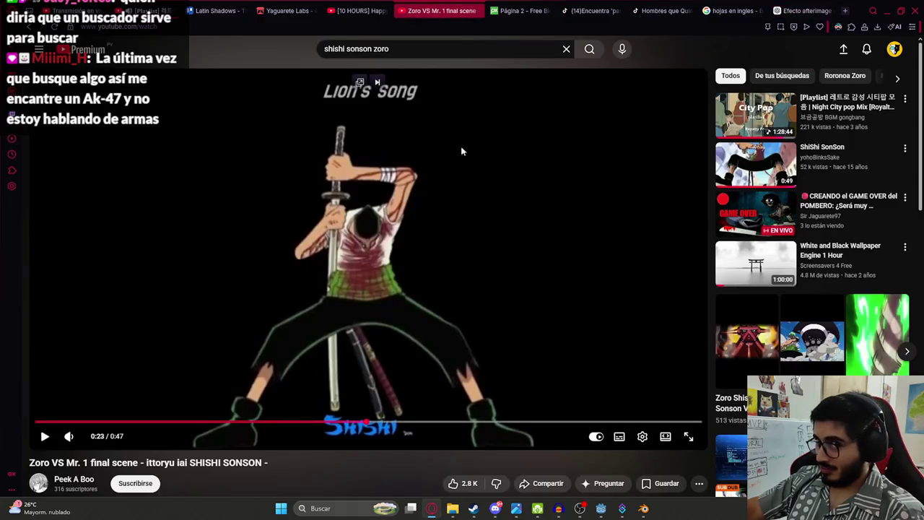
click(289, 11)
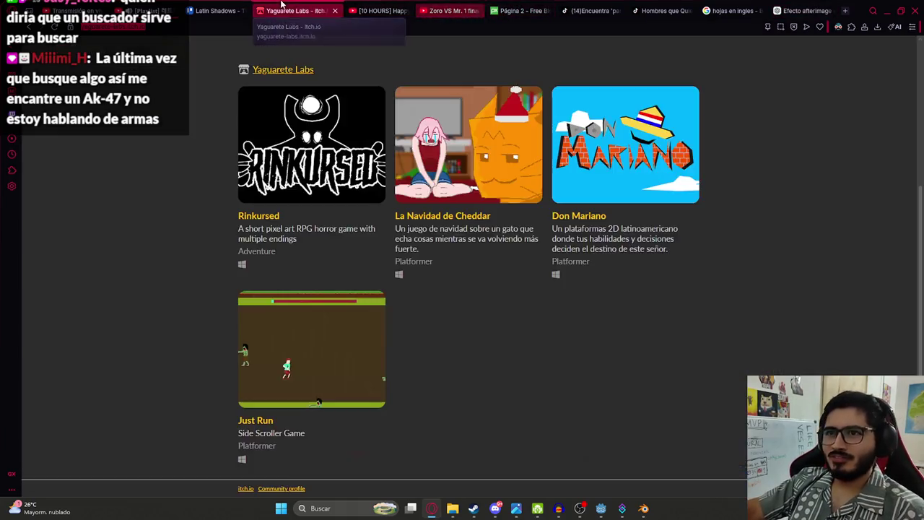
click(514, 11)
click(148, 10)
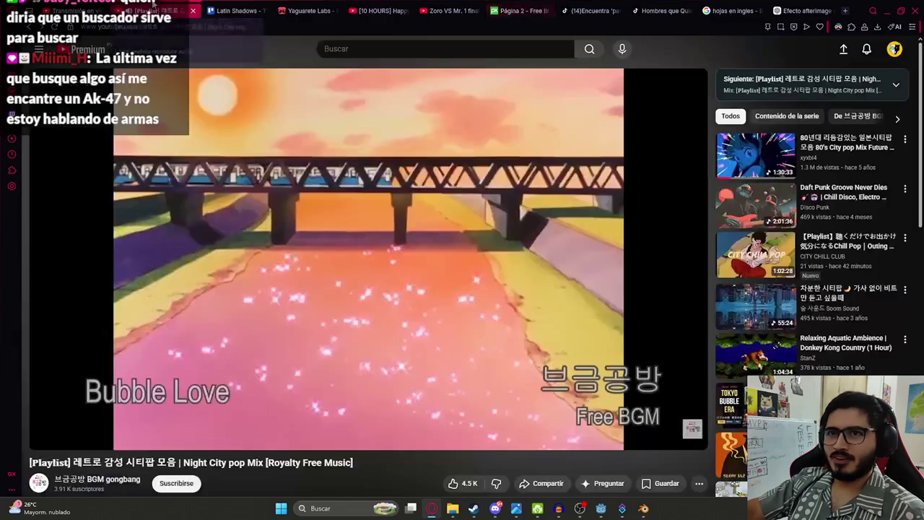
click(289, 11)
click(368, 8)
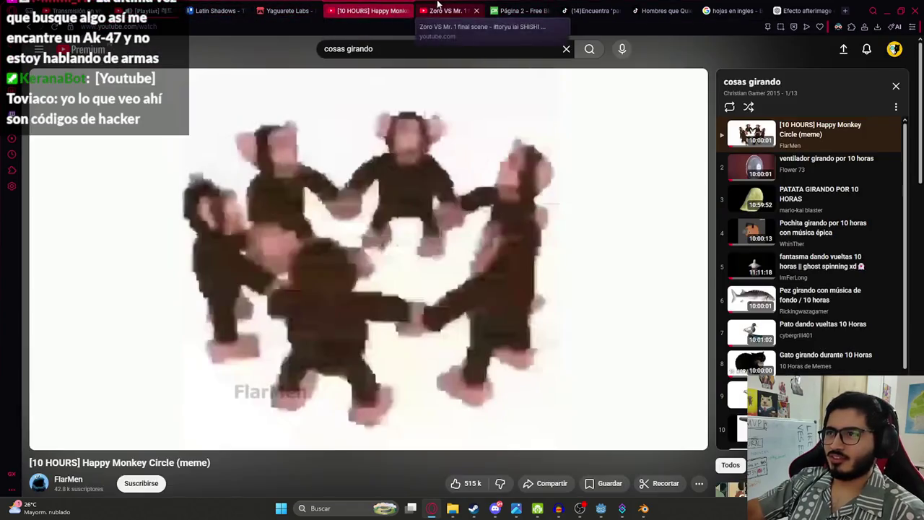
click(447, 10)
click(584, 10)
click(729, 10)
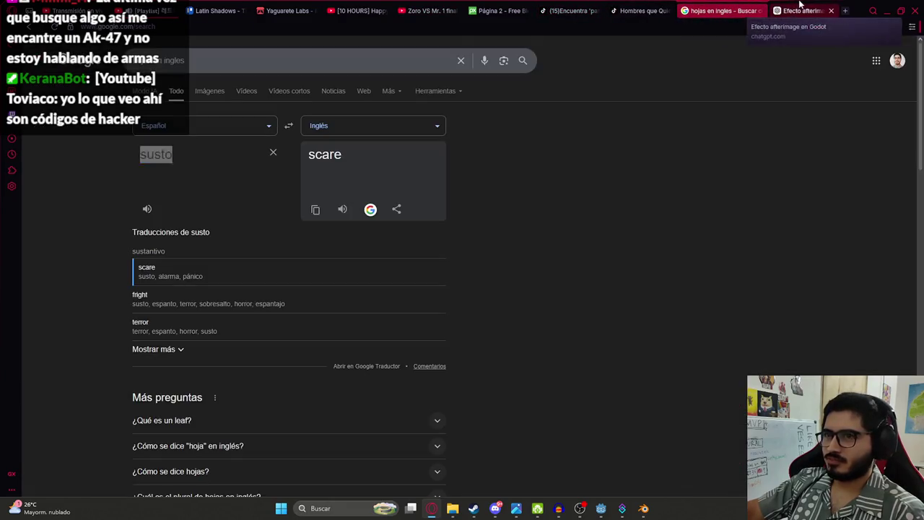
click(800, 9)
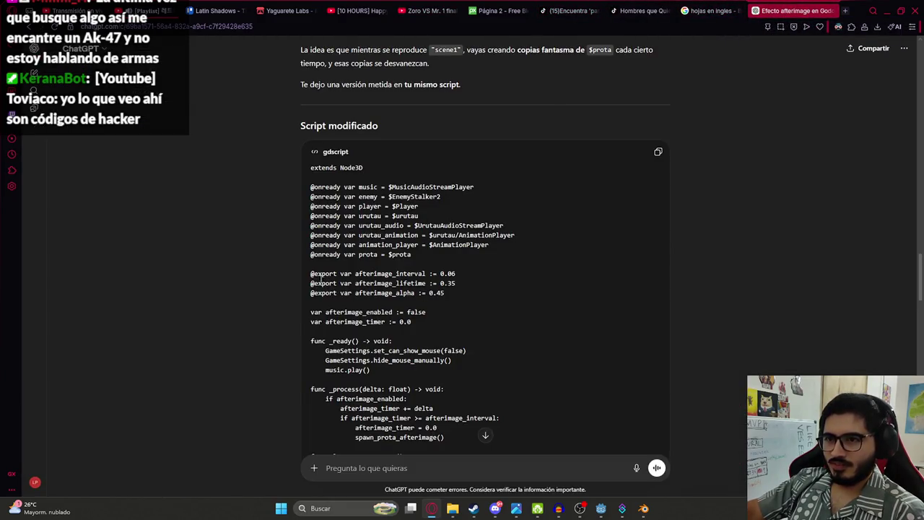
mouse_move(311, 274)
mouse_down()
mouse_move(447, 296)
mouse_move(411, 323)
mouse_up()
key(ctrl+c)
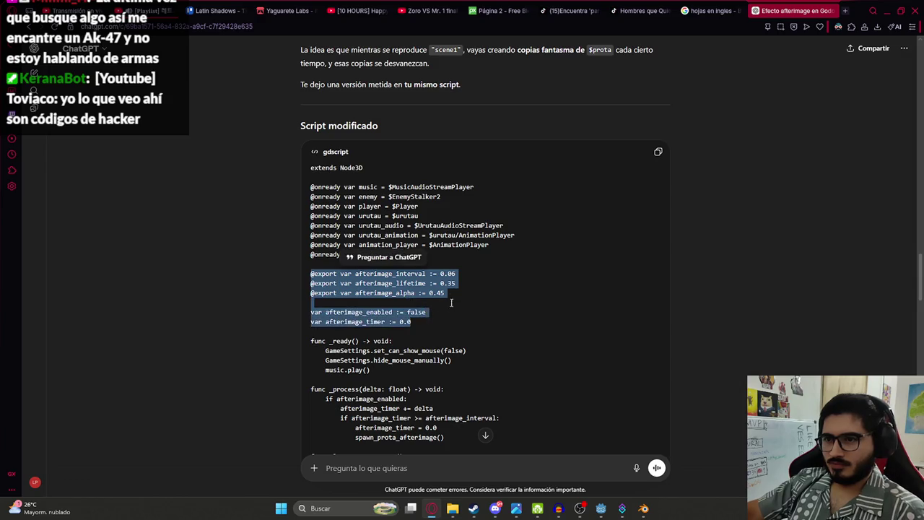
key(alt+Tab)
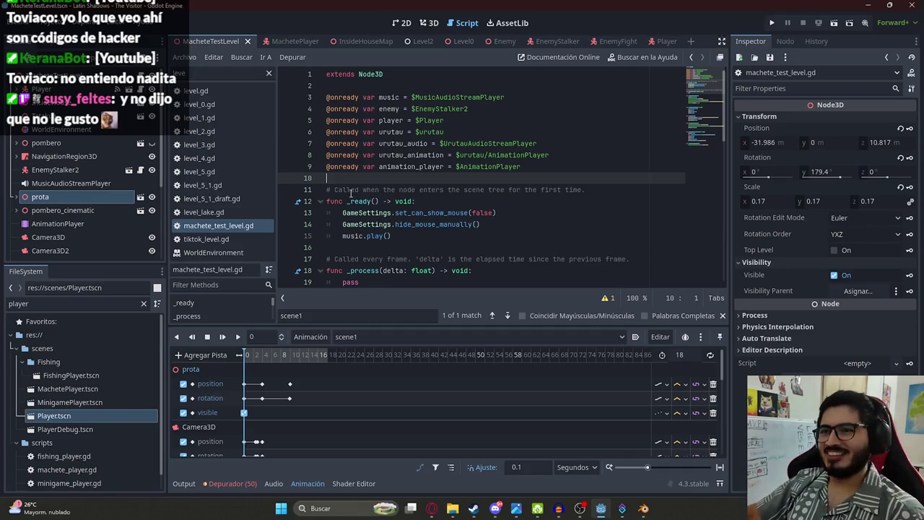
Paste the afterimage export and timer variables on line 10, below the onready declarations
key(ctrl+v)
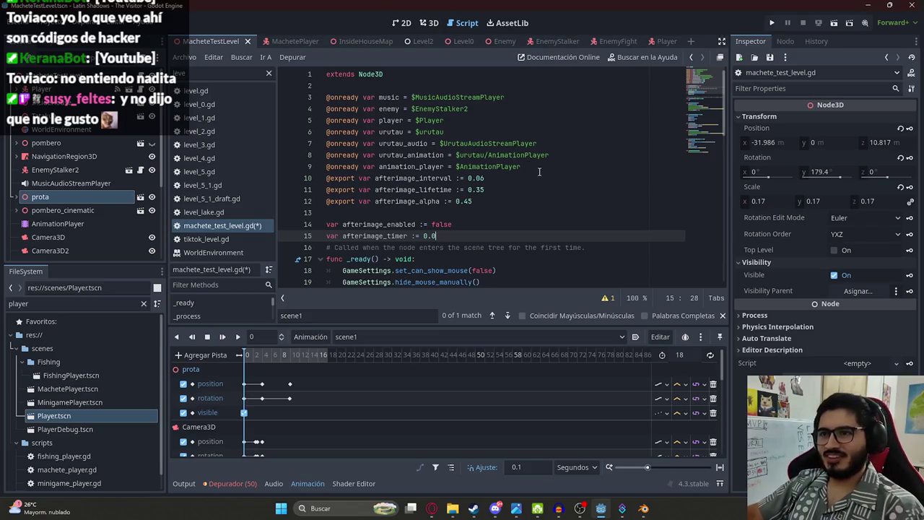
click(538, 171)
click(397, 217)
key(alt+Tab)
scroll(436, 240, down, 15)
scroll(436, 240, down, 3)
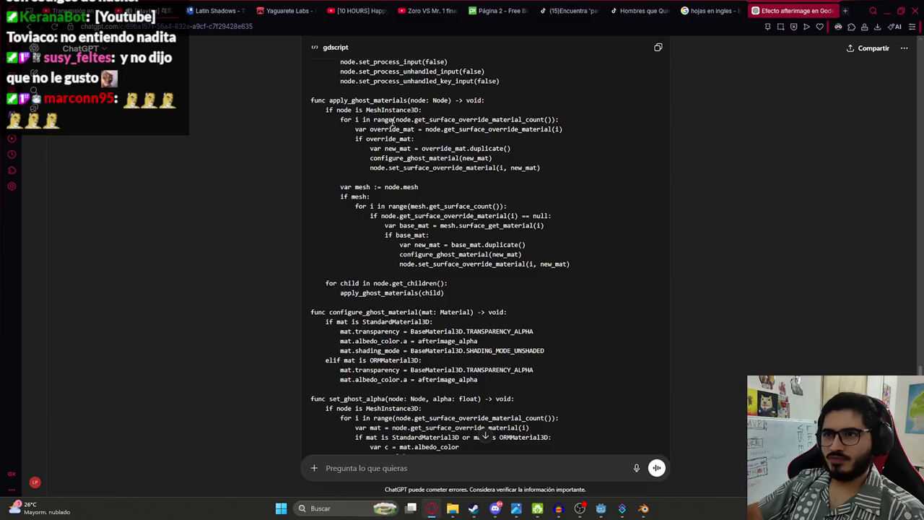
Select the start_prota_afterimage, spawn, cleanup and ghost-material functions in the ChatGPT reply
scroll(352, 296, down, 1)
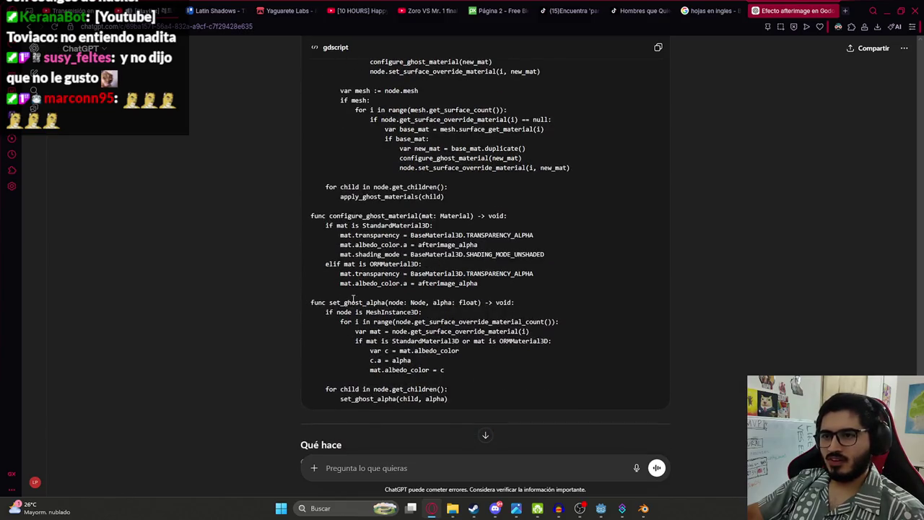
mouse_move(459, 390)
mouse_down()
mouse_move(447, 399)
mouse_move(430, 370)
mouse_up()
click(404, 317)
scroll(457, 376, down, 1)
mouse_move(463, 298)
mouse_down()
mouse_move(325, 258)
mouse_move(325, 203)
mouse_move(339, 246)
mouse_move(310, 178)
mouse_up()
scroll(339, 246, up, 1)
scroll(311, 197, up, 1)
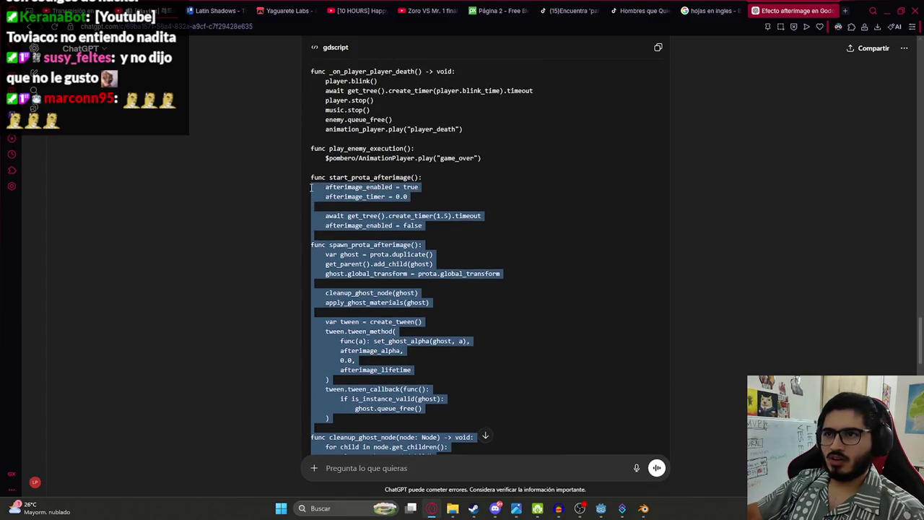
scroll(492, 277, up, 2)
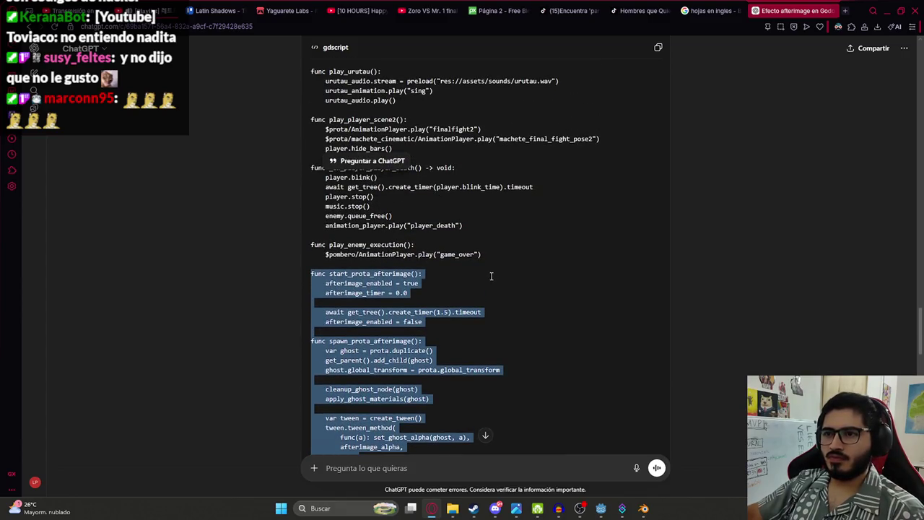
Paste the afterimage functions on a new line after play_enemy_execution at the script's end
key(alt+Tab)
click(695, 176)
click(482, 263)
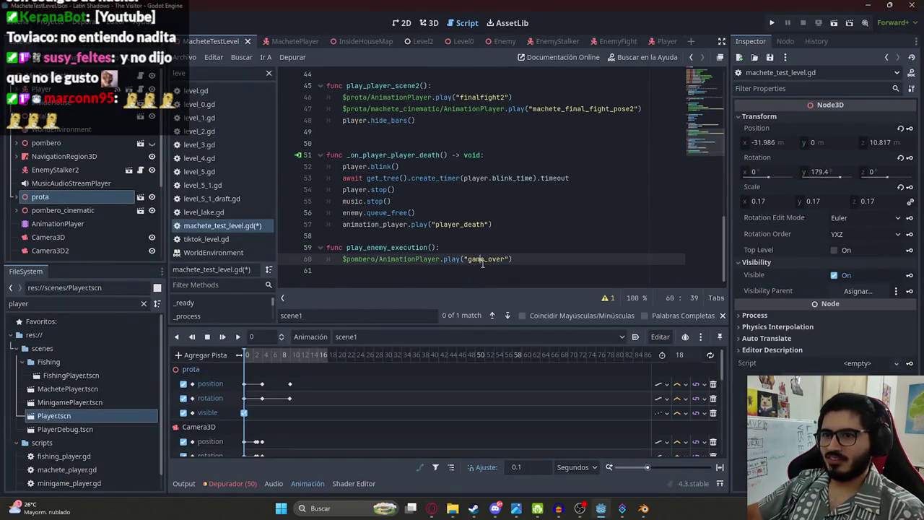
click(472, 268)
key(Return)
key(ctrl+v)
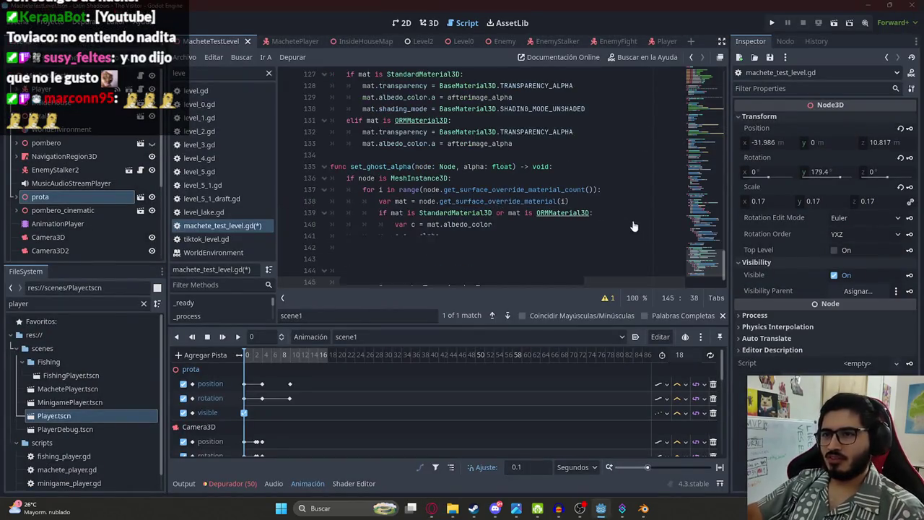
Go to the reported errors and fix the mesh declaration on line 113
click(616, 224)
click(698, 246)
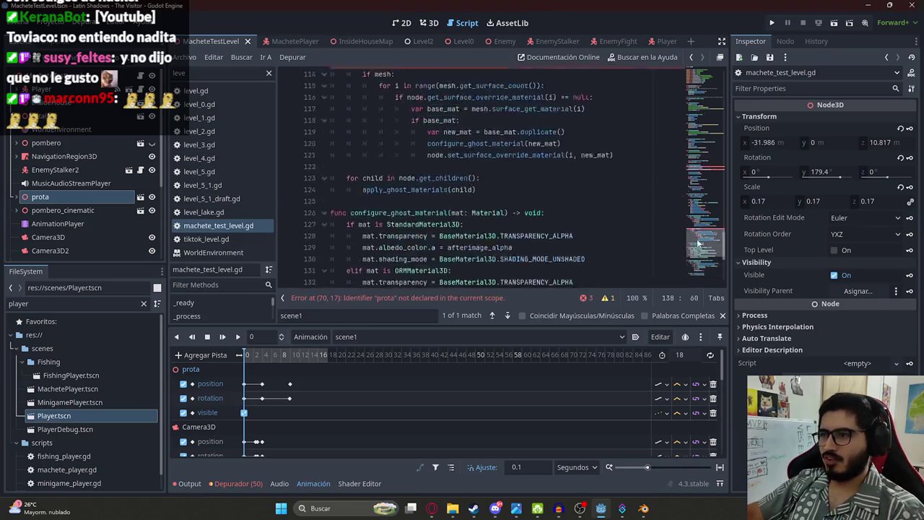
scroll(459, 183, up, 3)
click(402, 144)
key(BackSpace)
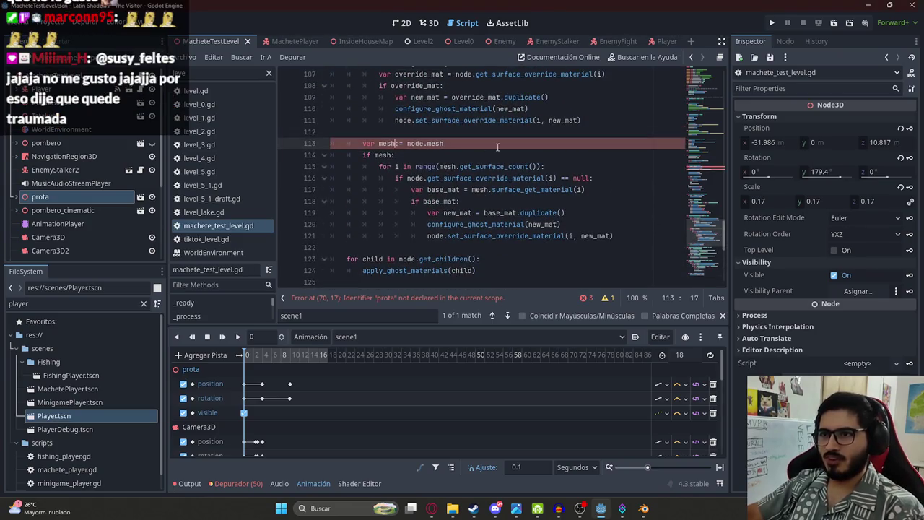
Inspect the undeclared 'prota' errors on lines 70 and 72 of spawn_prota_afterimage
click(690, 172)
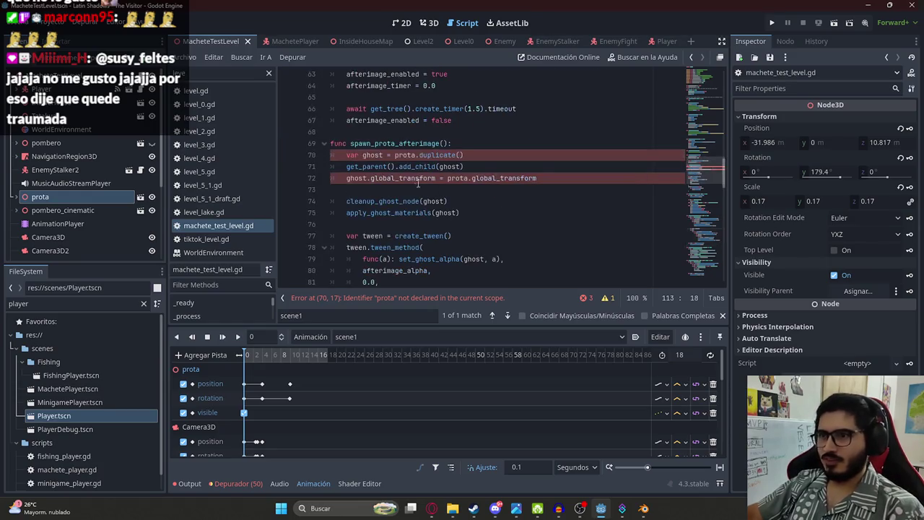
click(452, 179)
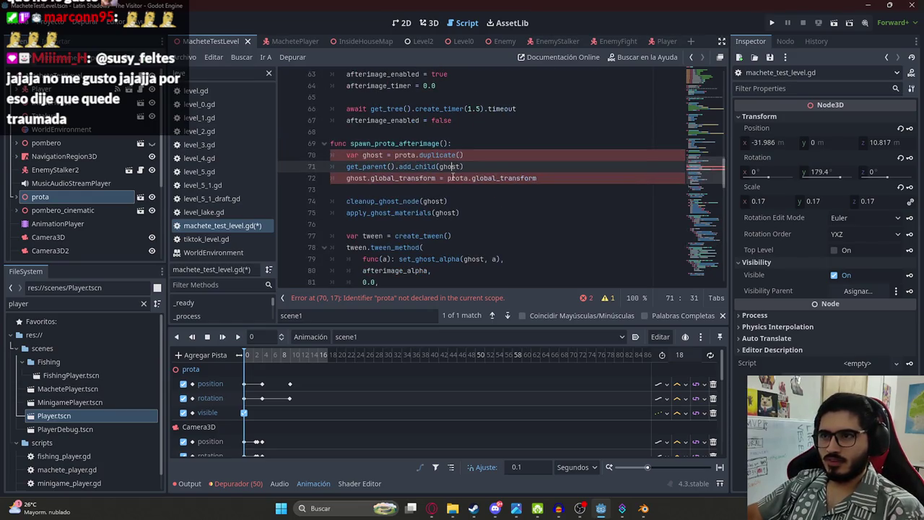
click(414, 154)
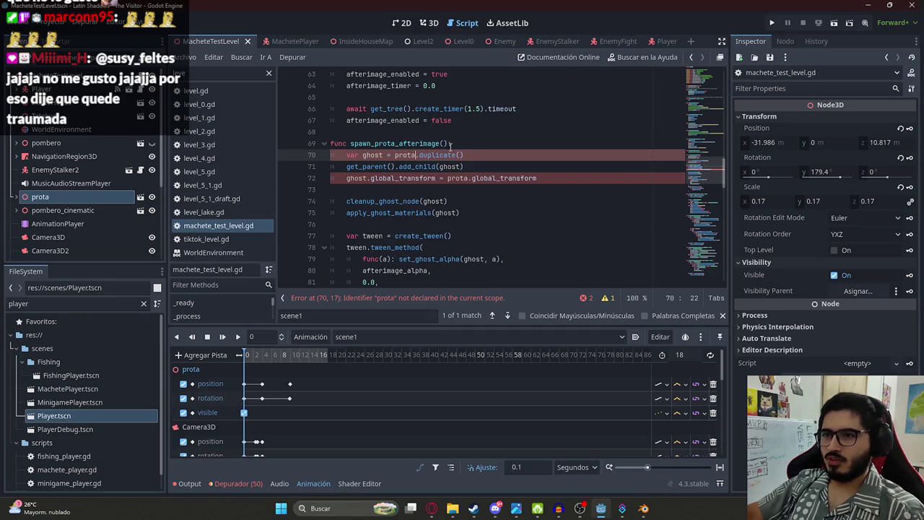
drag(722, 171, 722, 81)
click(538, 168)
key(Return)
text(@onready var )
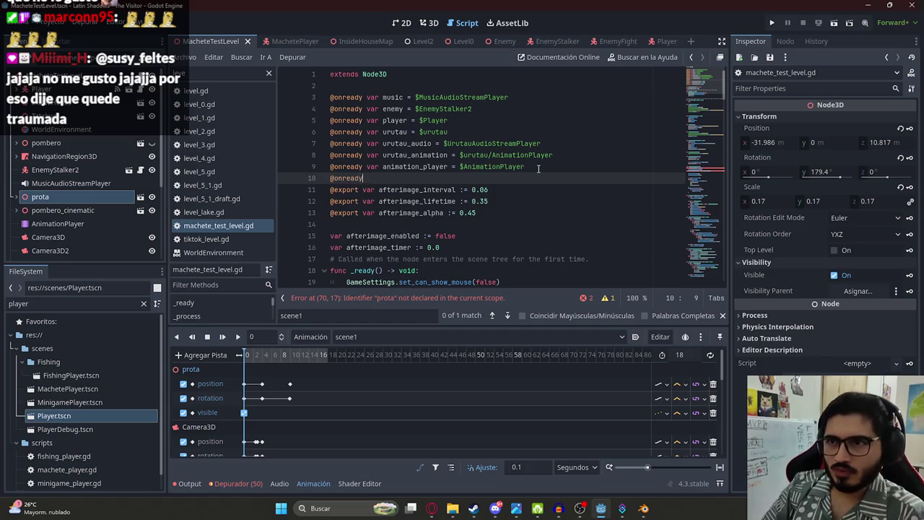
text(prota = $prota)
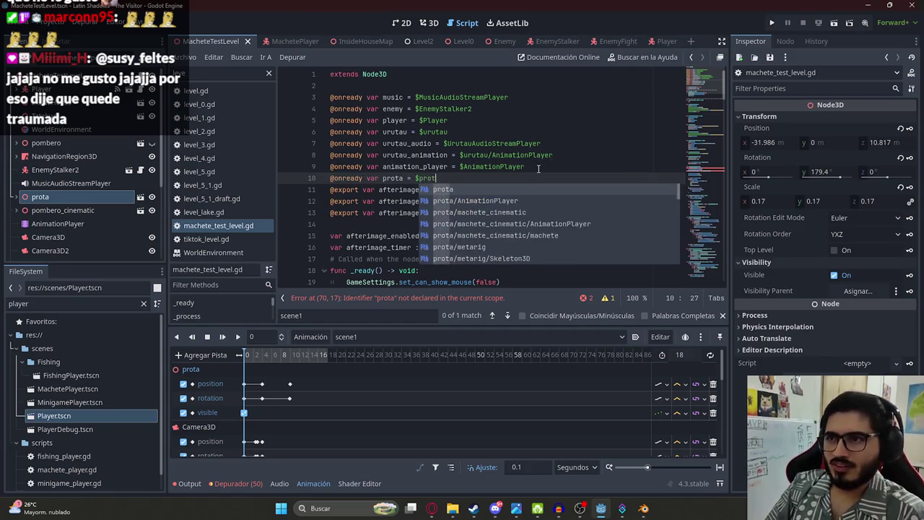
click(705, 171)
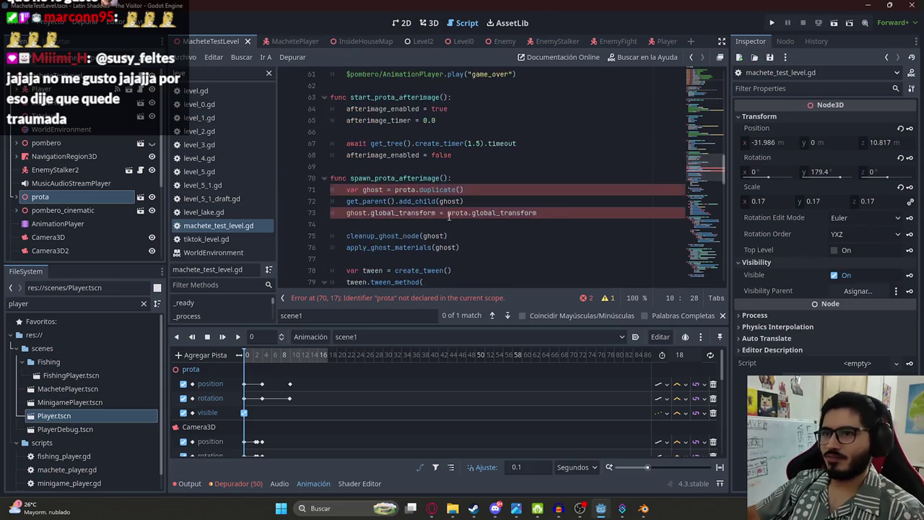
key(alt+Tab)
Locate and select the start_prota_afterimage() call line in the ChatGPT answer
scroll(514, 296, down, 15)
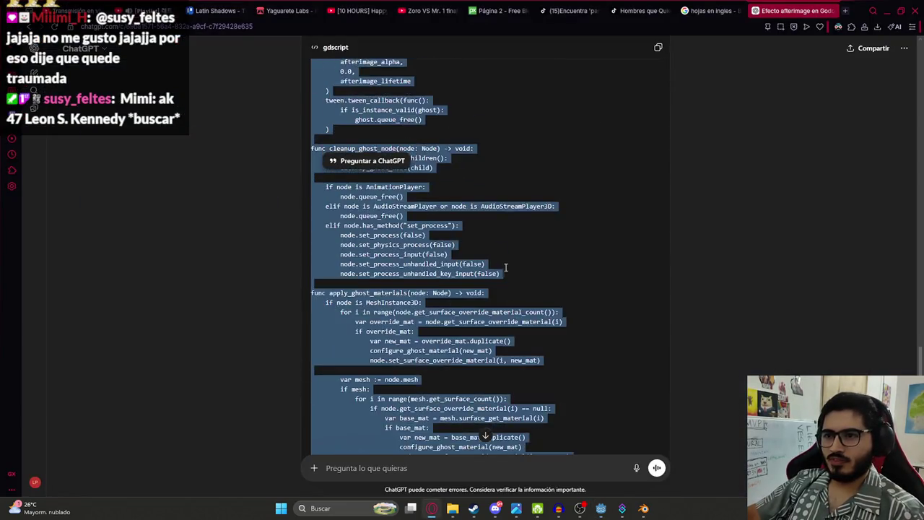
scroll(491, 274, up, 12)
scroll(473, 276, up, 5)
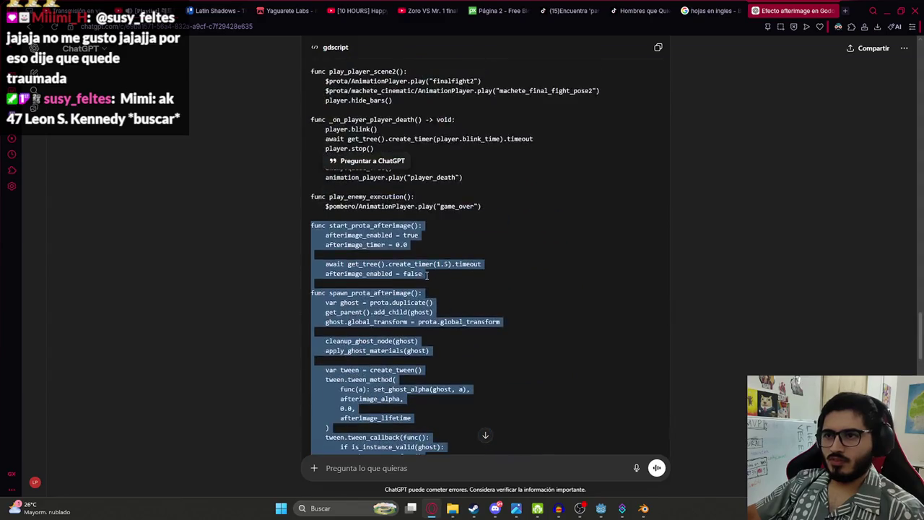
double_click(361, 322)
key(ctrl+f)
key(Return)
drag(415, 314, 332, 316)
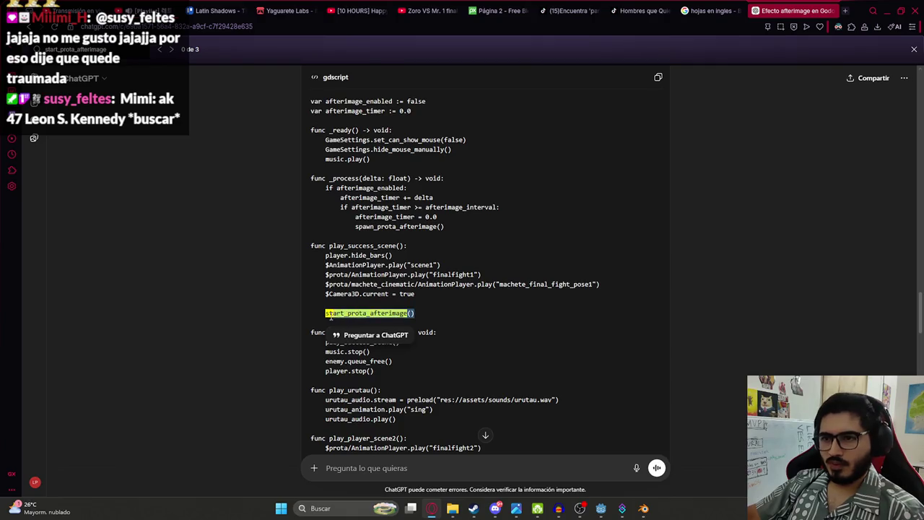
key(alt+Tab)
Search the Godot script for play_succes and go to the $Camera3D.current line
key(ctrl+f)
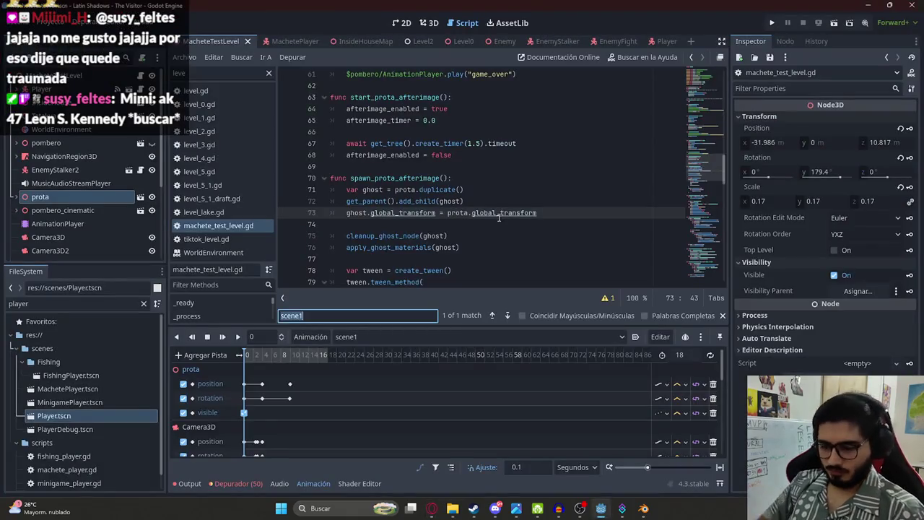
text(play_succes)
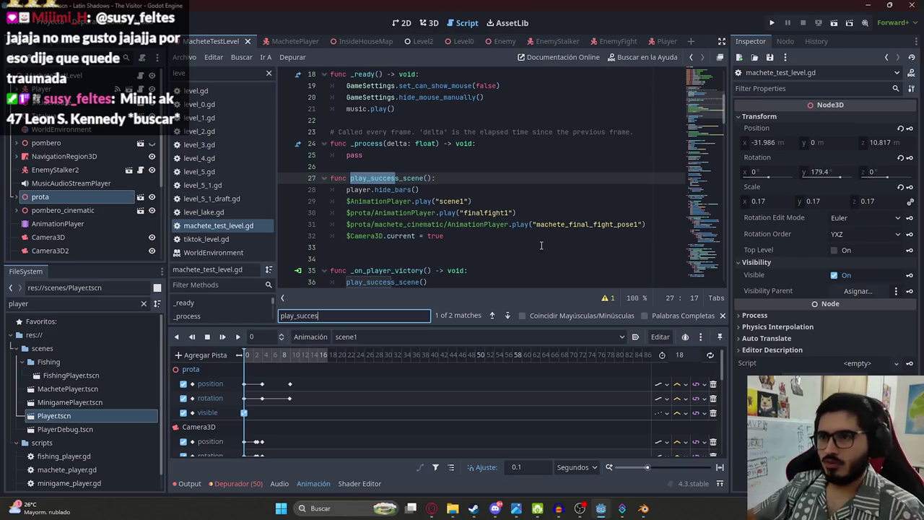
click(468, 234)
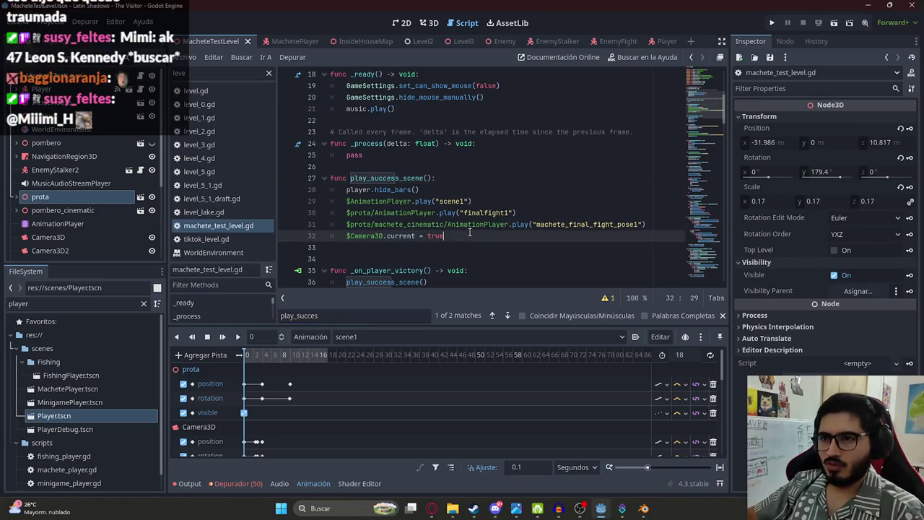
click(496, 205)
Insert start_prota_afterimage() on a new line right after $Camera3D.current = true
key(alt+Tab)
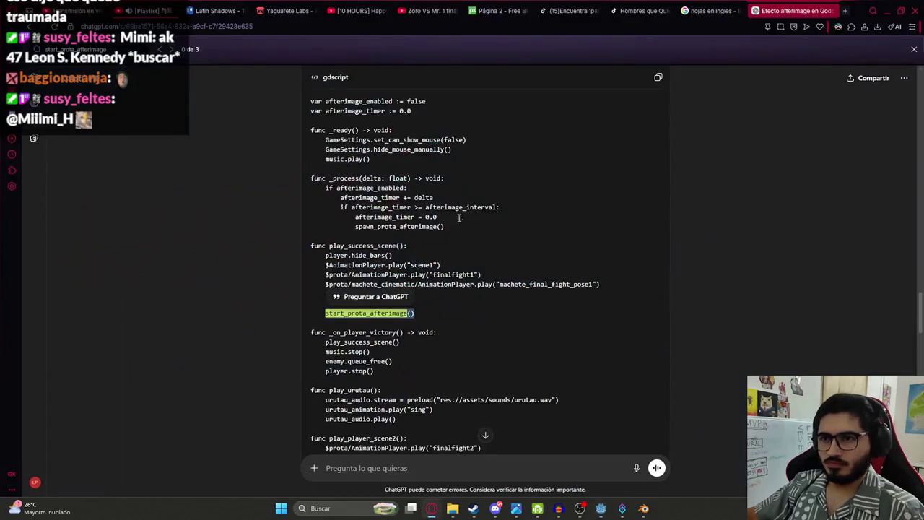
key(ctrl+c)
key(alt+Tab)
click(448, 236)
key(Return)
key(ctrl+v)
key(Delete)
scroll(419, 216, down, 2)
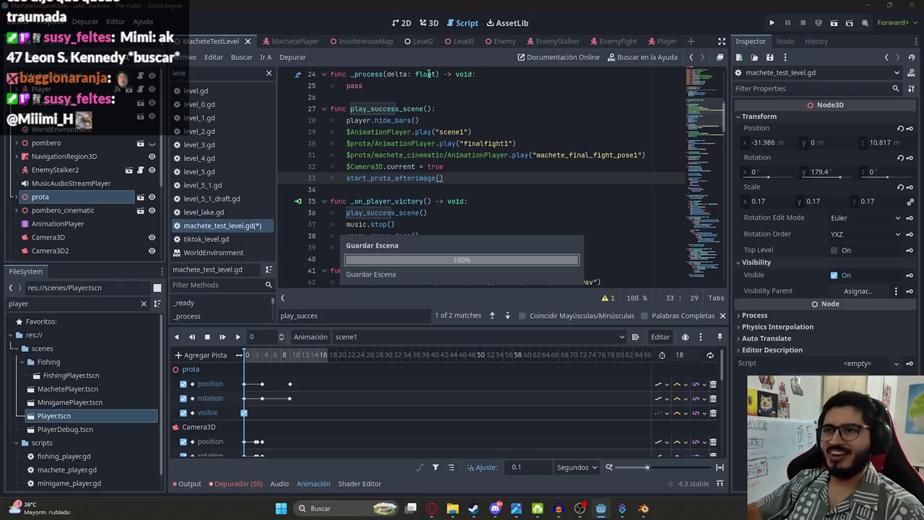
right_click(220, 41)
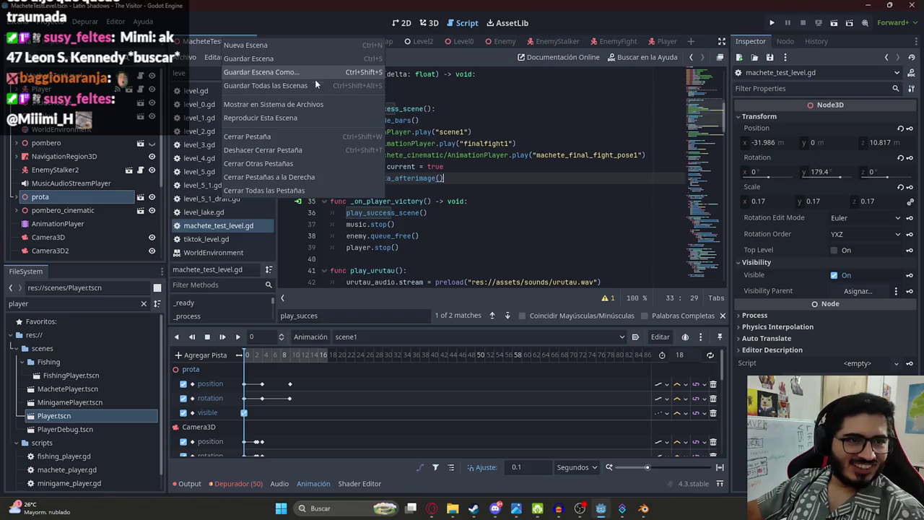
Run MacheteTestLevel with Reproducir Esta Escena, watch the afterimage cinematic, then return to the script
click(285, 117)
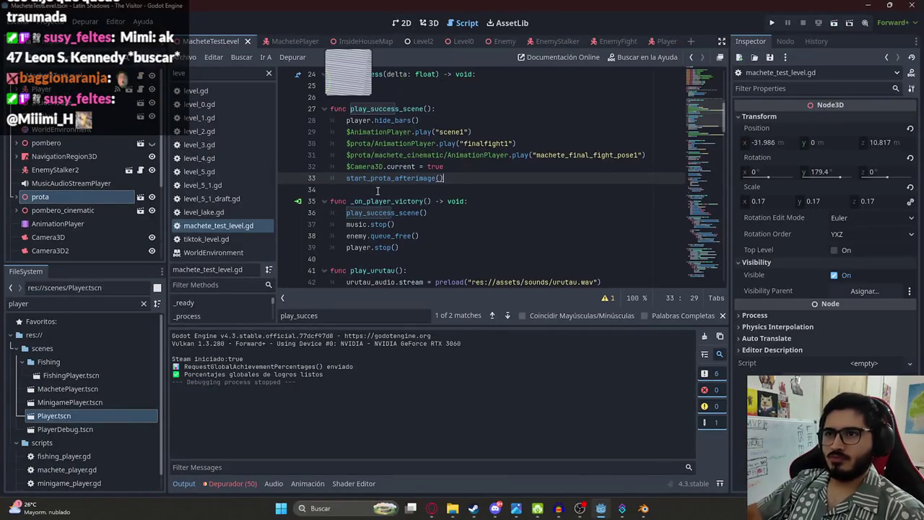
click(383, 191)
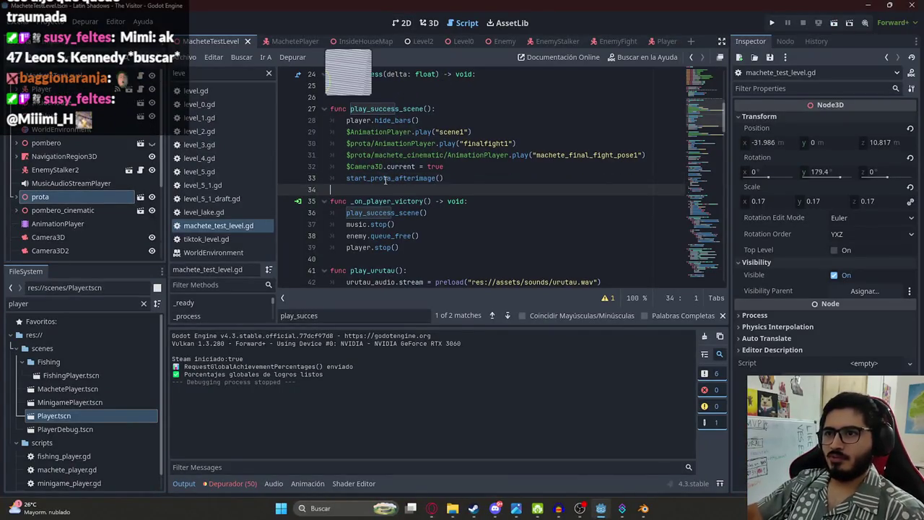
Review start_prota_afterimage and the afterimage_enabled flag on line 68
ctrl+click(384, 179)
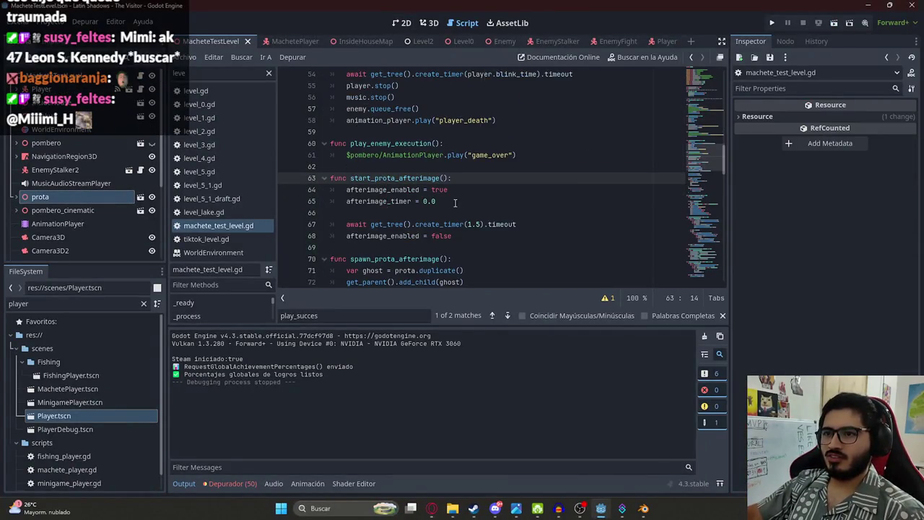
scroll(404, 196, down, 1)
double_click(440, 189)
double_click(383, 201)
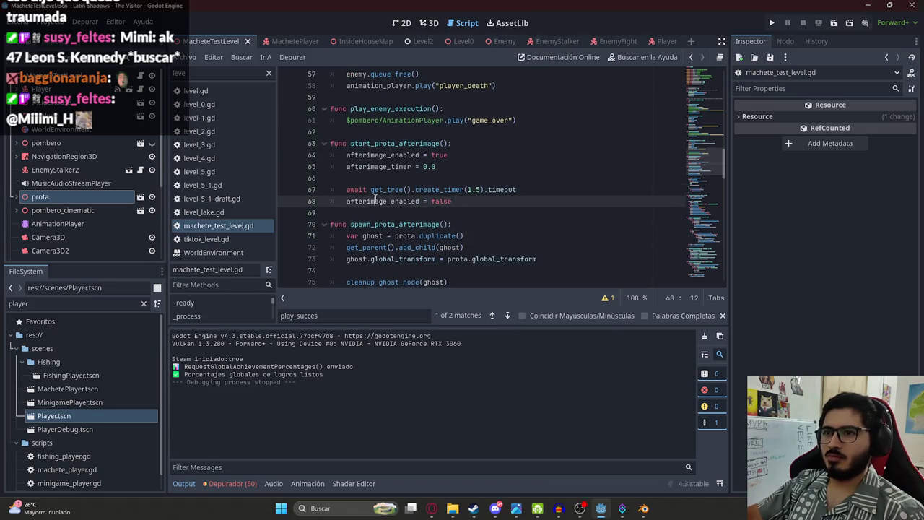
Select ChatGPT's _process afterimage code and find _process in the level script
key(alt+Tab)
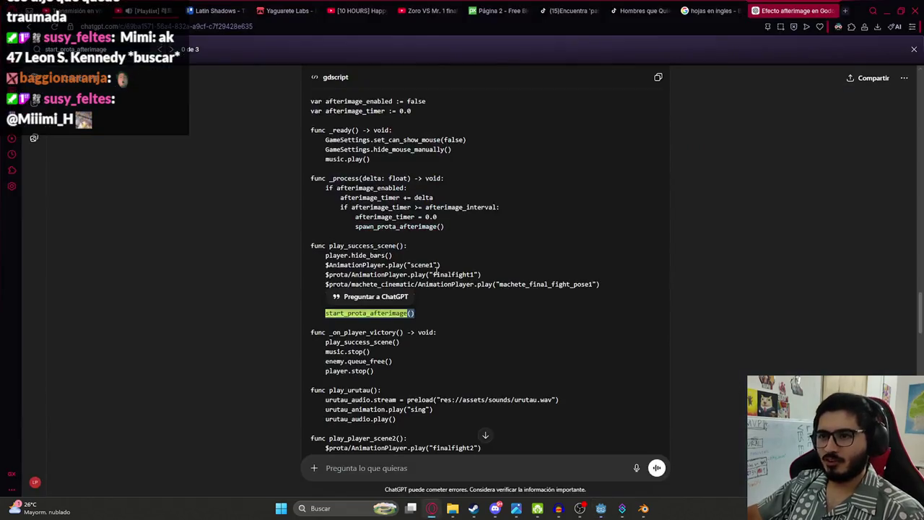
scroll(426, 206, up, 1)
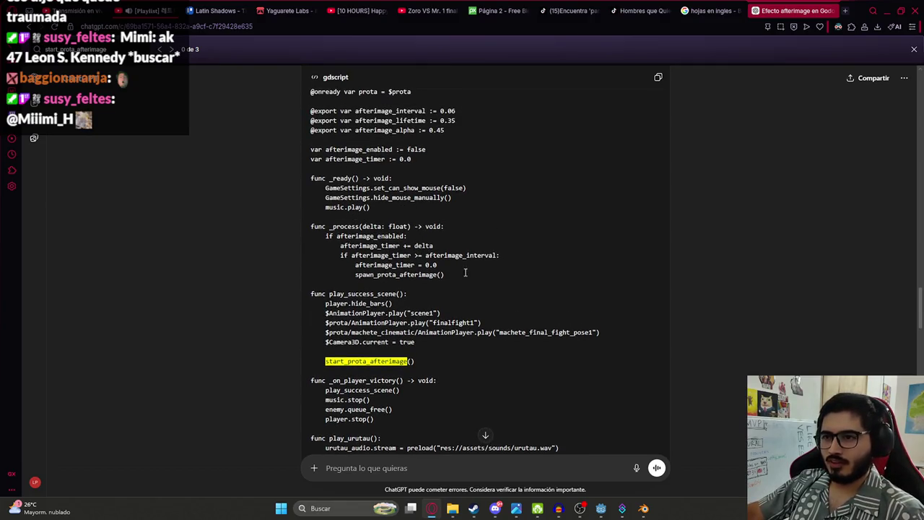
drag(465, 272, 311, 228)
key(alt+Tab)
key(ctrl+f)
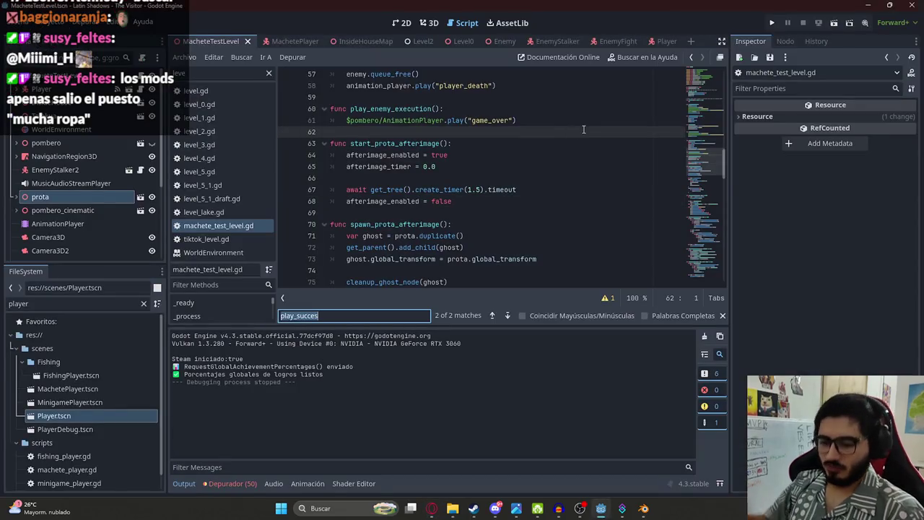
text(_proces)
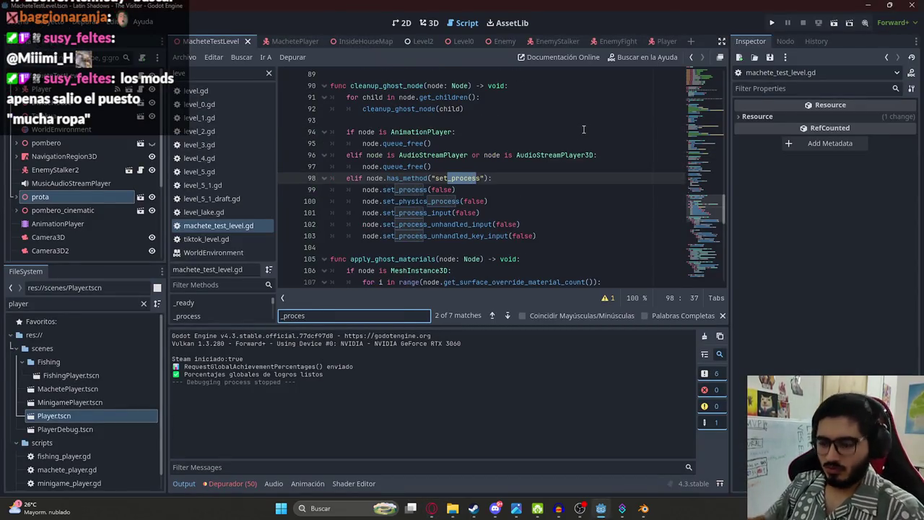
key(Home)
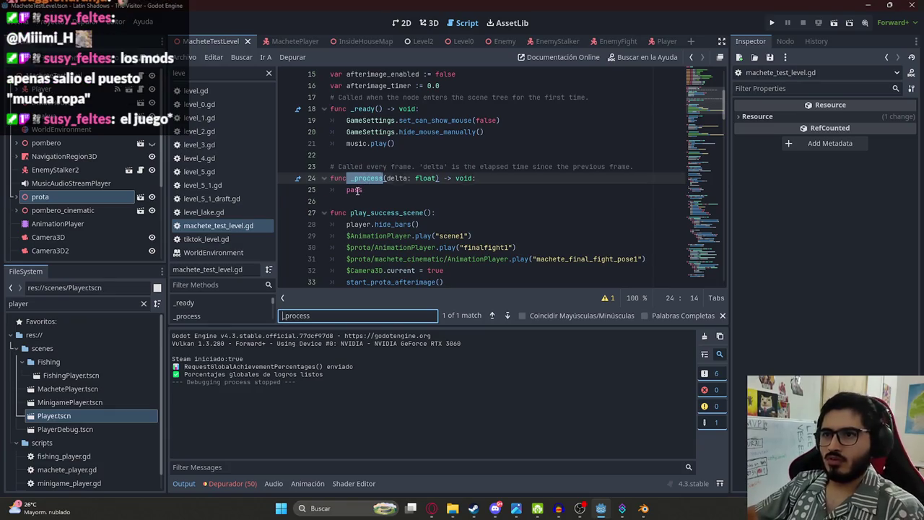
Paste the afterimage timer lines into _process and run the level scene to test
key(alt+Tab)
drag(445, 275, 342, 246)
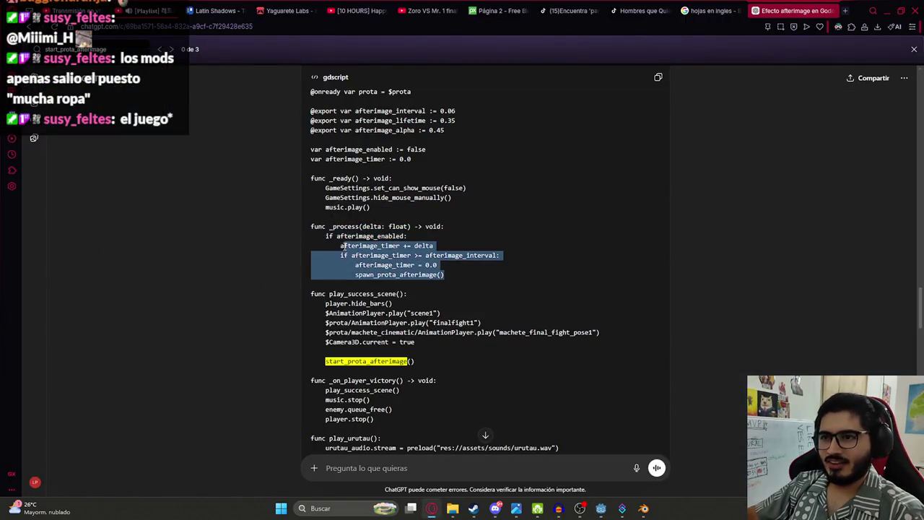
key(alt+Tab)
key(ctrl+v)
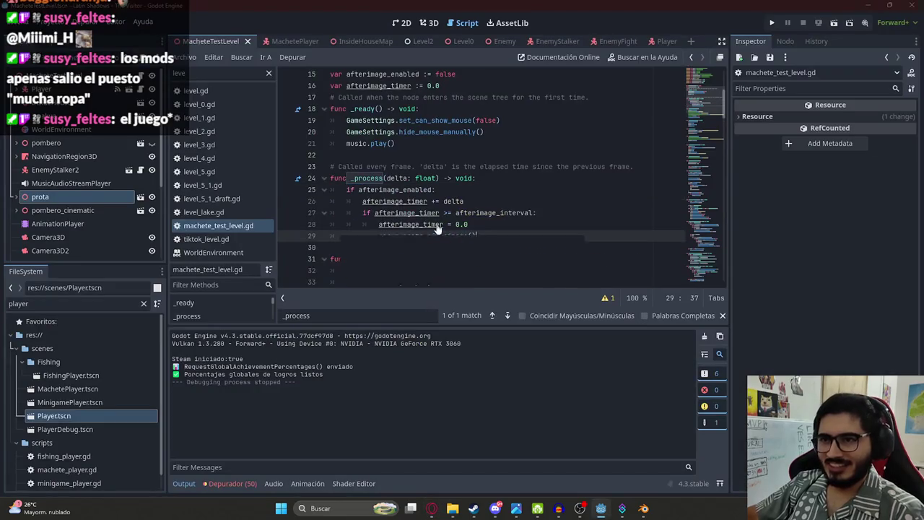
right_click(218, 43)
click(283, 113)
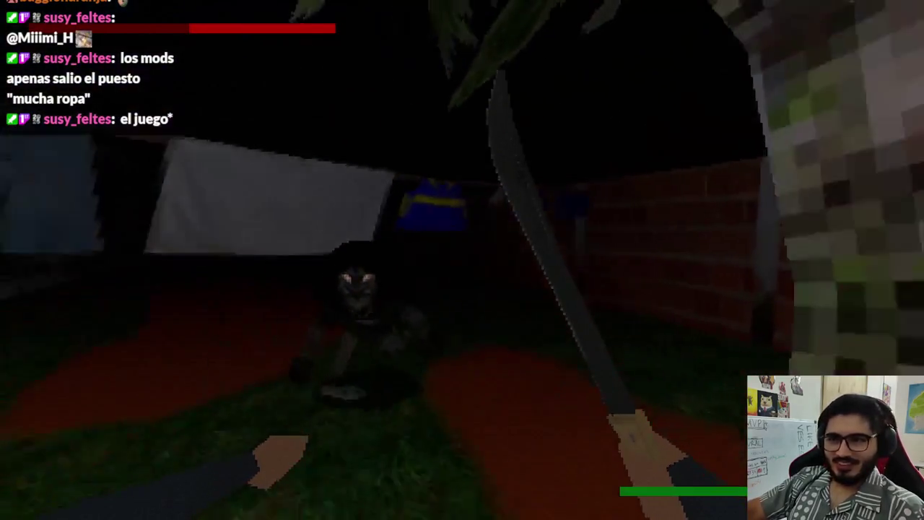
Keep striking the creature with the machete until it dies and the success cinematic plays
click(462, 260)
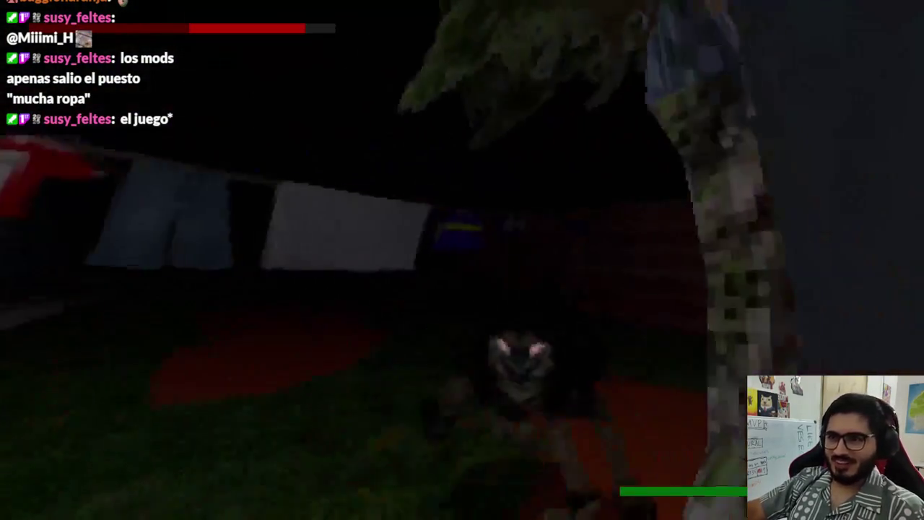
click(462, 259)
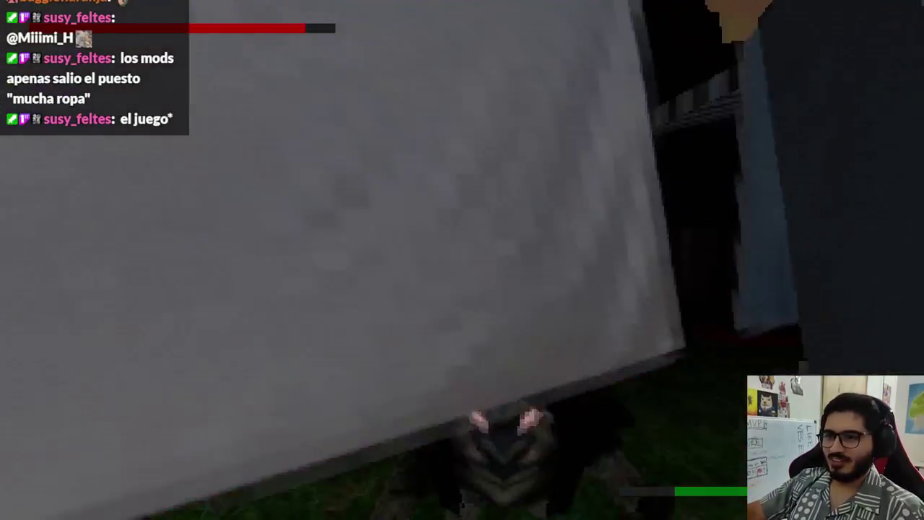
click(462, 260)
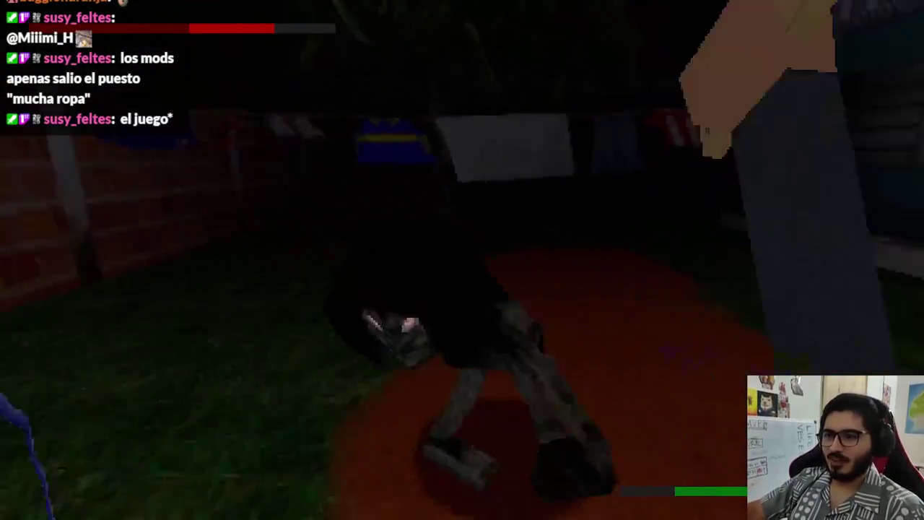
click(462, 259)
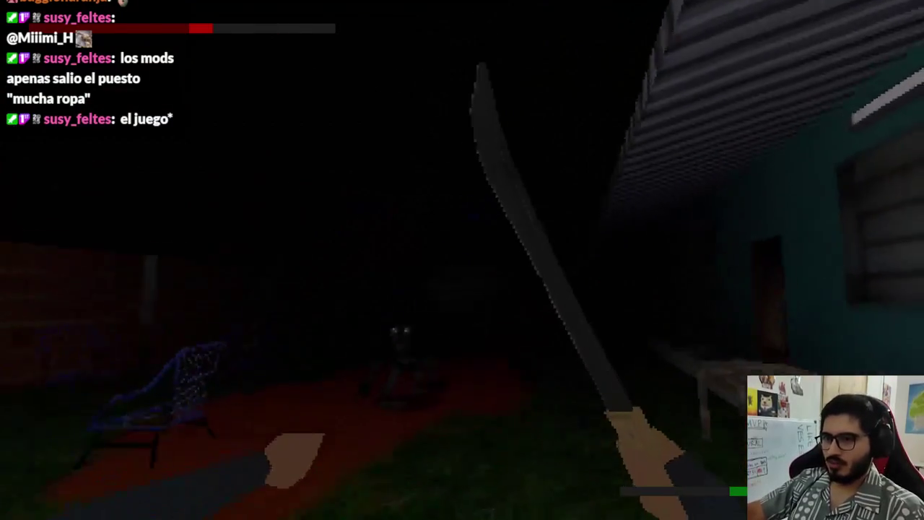
click(462, 260)
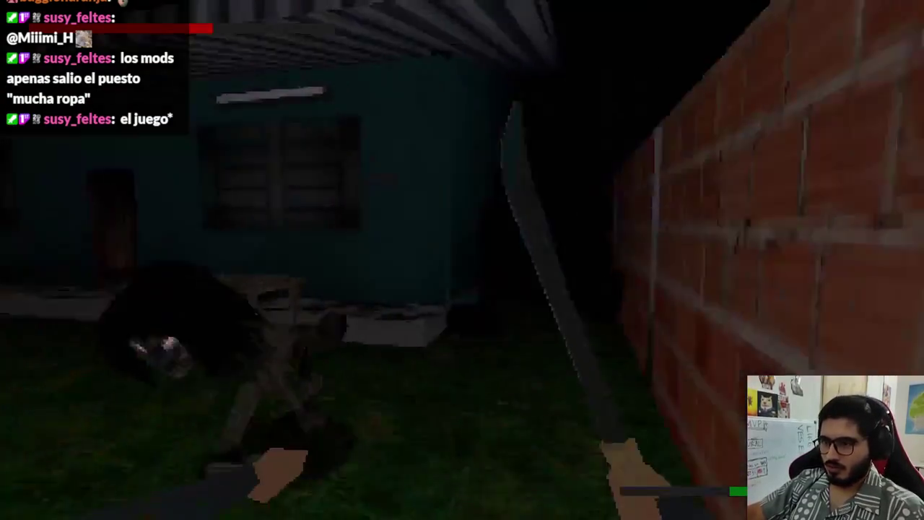
click(462, 259)
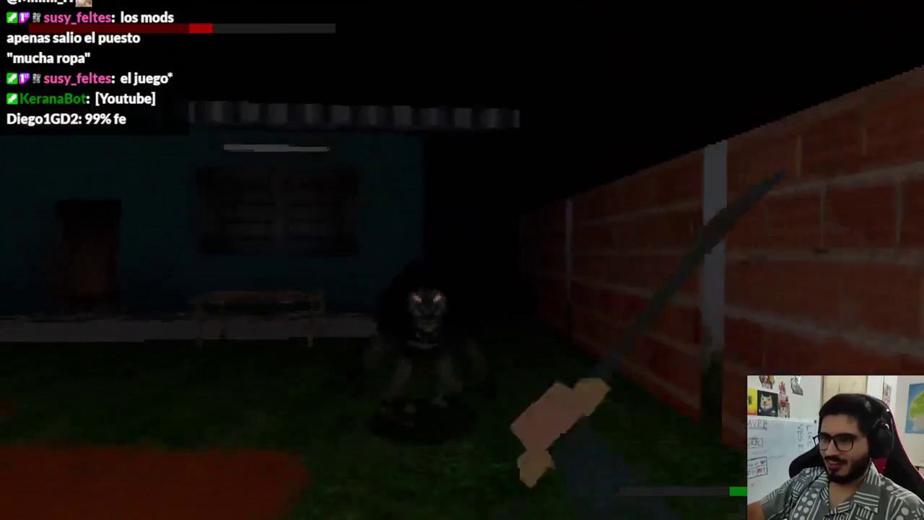
click(462, 260)
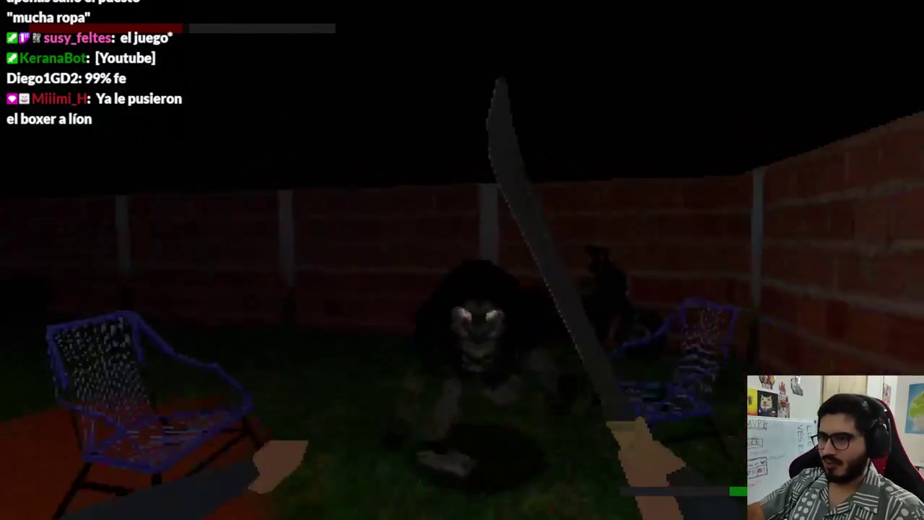
click(462, 259)
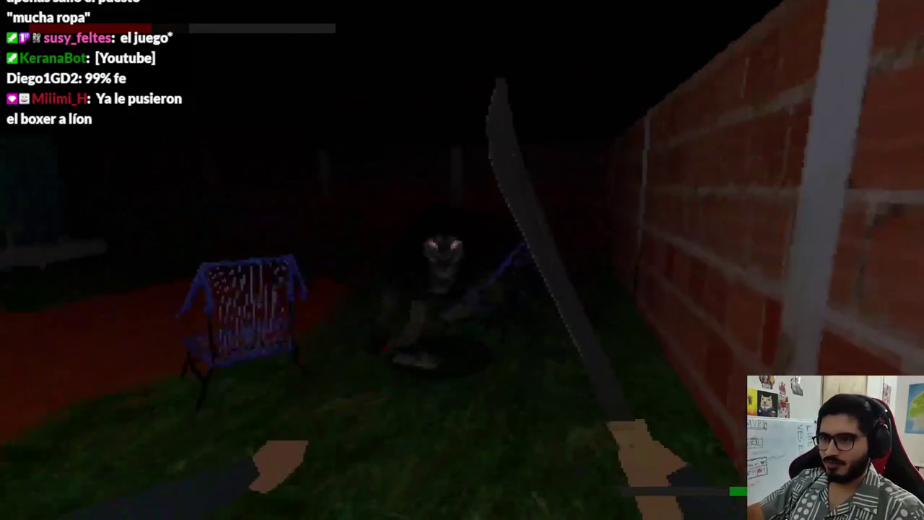
click(462, 259)
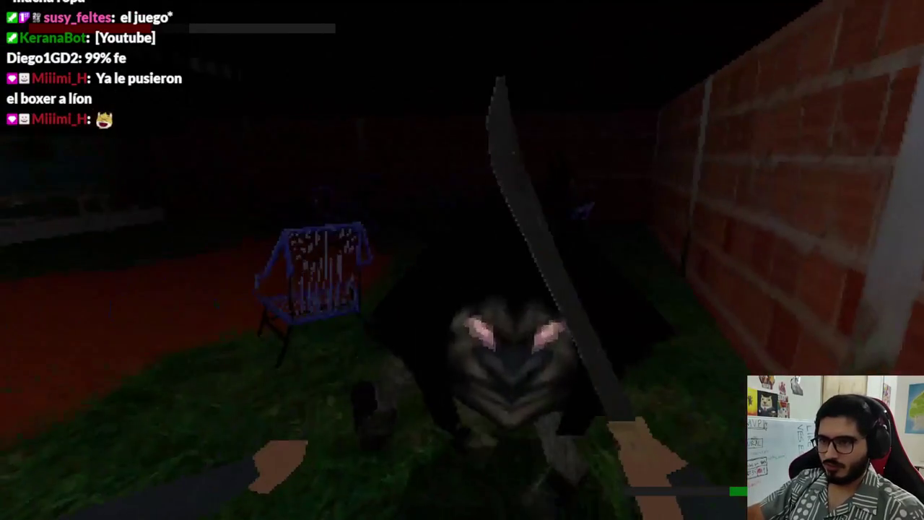
click(462, 260)
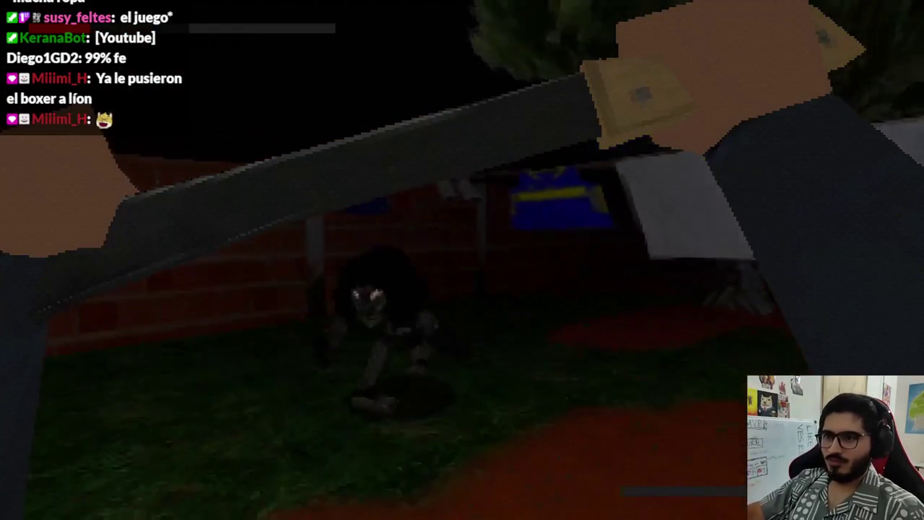
click(462, 260)
click(462, 260)
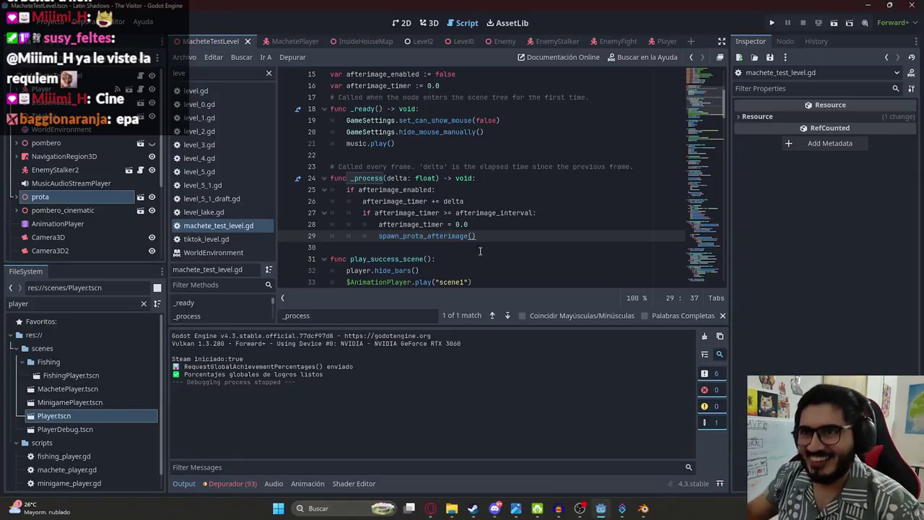
Play the level scene, then go to the HIT_HEALTH constant in machete_player.gd
right_click(200, 41)
click(271, 120)
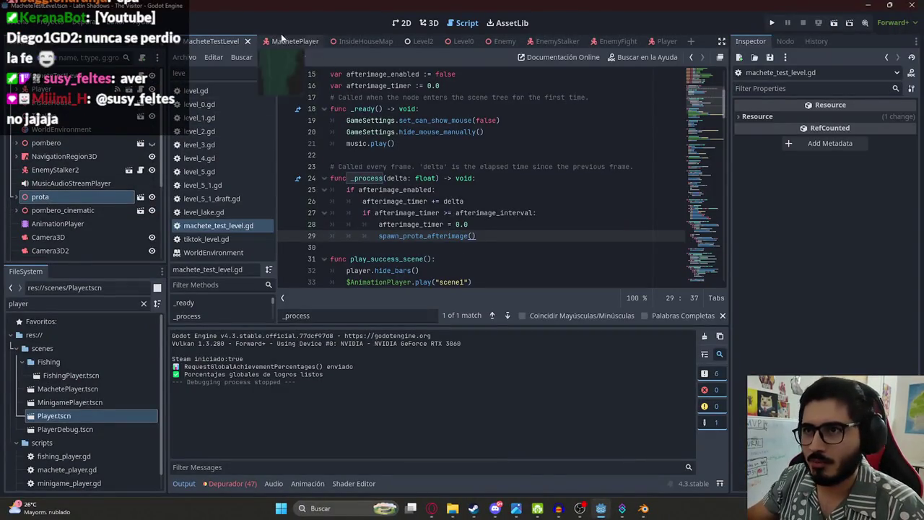
click(303, 42)
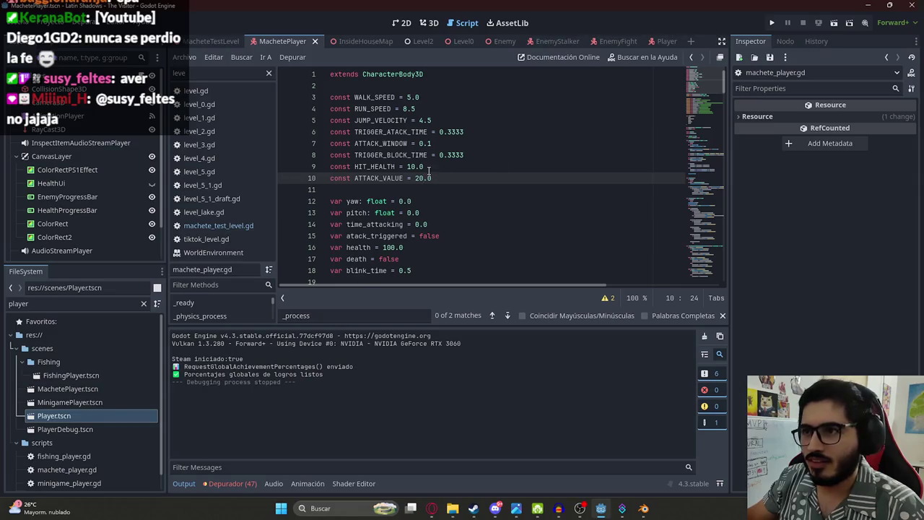
click(415, 166)
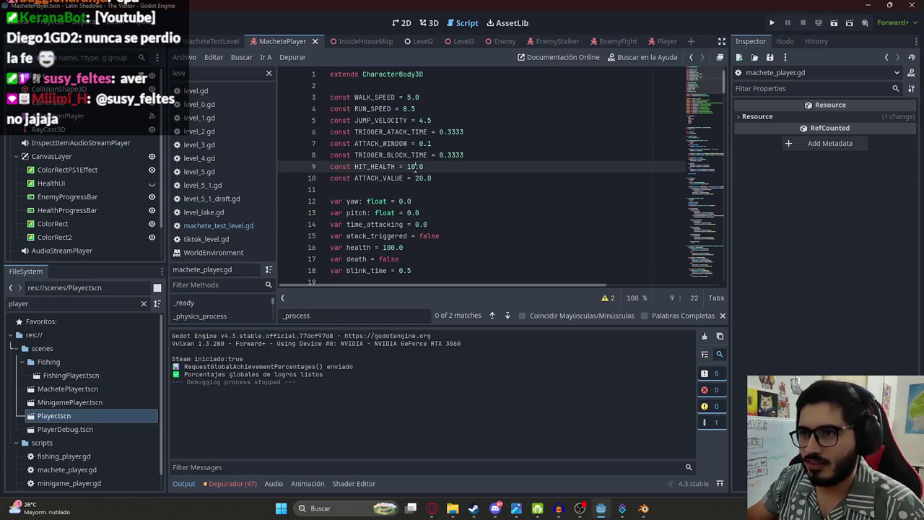
Relaunch the test level scene, then move to the ATTACK_VALUE line in machete_player.gd
right_click(202, 41)
click(266, 118)
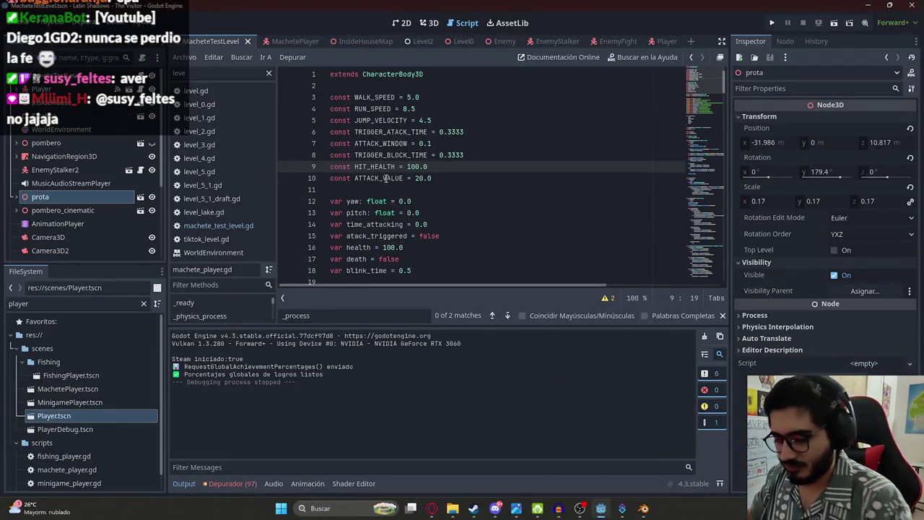
click(431, 178)
scroll(433, 173, down, 3)
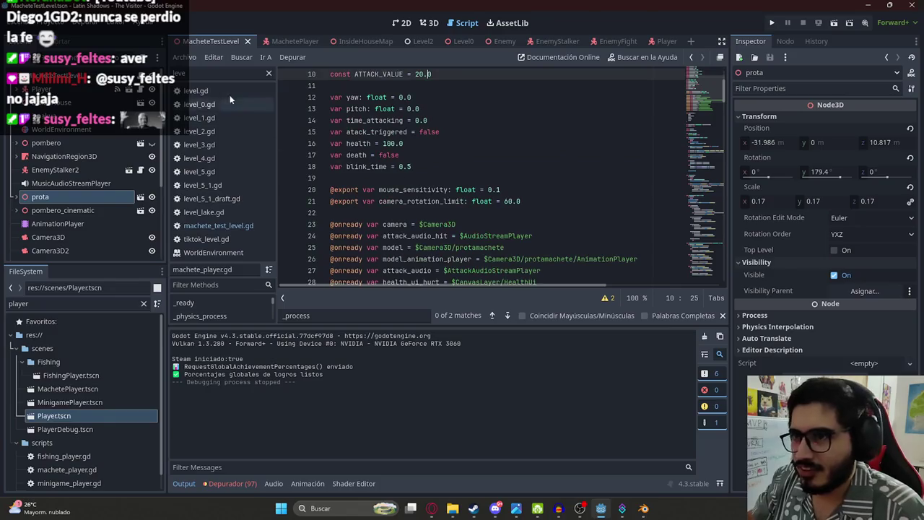
Change afterimage_lifetime in the level script from 0.35 to 1.0
key(alt+Left)
scroll(433, 173, up, 5)
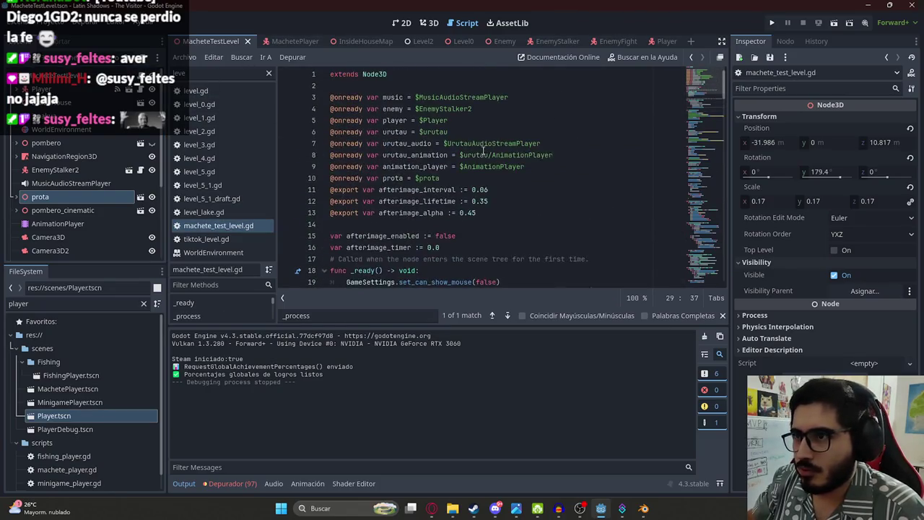
click(430, 177)
double_click(403, 190)
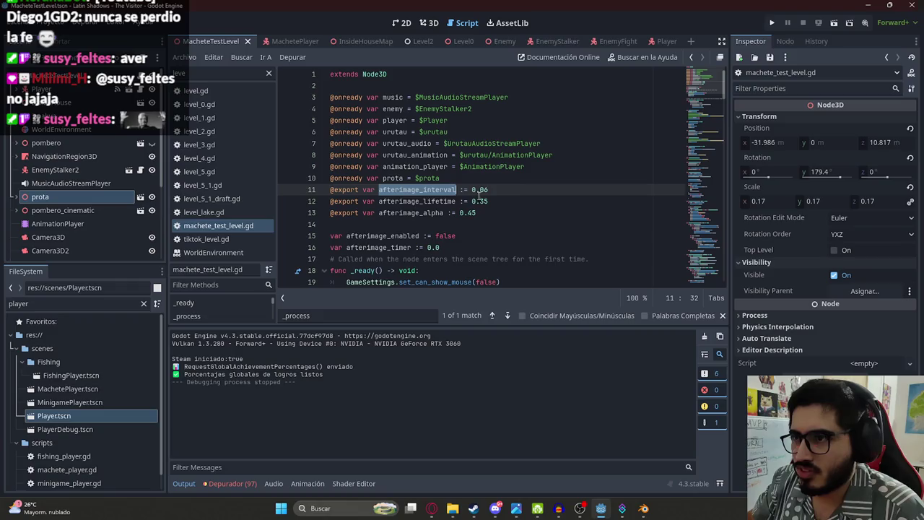
double_click(416, 201)
key(ctrl+c)
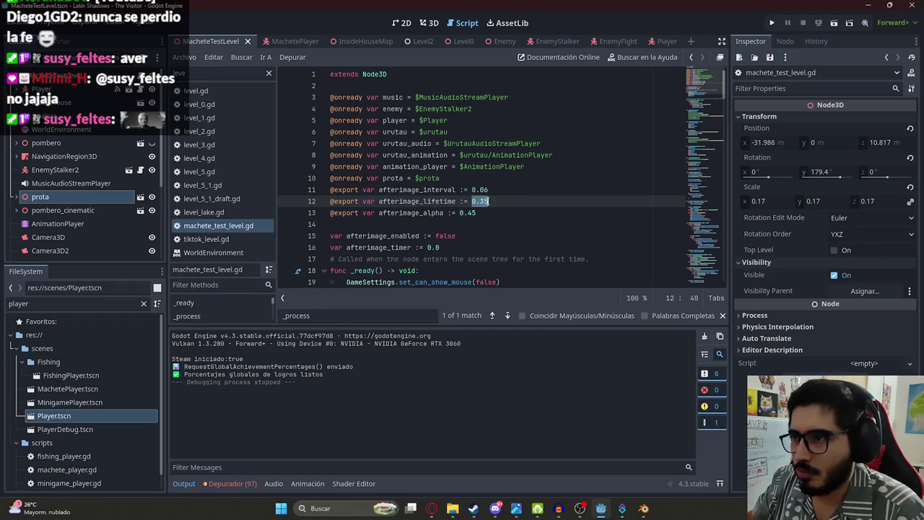
text(1.)
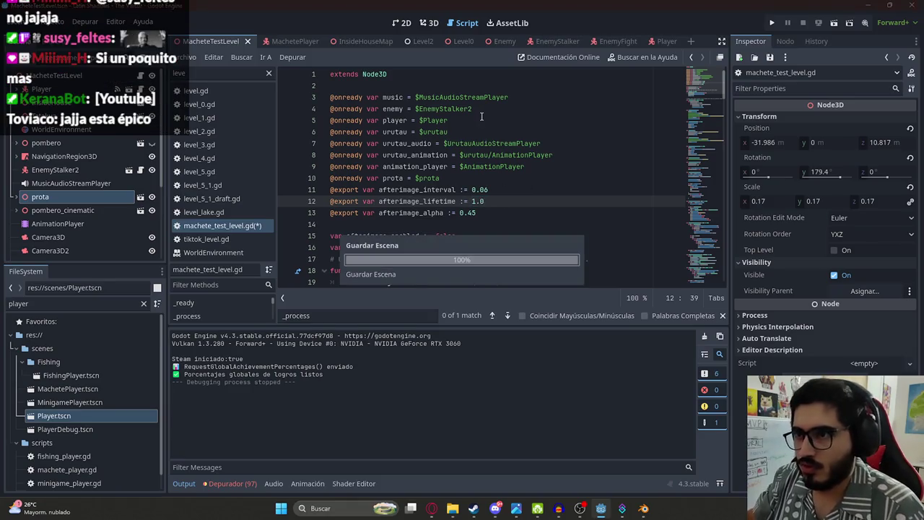
Search the ChatGPT conversation for mentions of afterimage_lifetime
scroll(464, 210, down, 1)
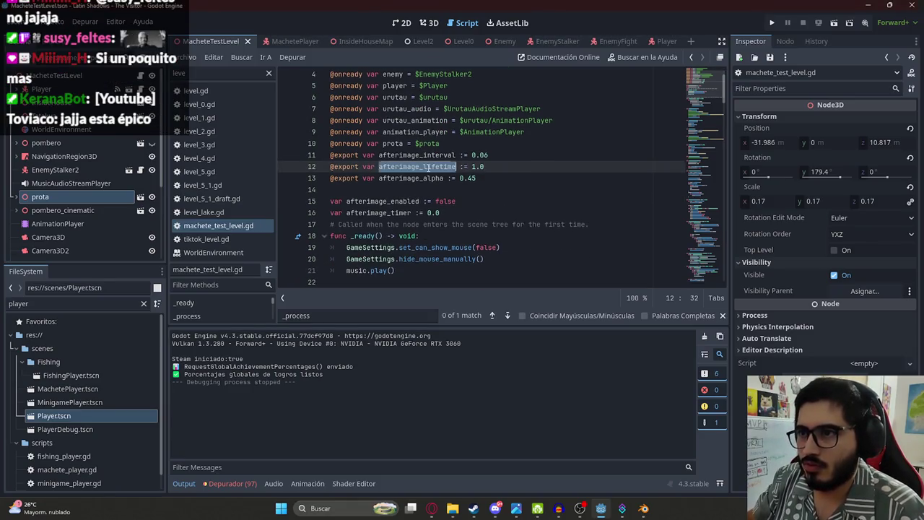
key(alt+Tab)
key(ctrl+f)
key(ctrl+v)
key(Return)
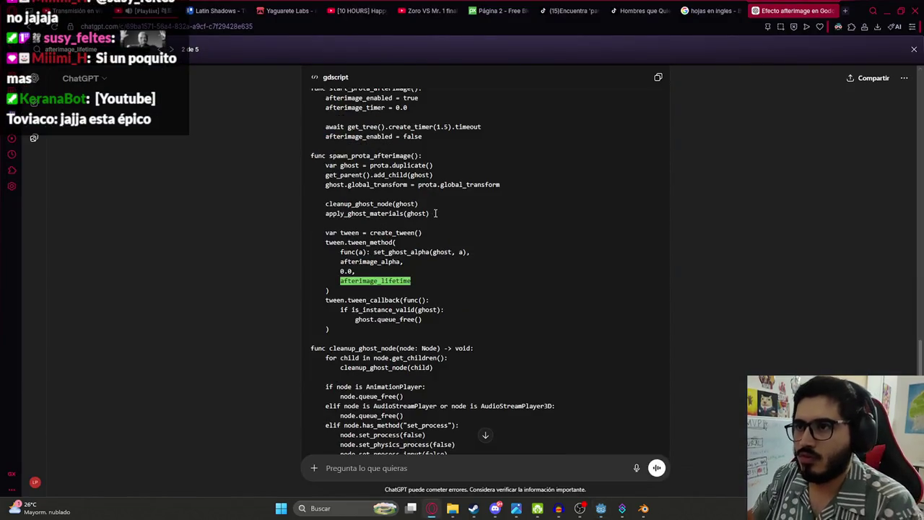
key(Return)
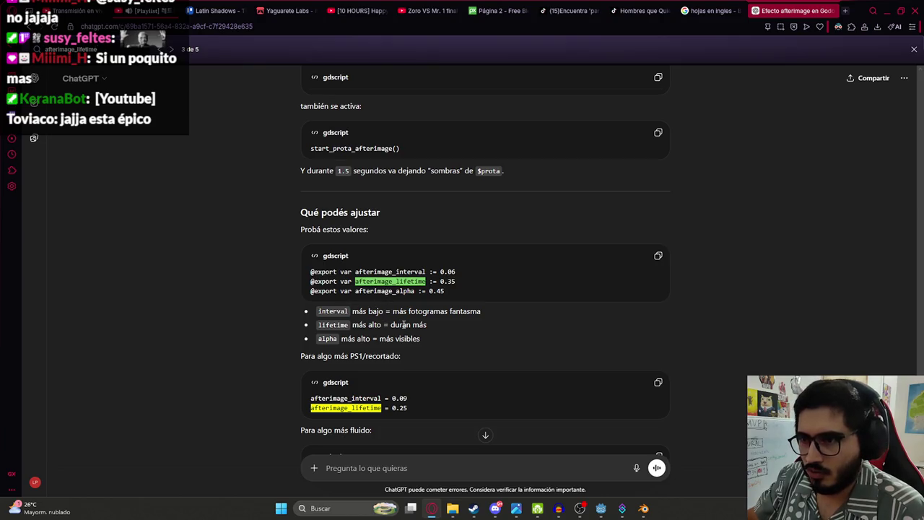
key(alt+Tab)
Replay the level scene, undo a stray edit, and watch the longer trail
right_click(215, 44)
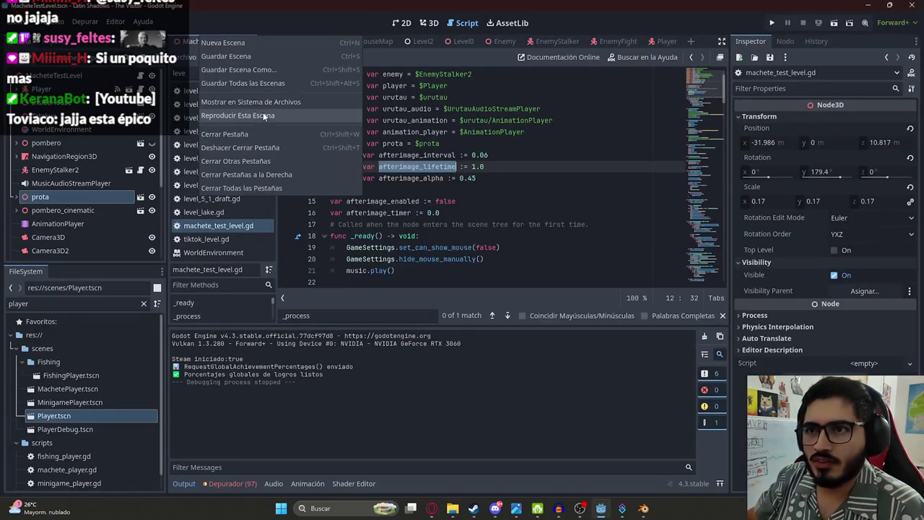
click(263, 112)
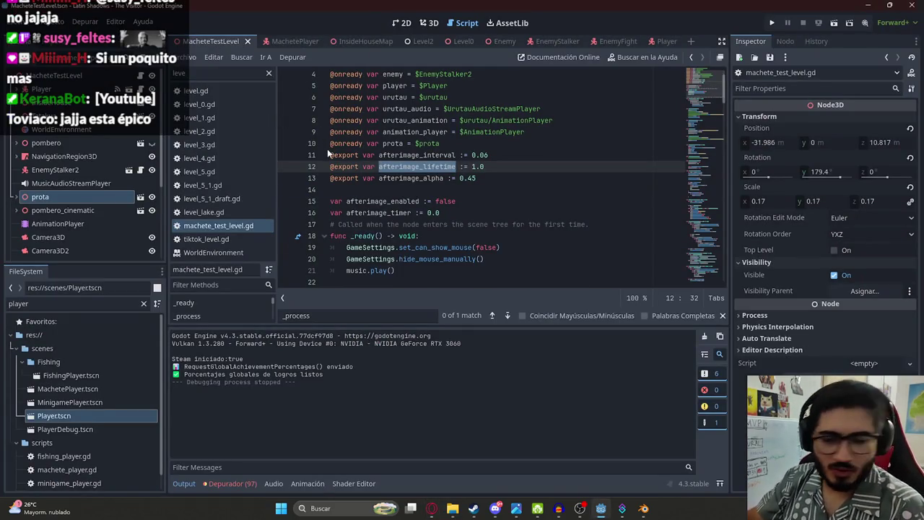
key(F6)
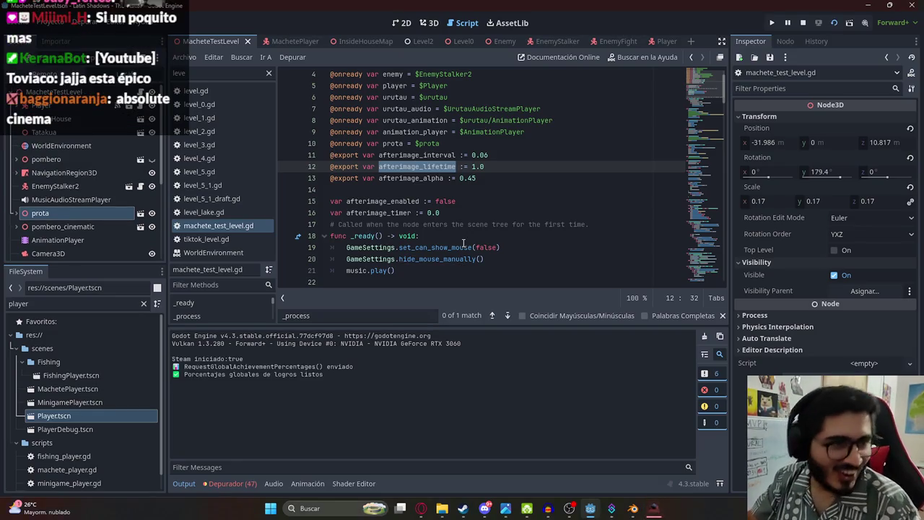
text(sd)
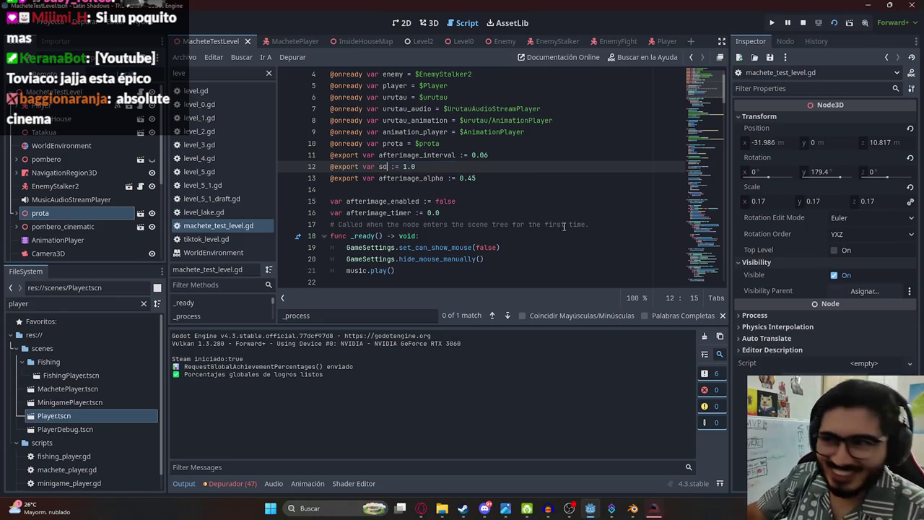
key(ctrl+z)
click(665, 511)
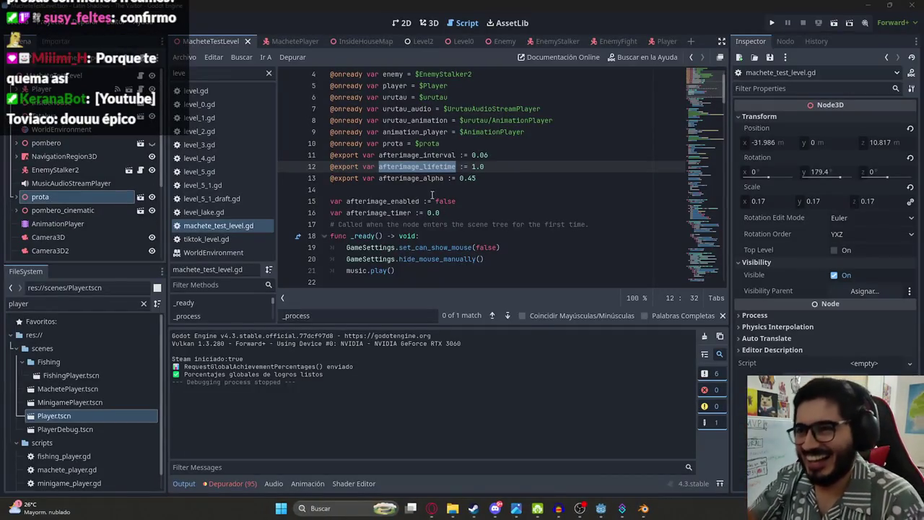
Change afterimage_lifetime to 0.5 on line 12
double_click(439, 154)
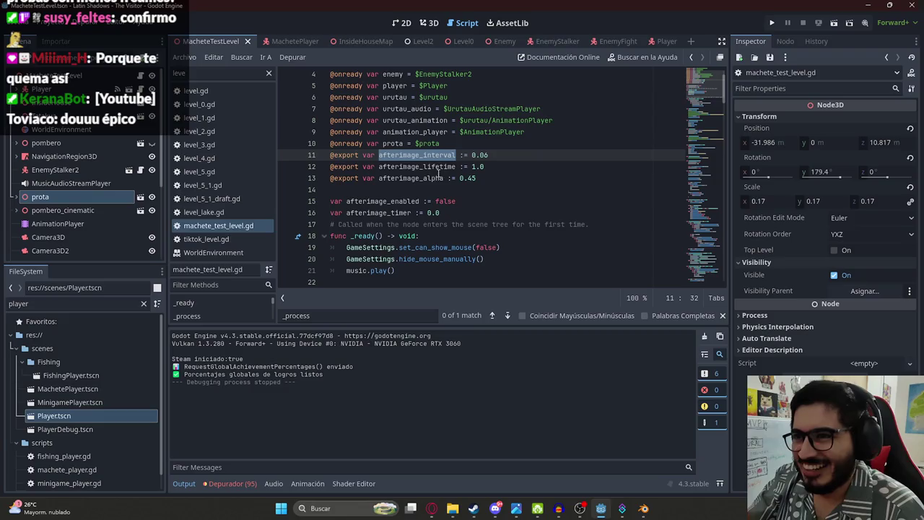
click(473, 166)
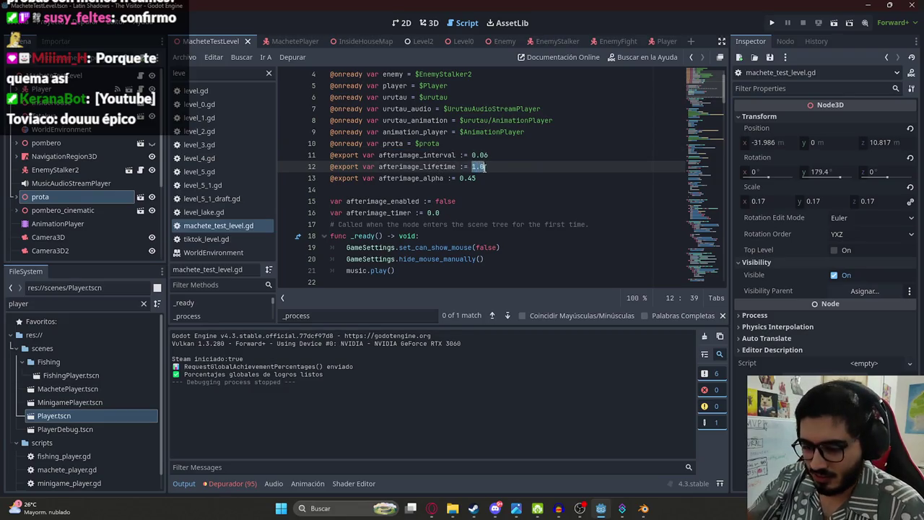
text(5)
key(Escape)
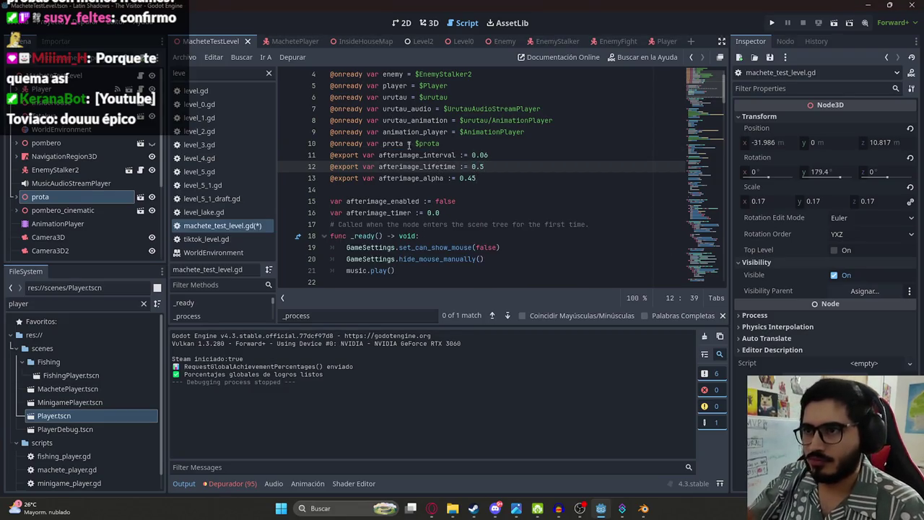
Check ChatGPT's suggestions and set afterimage_interval to 0.1 on line 11
key(alt+Tab)
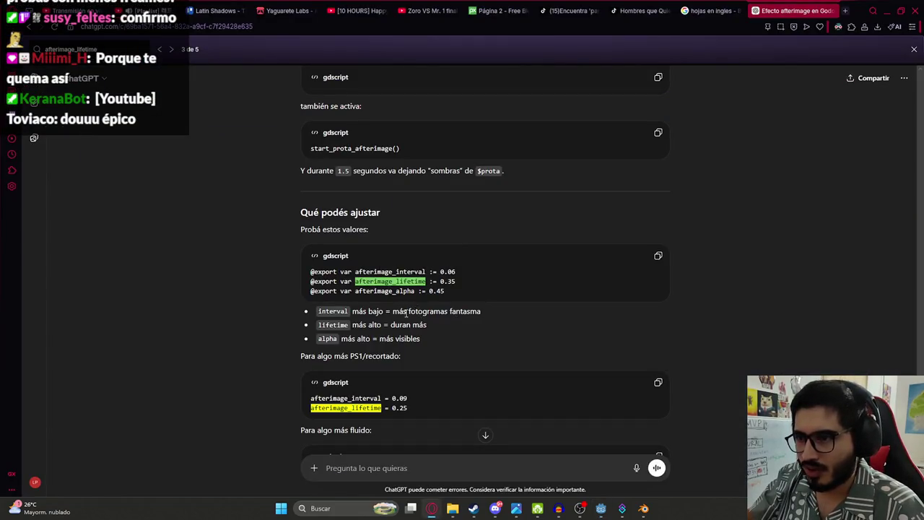
key(alt+Tab)
click(493, 155)
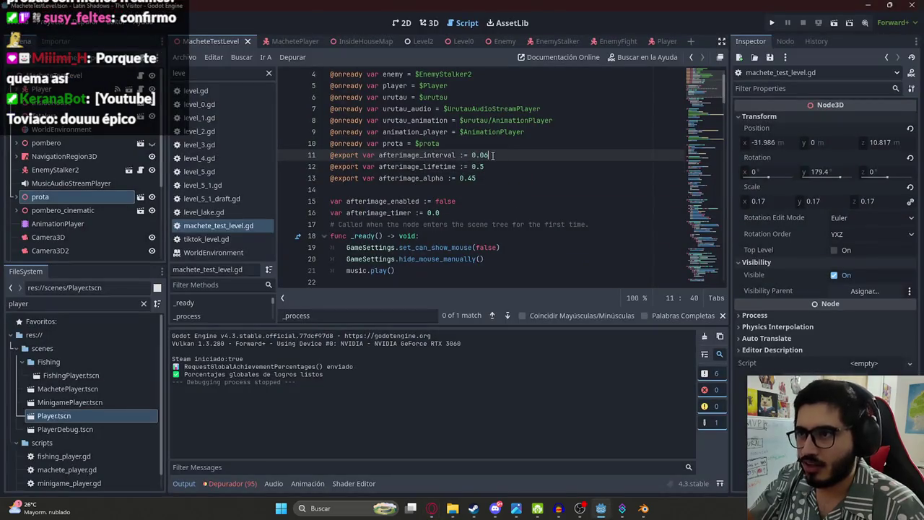
click(234, 57)
click(258, 121)
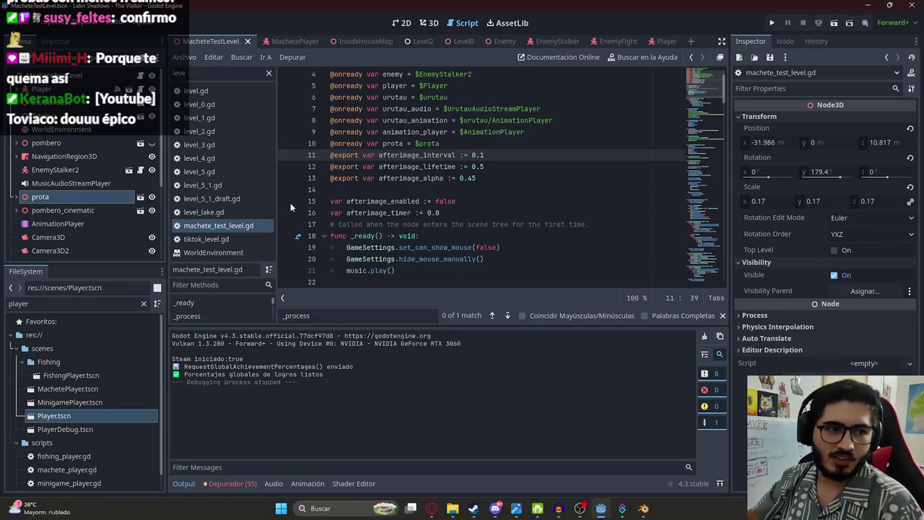
Playtest the game twice to check the shorter afterimage trail
key(F6)
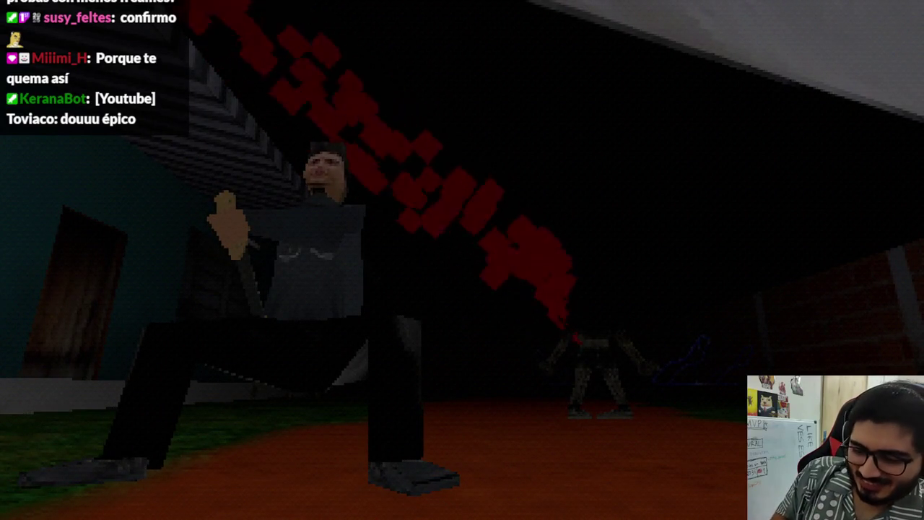
key(F8)
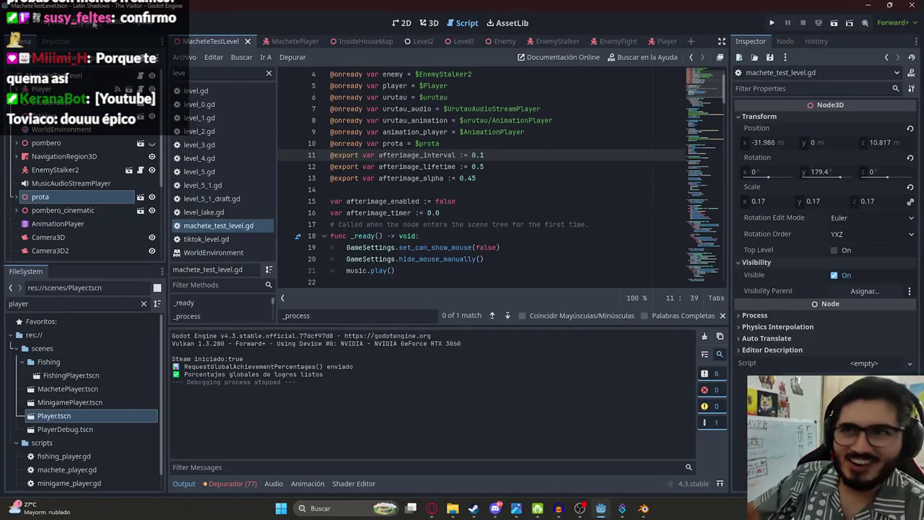
click(184, 57)
click(282, 122)
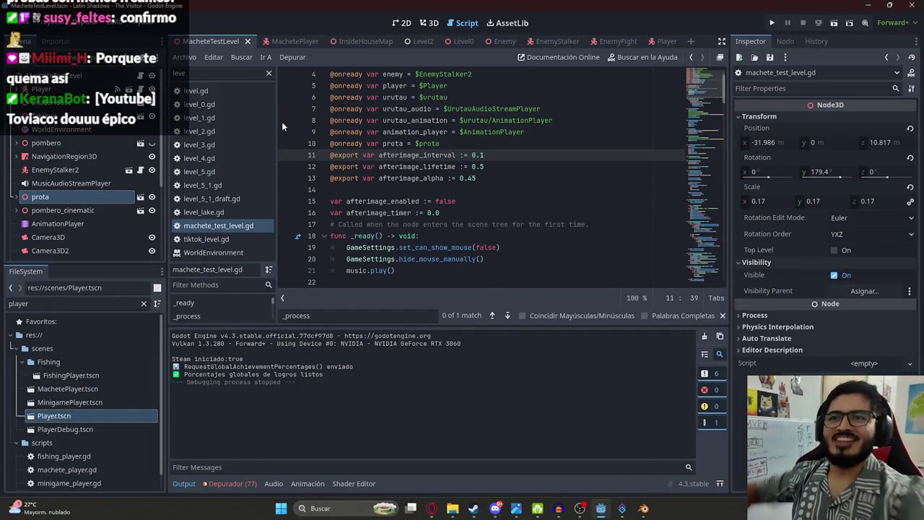
key(F5)
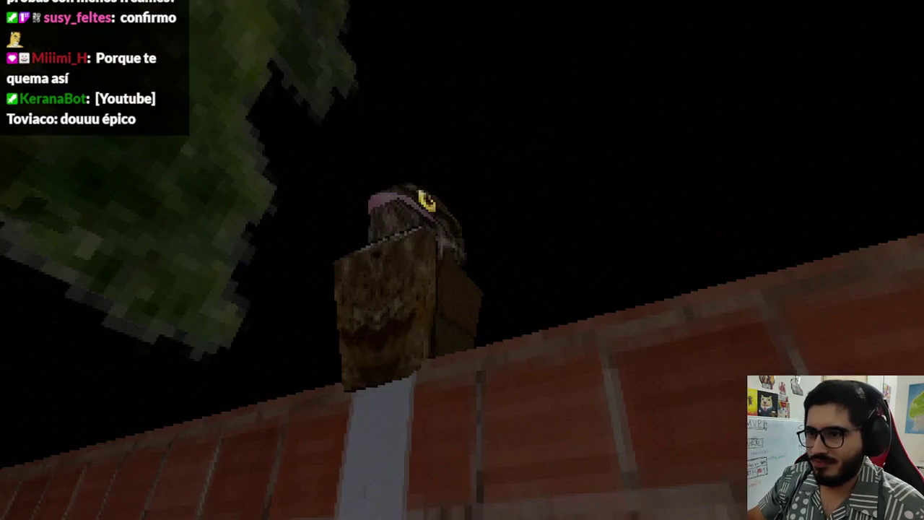
key(F8)
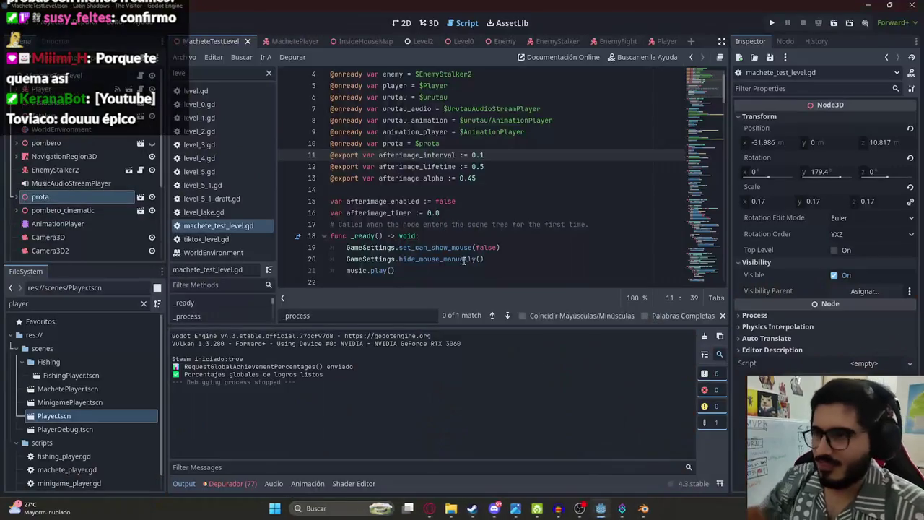
click(428, 173)
key(alt+Tab)
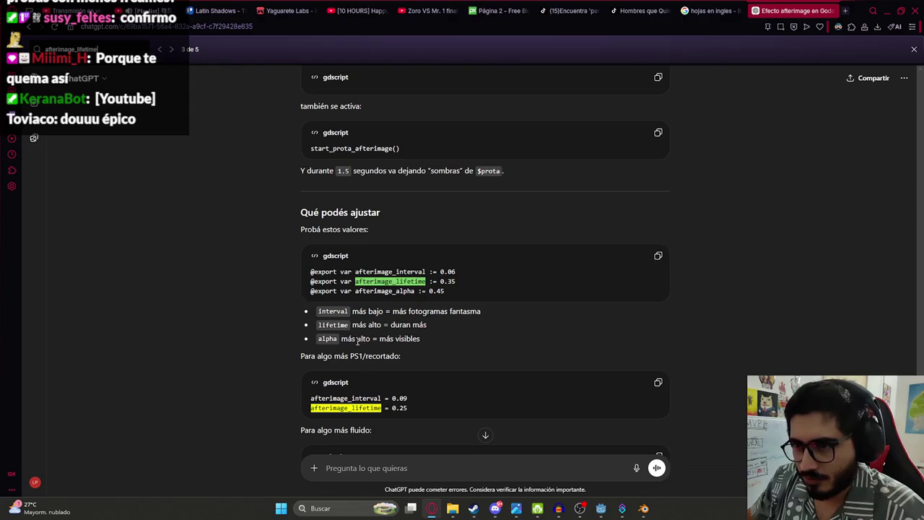
Review ChatGPT's suggested interval and lifetime code lines in the browser
scroll(353, 354, down, 1)
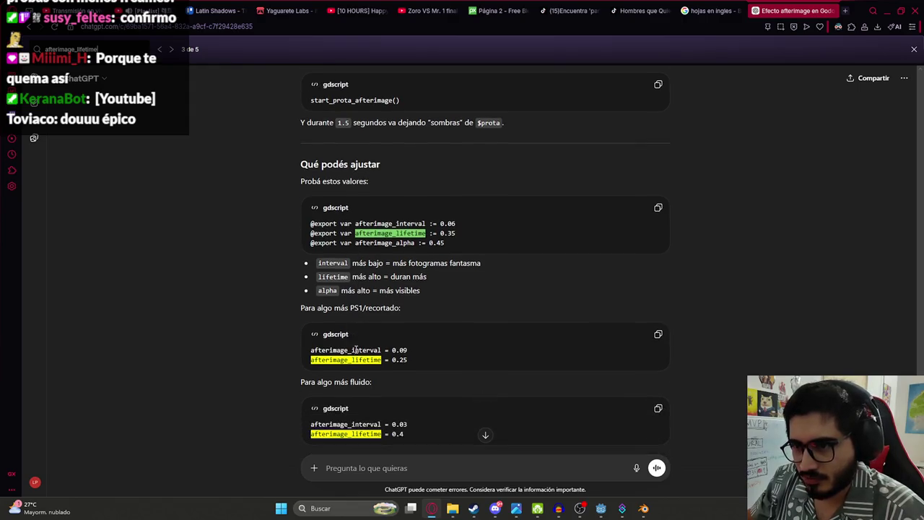
scroll(345, 339, down, 3)
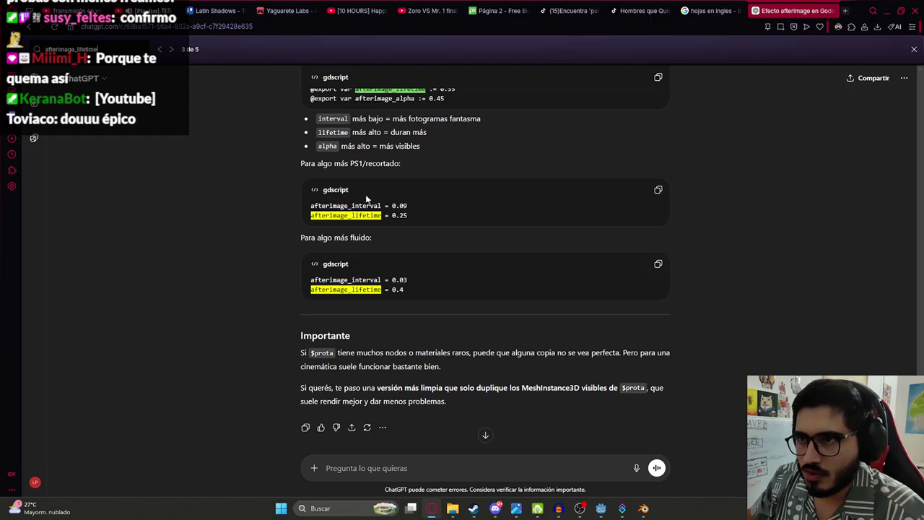
drag(348, 215, 311, 206)
key(ctrl+c)
scroll(382, 224, up, 1)
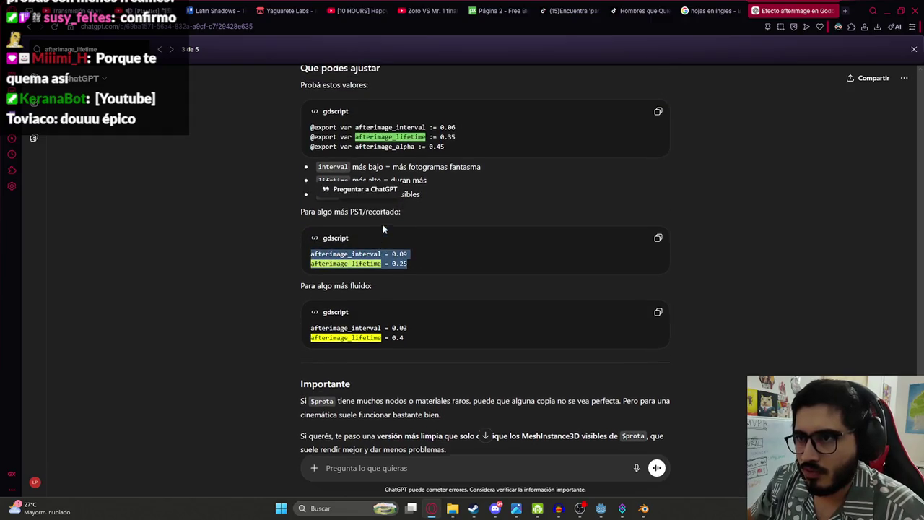
click(493, 258)
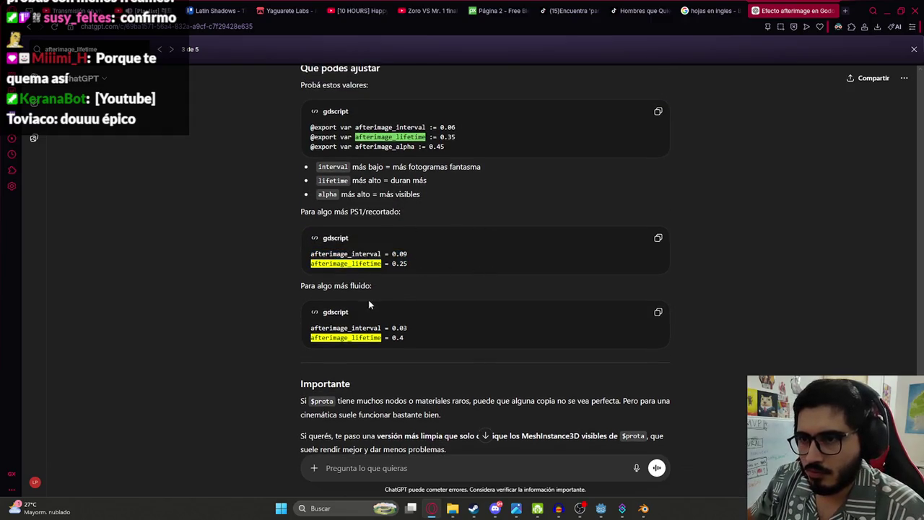
key(alt+Tab)
Set afterimage_interval to 0.09 and afterimage_lifetime to 0.25 in the level script
click(469, 167)
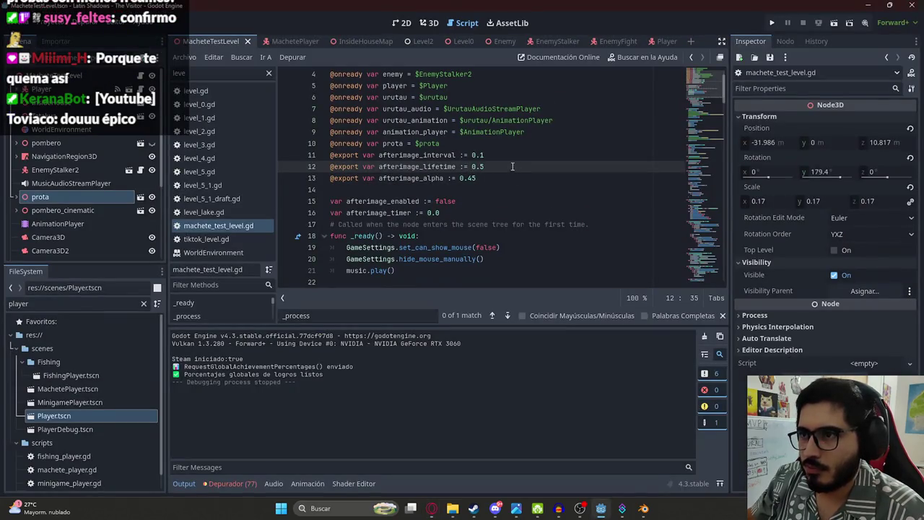
drag(506, 166, 330, 155)
key(ctrl+v)
key(ctrl+z)
drag(484, 167, 386, 156)
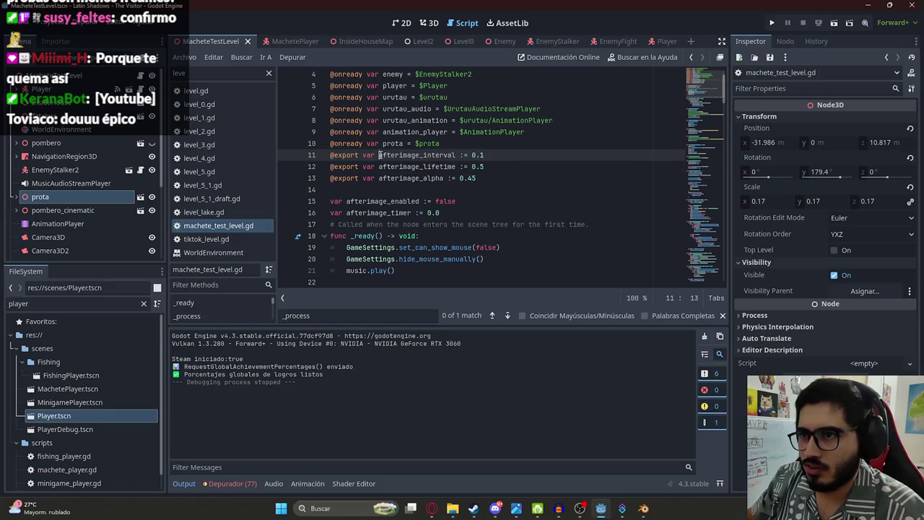
key(alt+Tab)
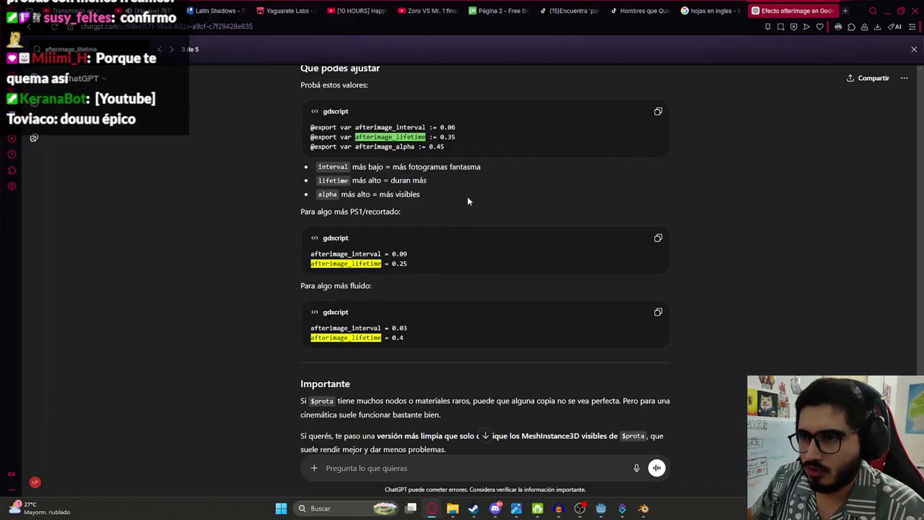
key(alt+Tab)
key(BackSpace)
text(0)
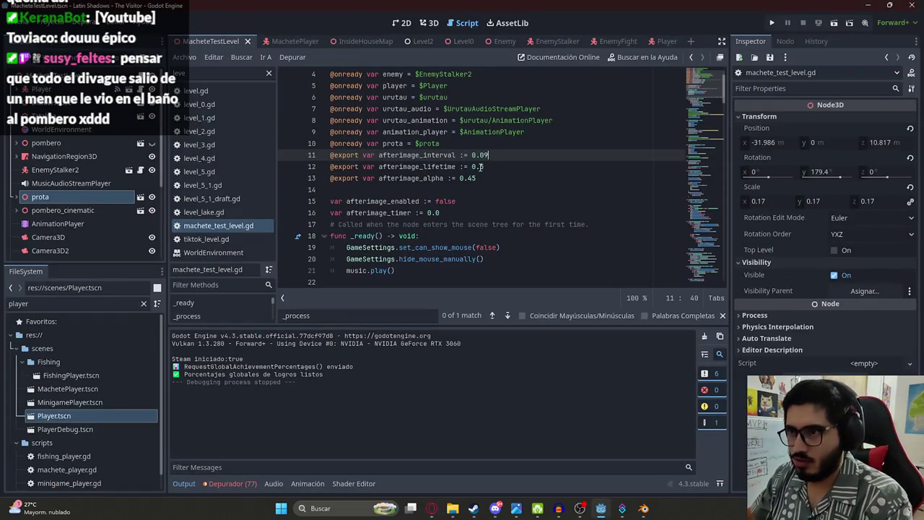
click(481, 167)
text(2)
key(alt+Tab)
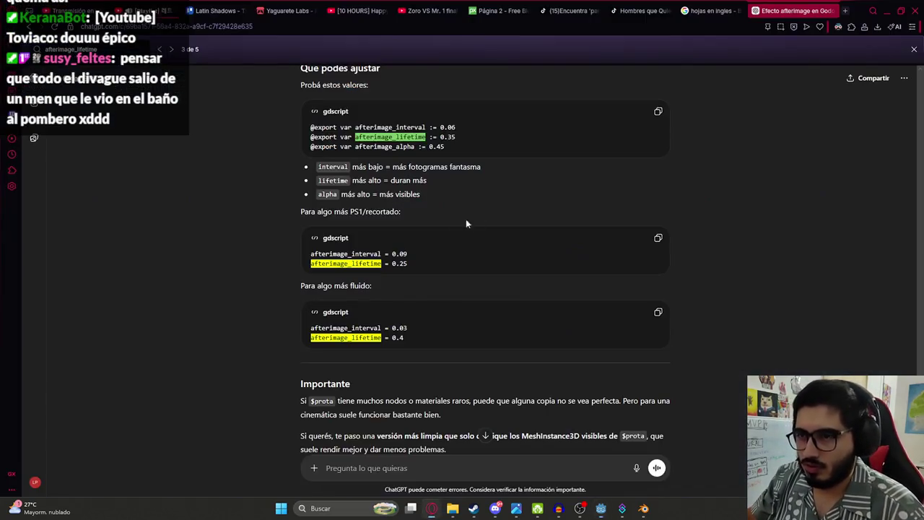
key(alt+Tab)
Save and playtest the scene, then load the AnimationPlayer's scene1 animation in 3D view
click(241, 58)
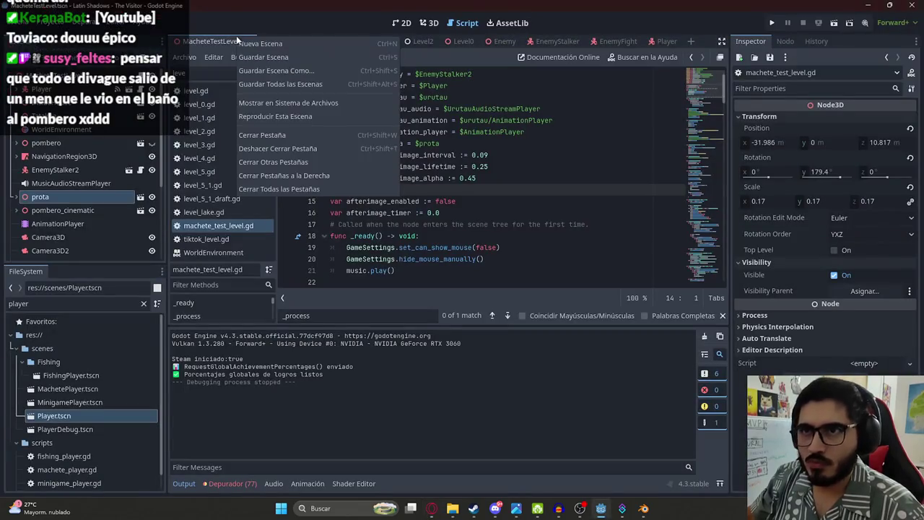
click(296, 114)
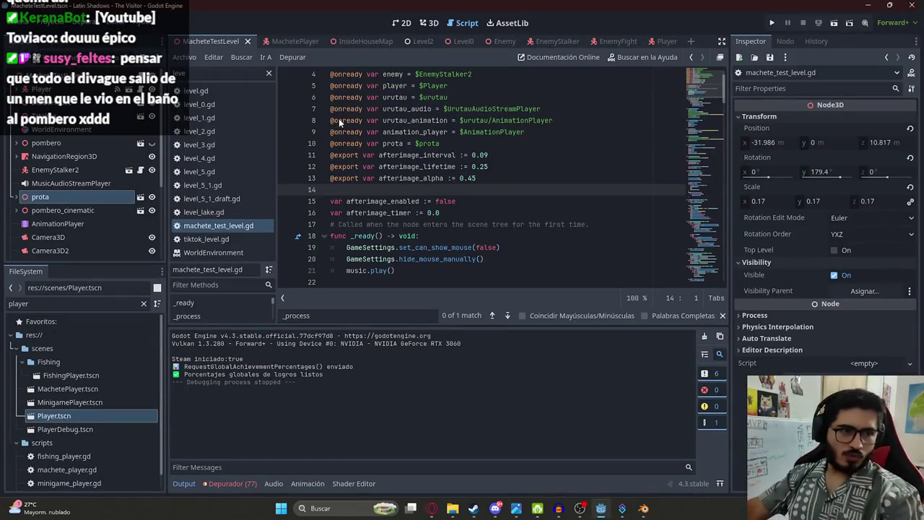
key(F5)
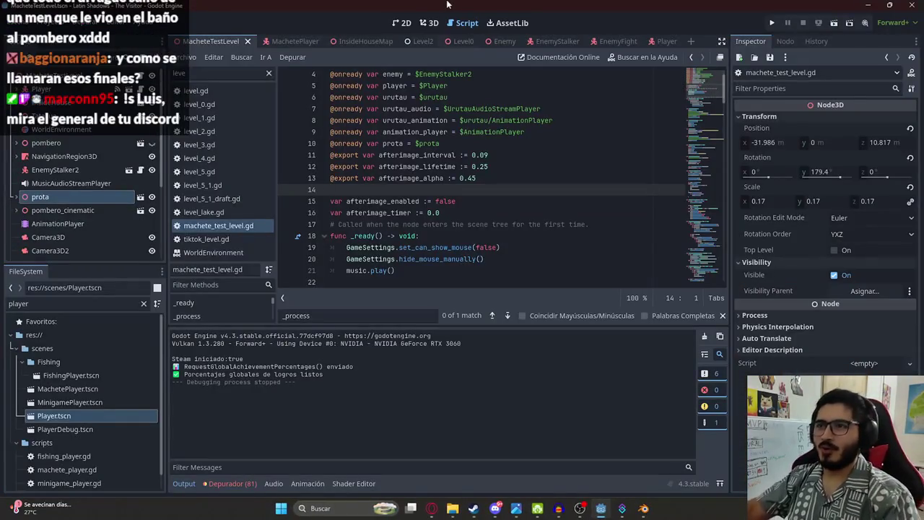
click(429, 22)
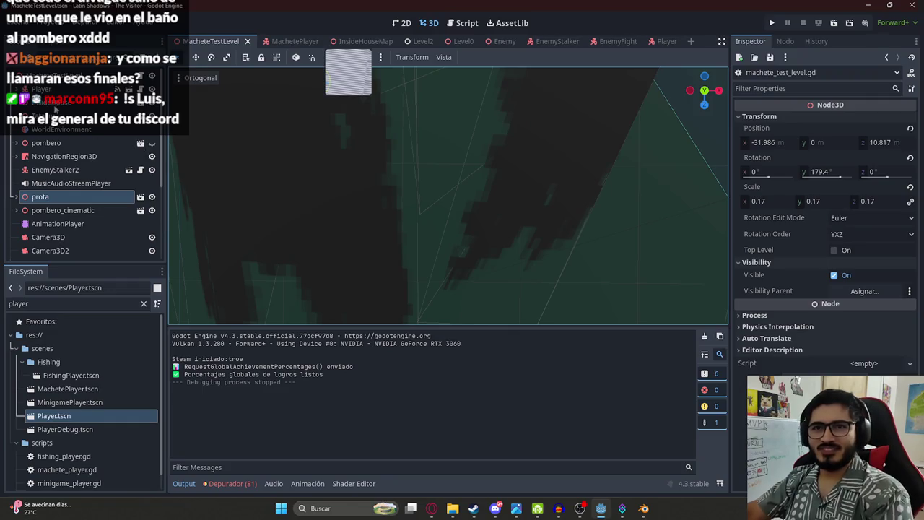
click(56, 223)
click(367, 336)
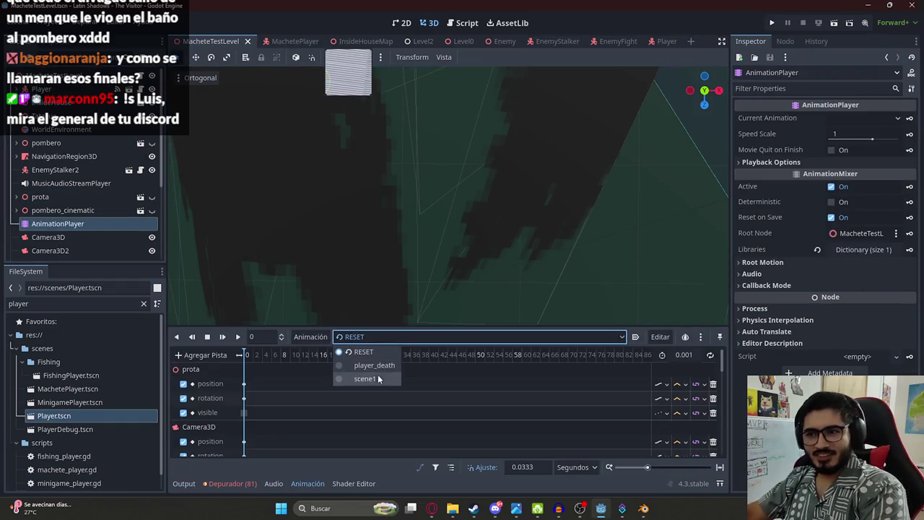
click(378, 378)
click(494, 508)
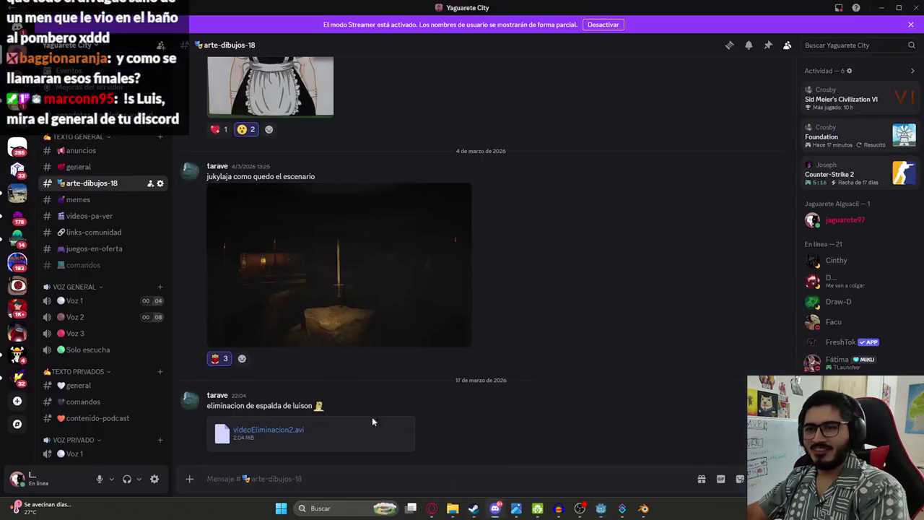
Open the #general channel and enlarge the posted 1990 meme image
click(96, 172)
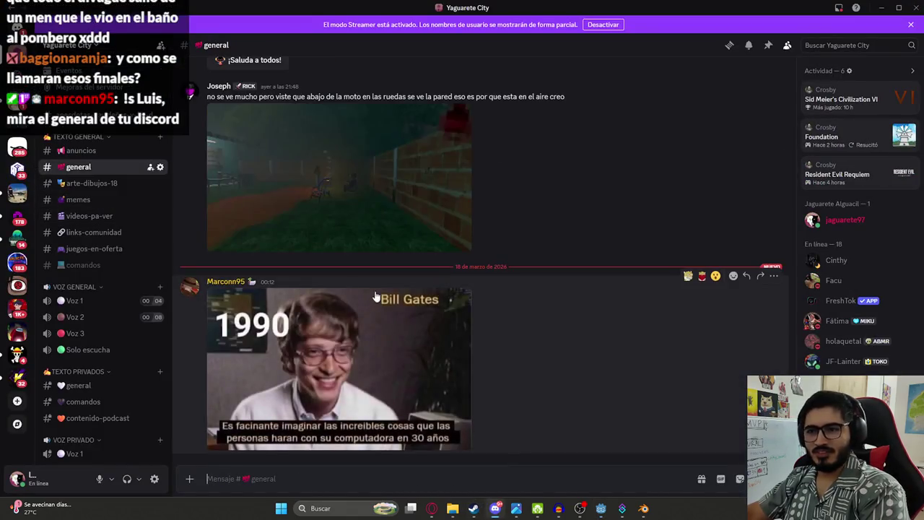
click(354, 442)
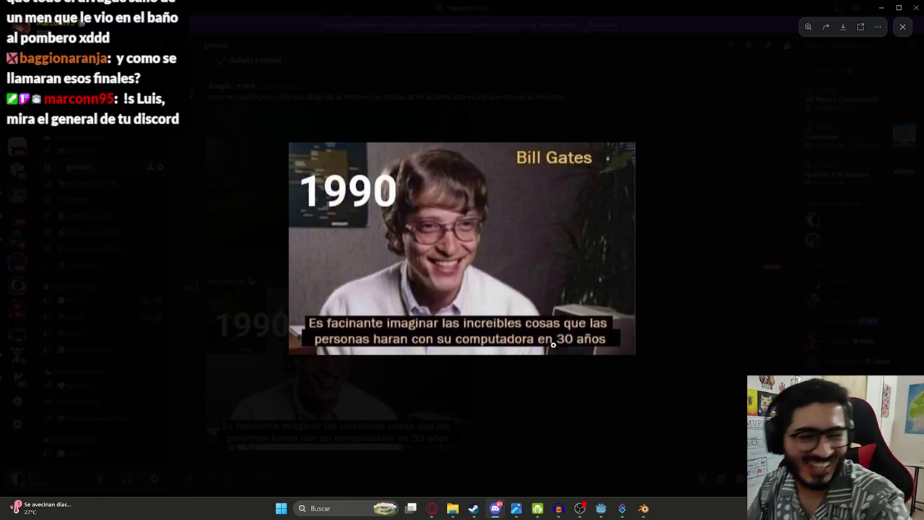
mouse_move(494, 513)
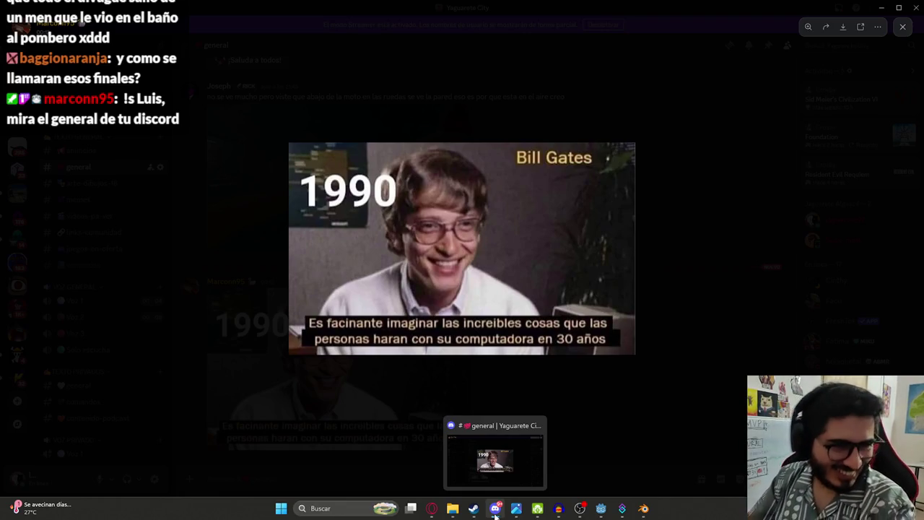
click(495, 508)
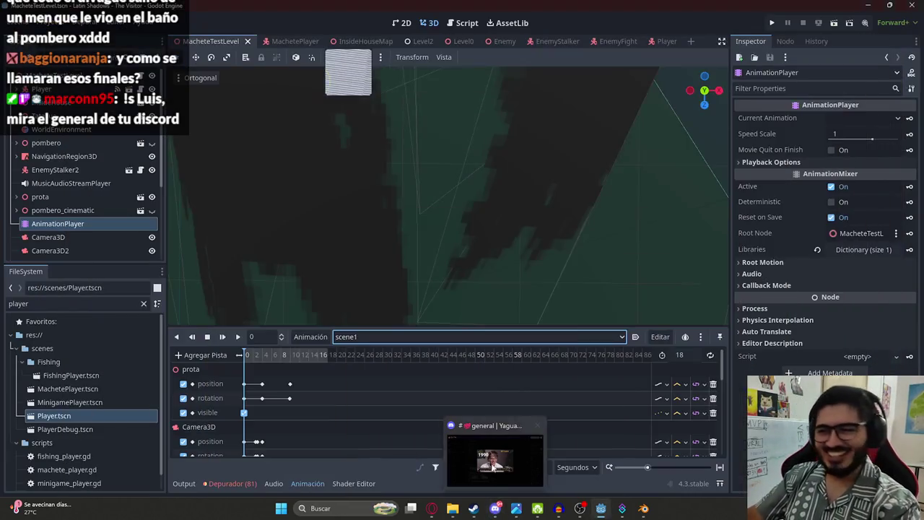
Play the MacheteTestLevel scene once more, then deselect the black ColorRect
right_click(213, 42)
click(257, 120)
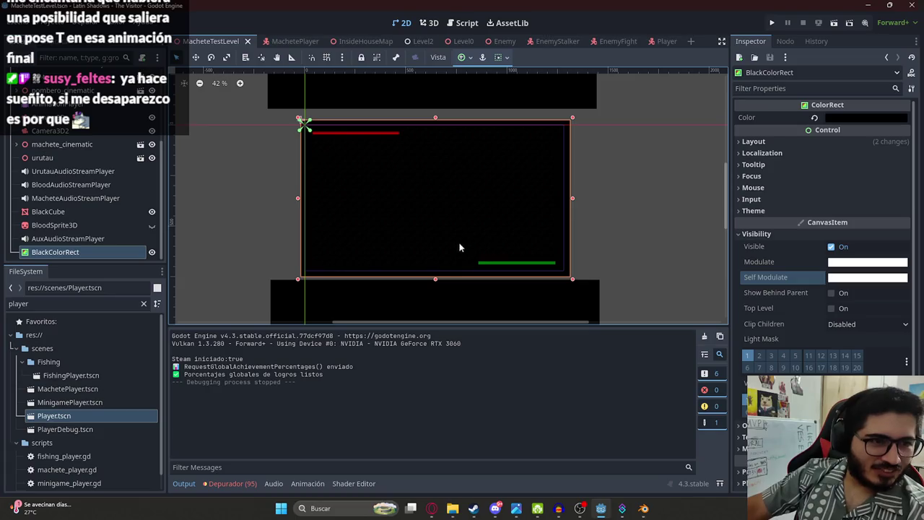
scroll(411, 225, down, 2)
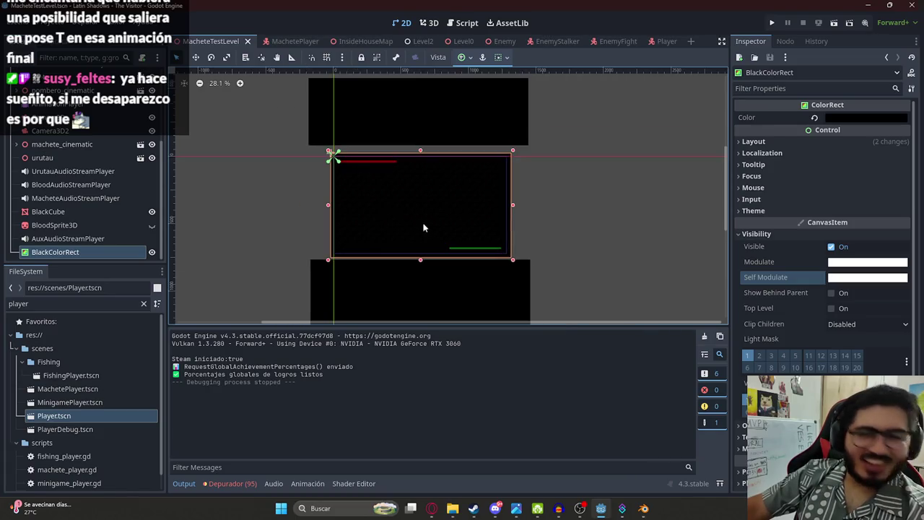
click(564, 158)
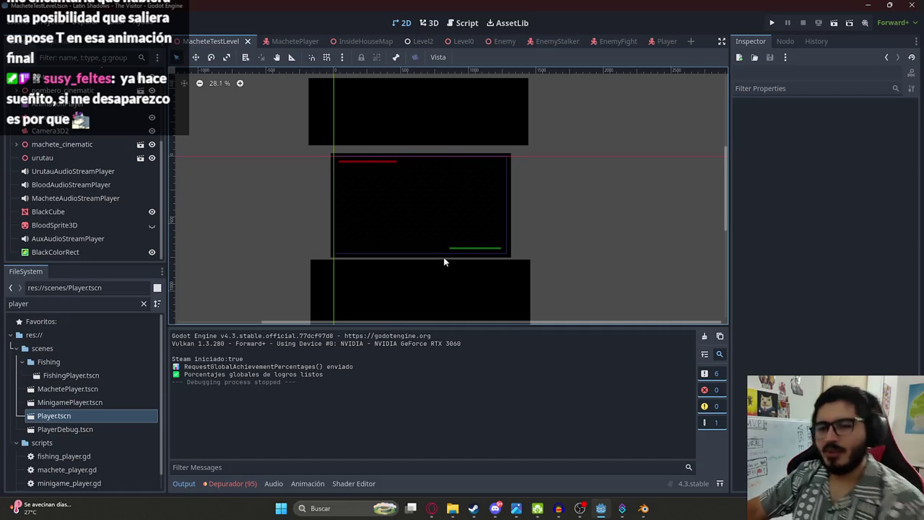
click(427, 512)
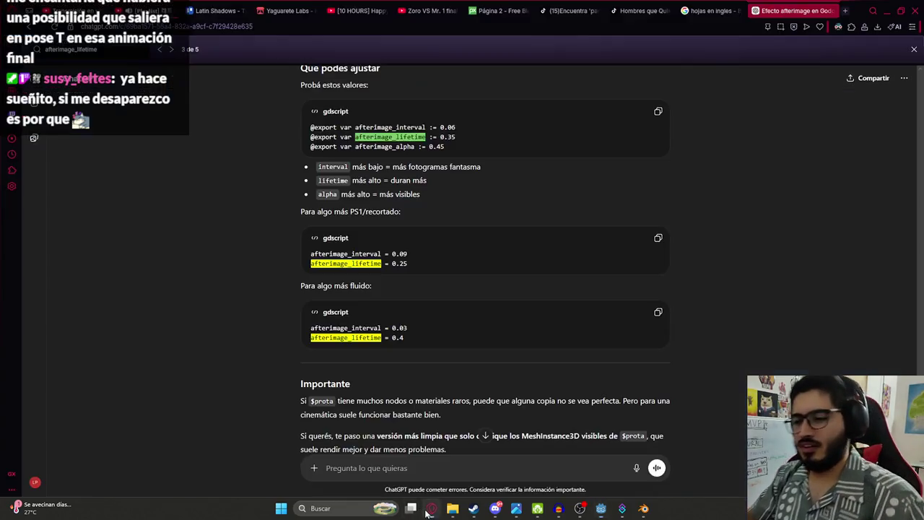
From the Happy Monkey Circle tab, play playlist item 10, the Pou drill video
click(160, 9)
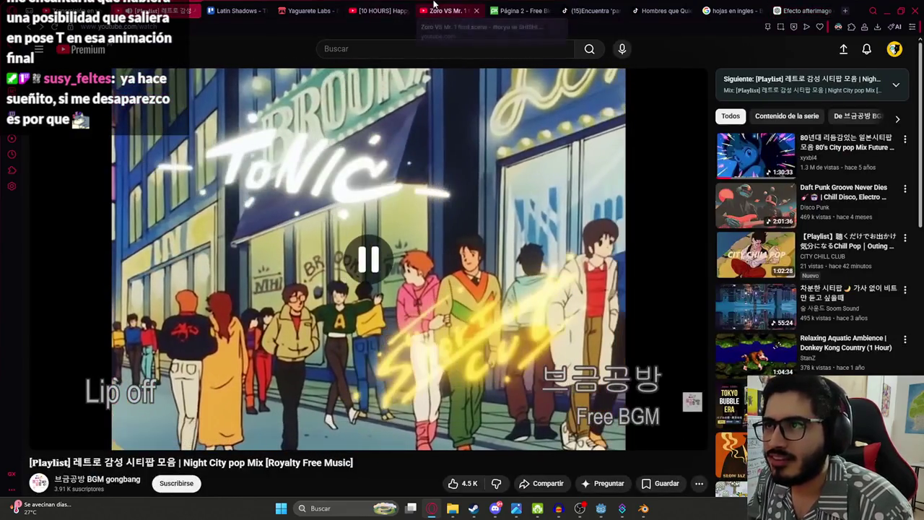
click(371, 10)
click(318, 261)
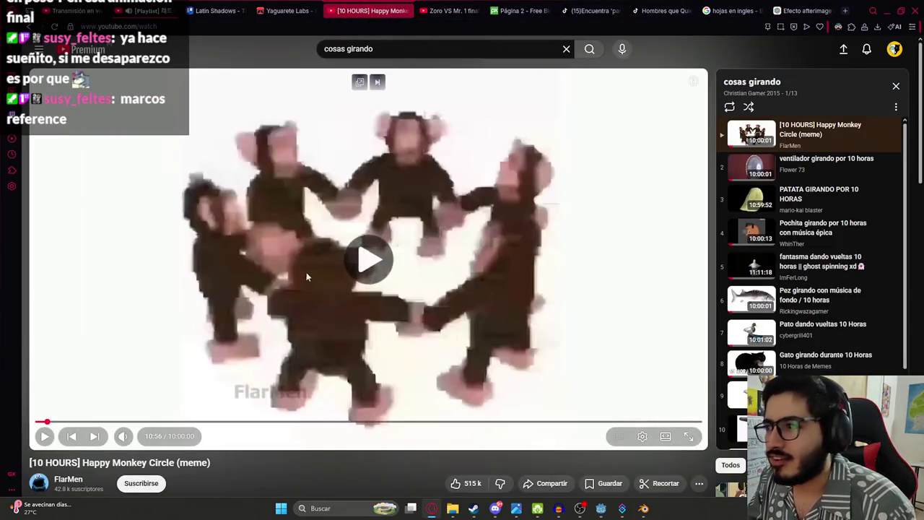
key(space)
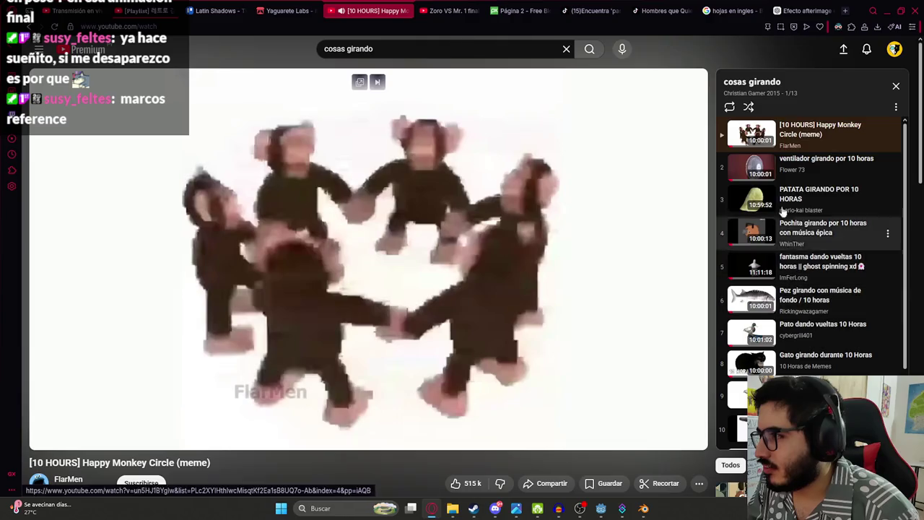
scroll(801, 303, down, 2)
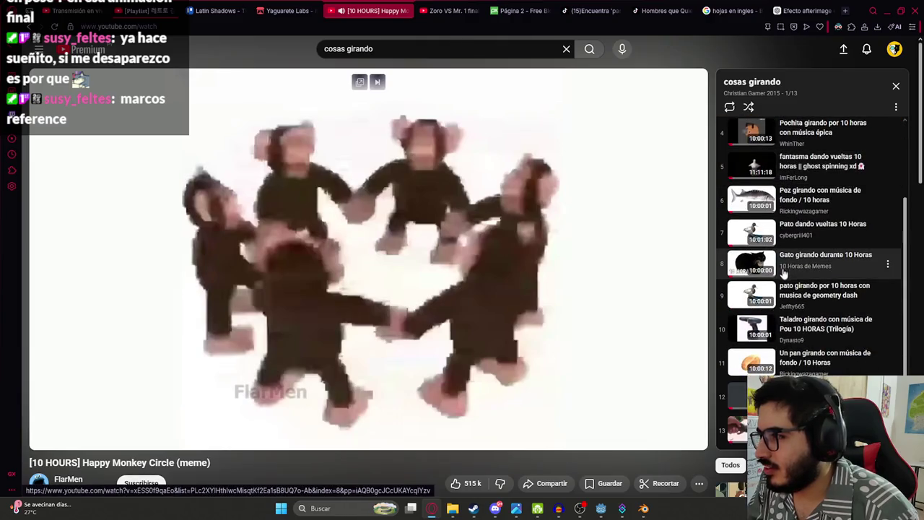
click(823, 328)
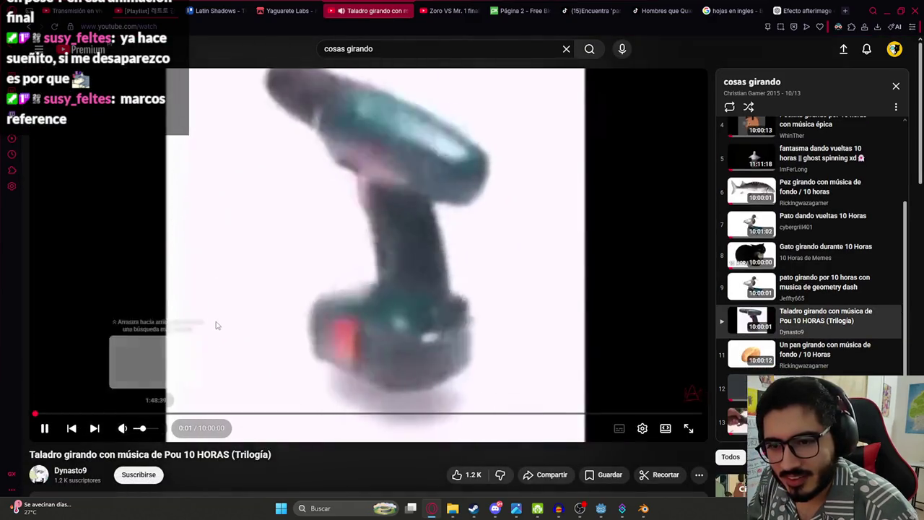
Watch the drill video full screen, pause it, and switch to the Night City Pop Mix tab
double_click(151, 307)
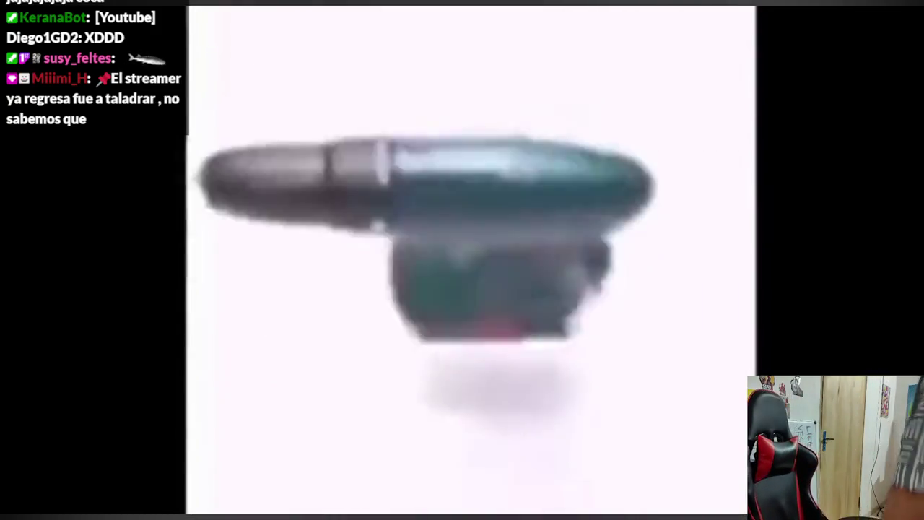
key(k)
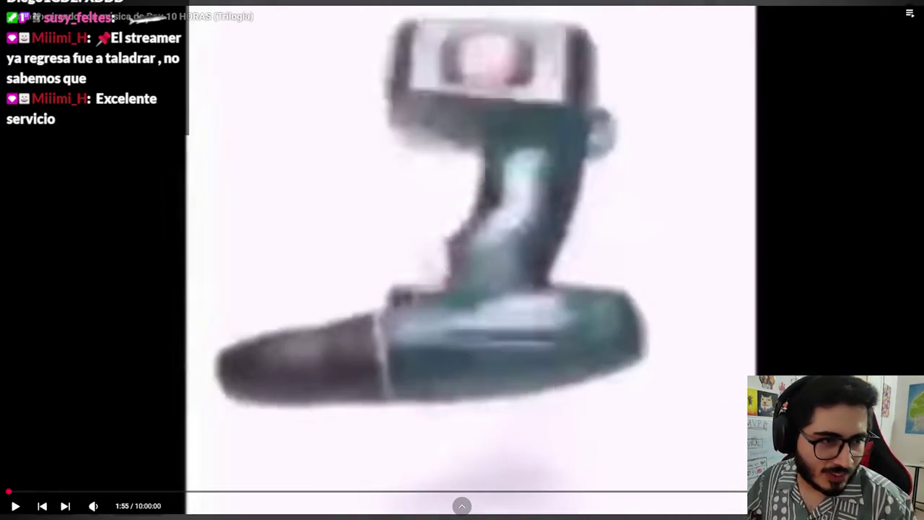
key(ctrl+Tab)
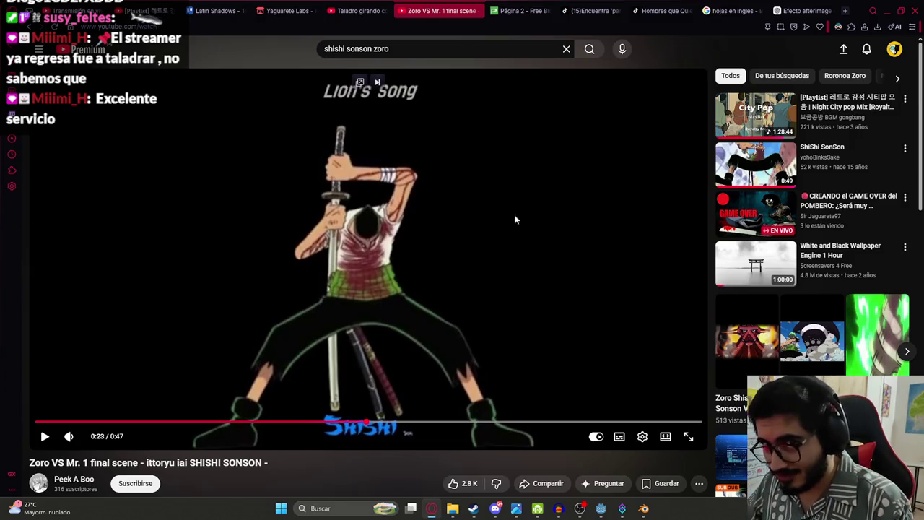
click(152, 11)
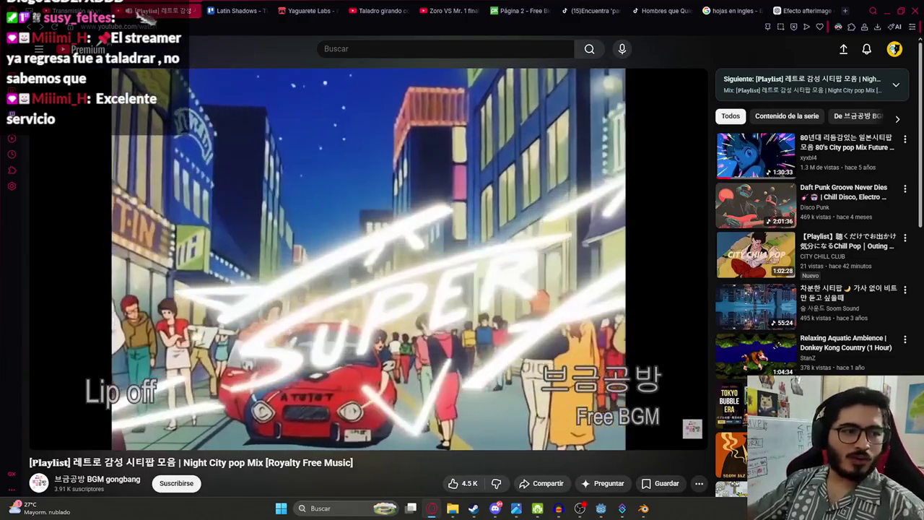
key(alt+Tab)
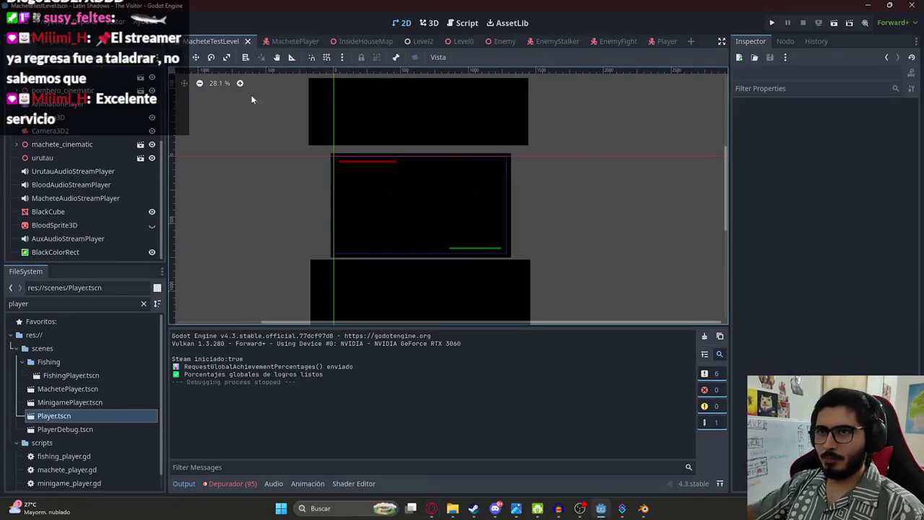
Briefly run the MacheteTestLevel scene, stop it, and open machete_test_level.gd
right_click(232, 44)
click(270, 126)
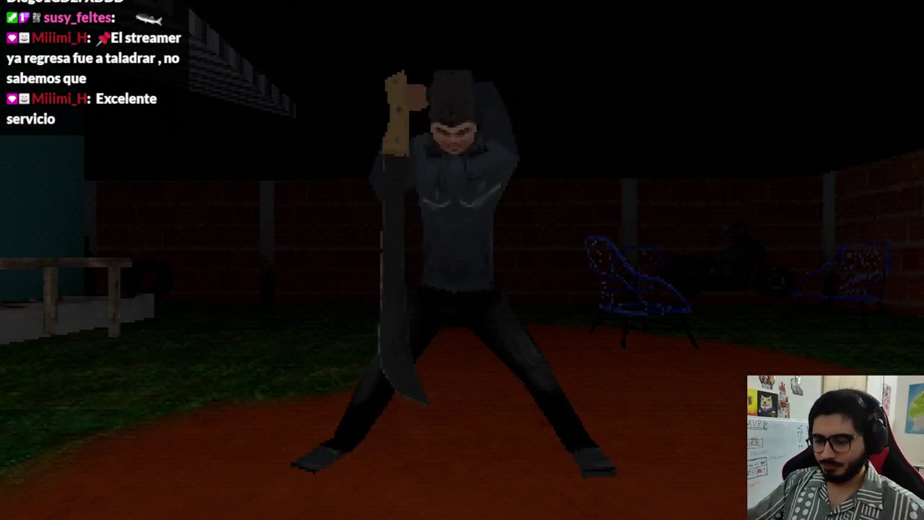
key(Escape)
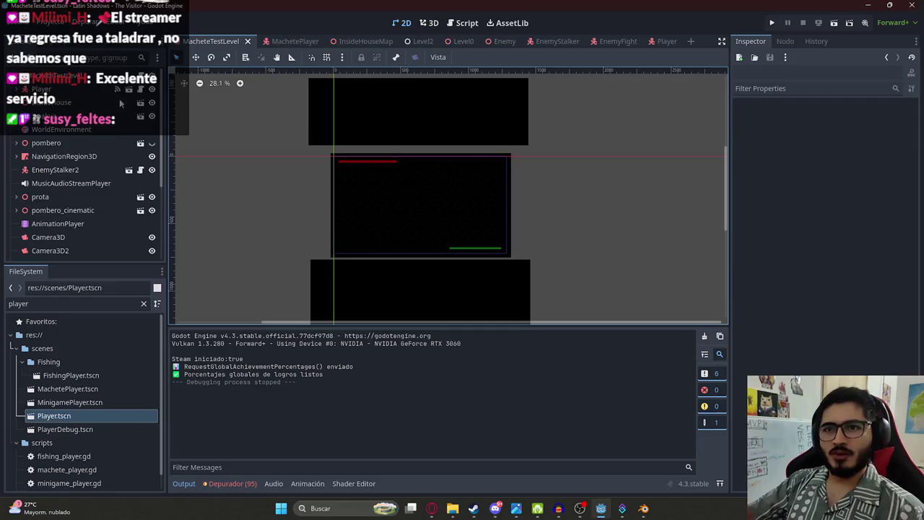
click(462, 22)
click(589, 176)
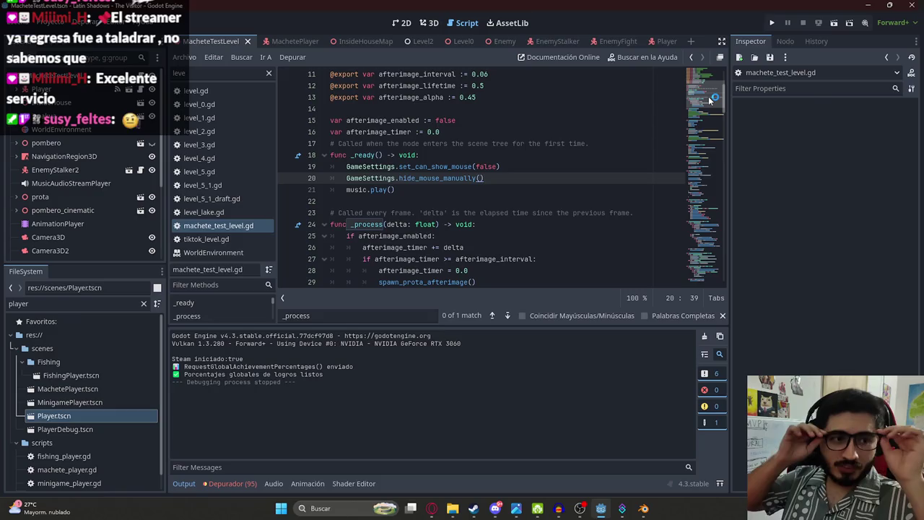
Find the spawn_prota_afterimage definition in the level script with Ctrl+F
click(607, 155)
scroll(562, 155, up, 4)
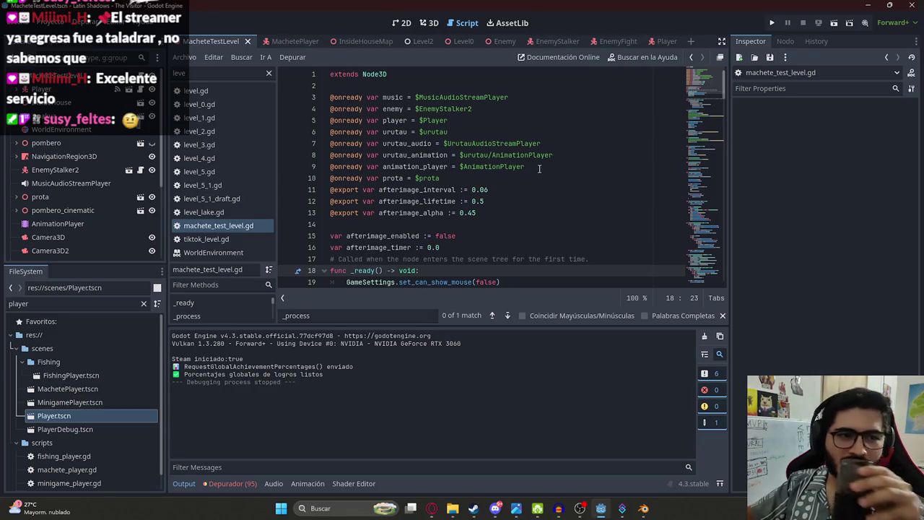
scroll(577, 156, down, 3)
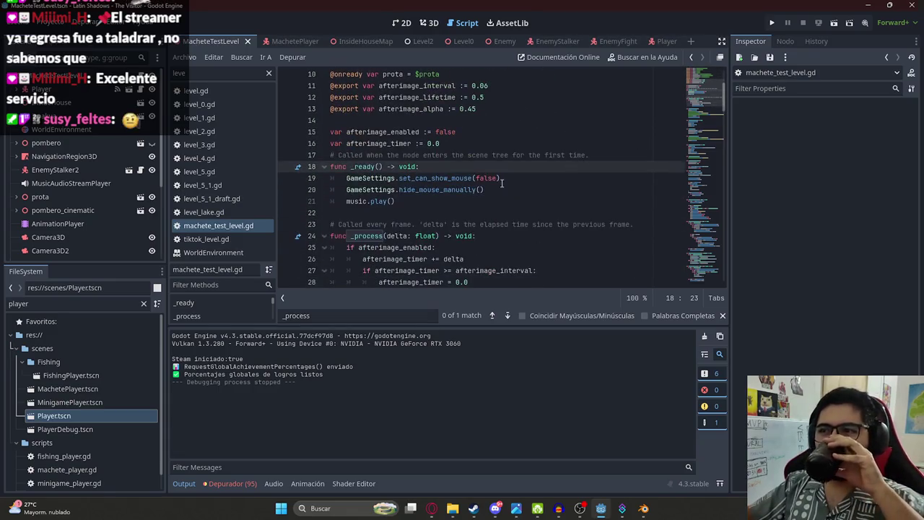
scroll(489, 156, down, 2)
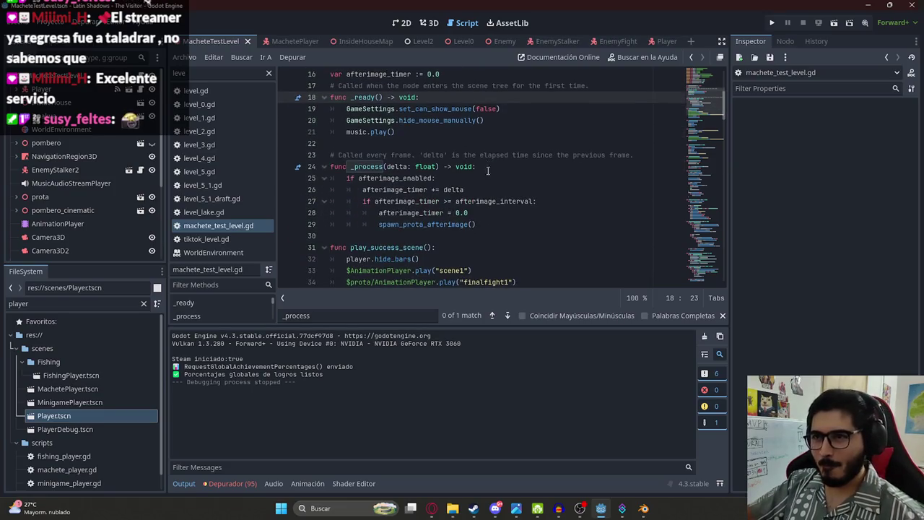
scroll(498, 195, down, 1)
double_click(431, 189)
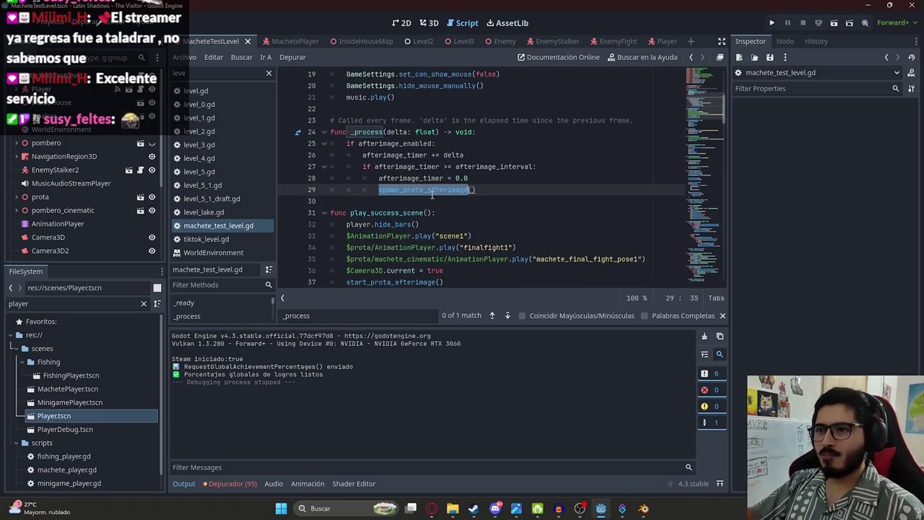
key(ctrl+f)
key(Return)
key(Return)
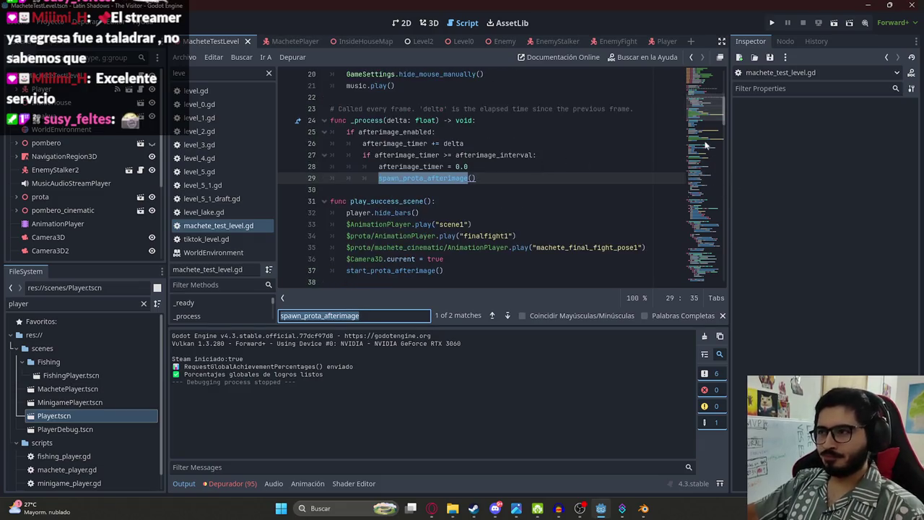
Copy the blink, wait and player.stop() lines from the death handler, then search for scene1
text(blink)
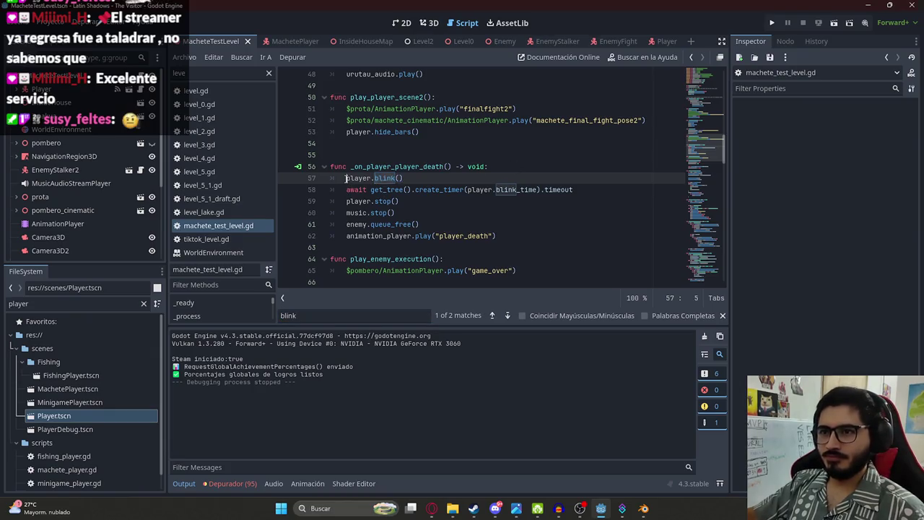
shift+click(579, 189)
shift+click(564, 197)
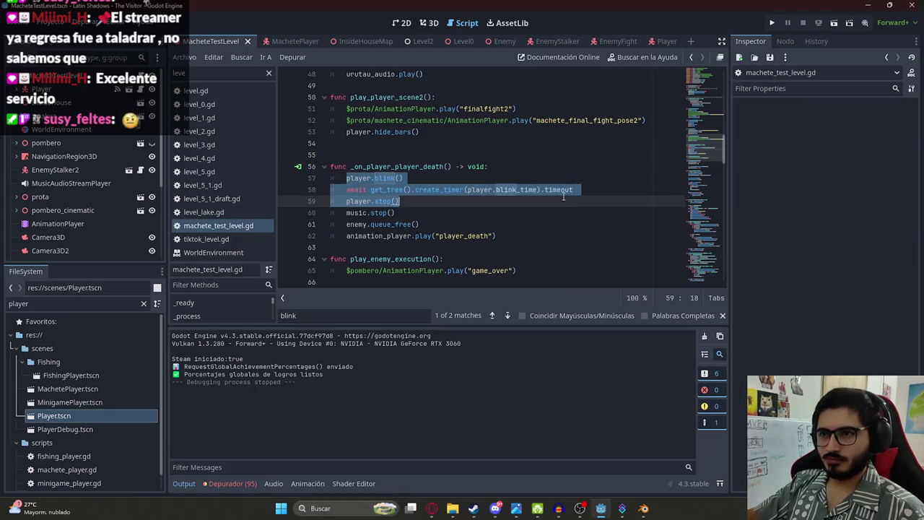
shift+click(599, 185)
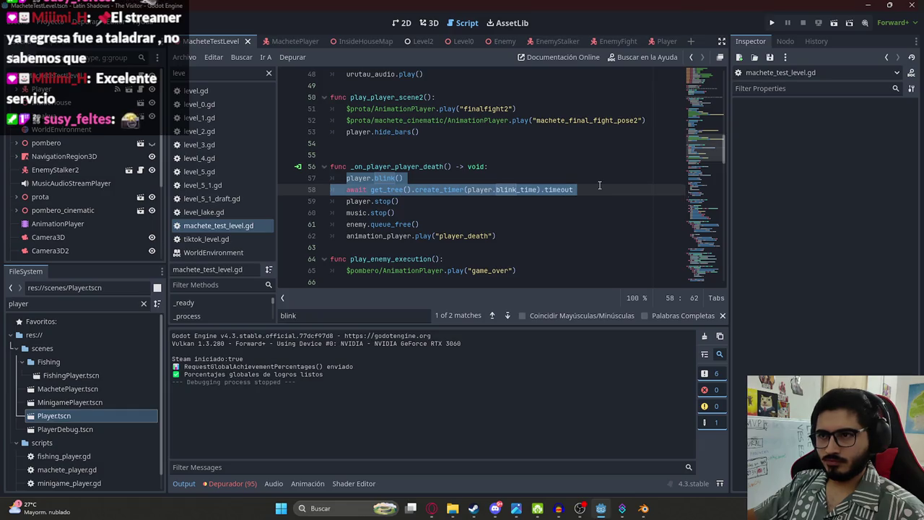
shift+click(596, 200)
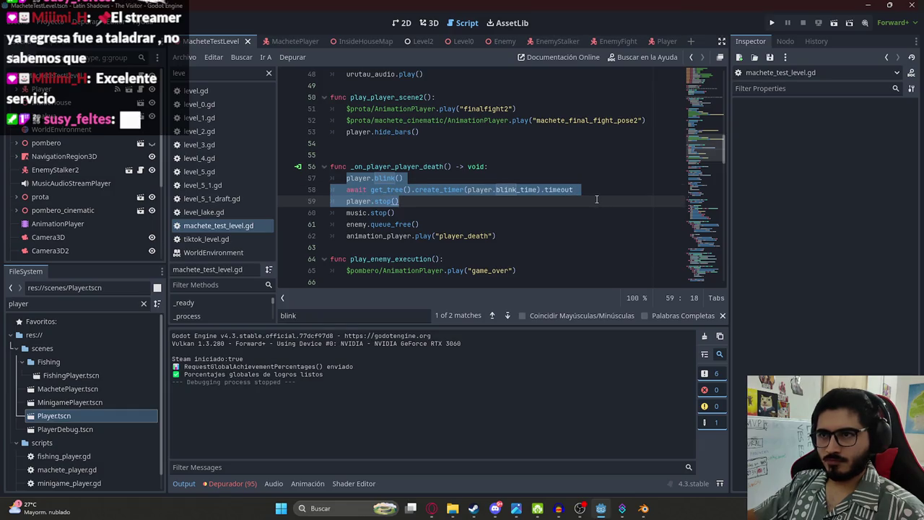
click(570, 202)
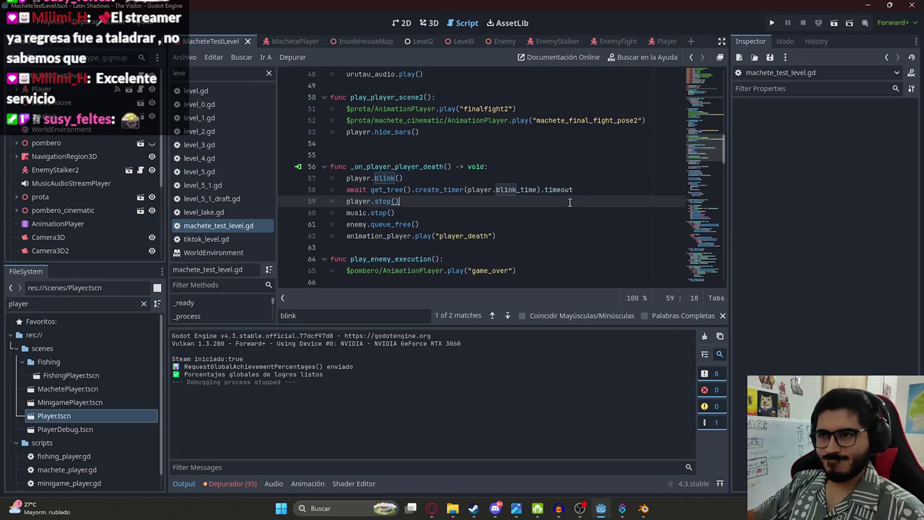
text(scene1)
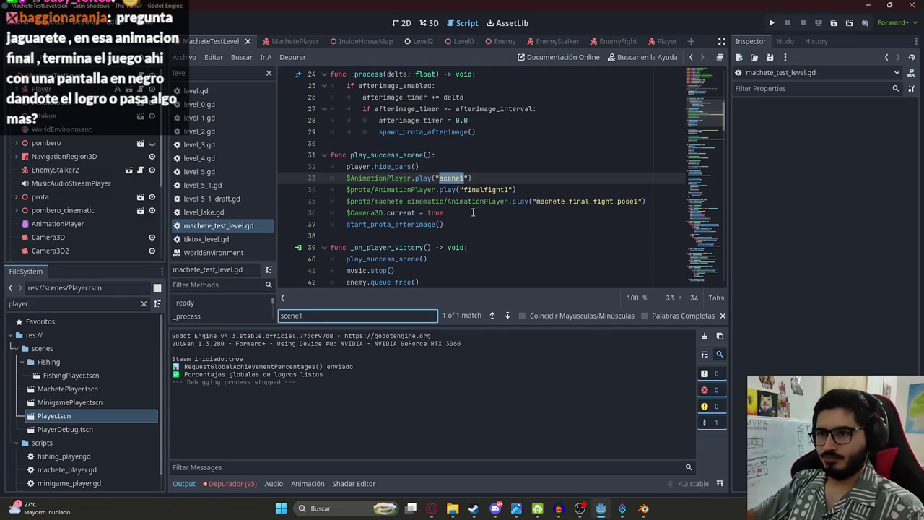
Paste player.blink(), the blink_time wait and player.stop() right after player.hide_bars() in play_success_scene
click(490, 165)
key(Return)
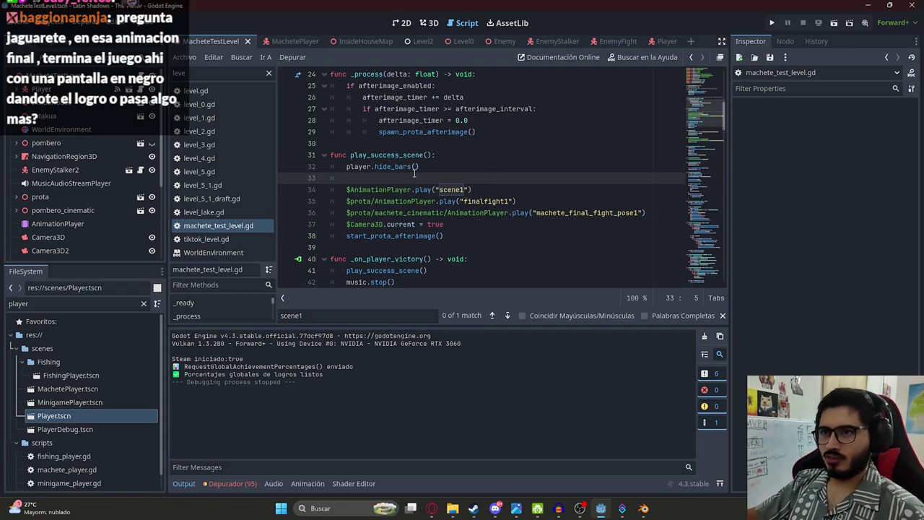
text(player.blink() 	await get_tree().create_timer(player.blink_time).timeout 	player.stop())
drag(410, 180, 304, 180)
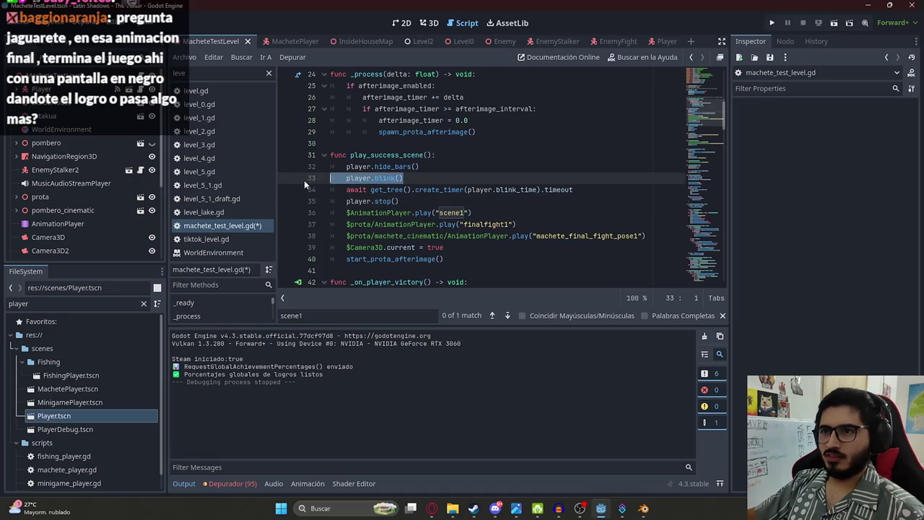
click(399, 178)
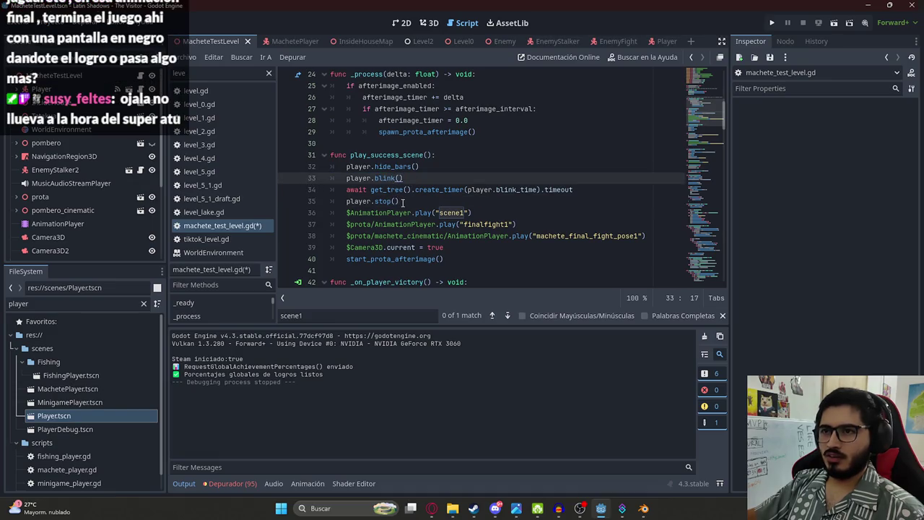
click(426, 204)
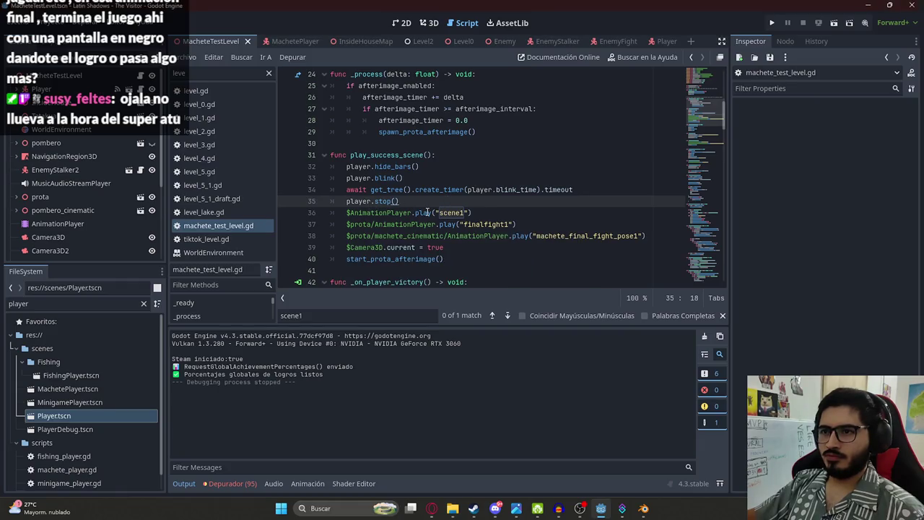
right_click(217, 41)
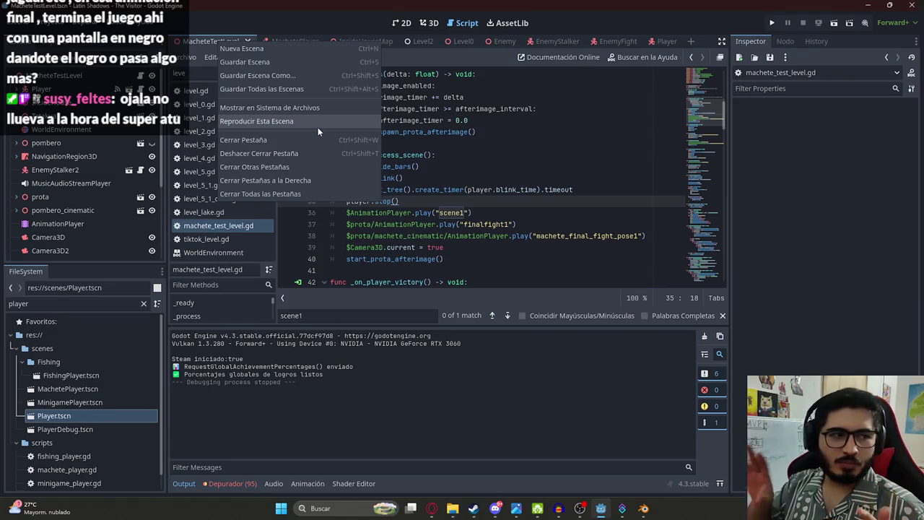
Open Ending1.tscn via the FileSystem filter and run it alone to preview the ending screen
click(47, 304)
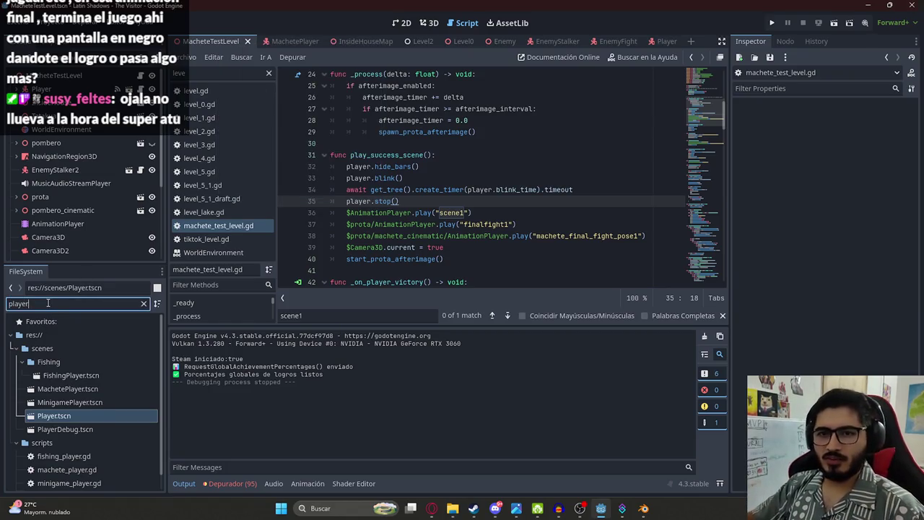
text(ending1)
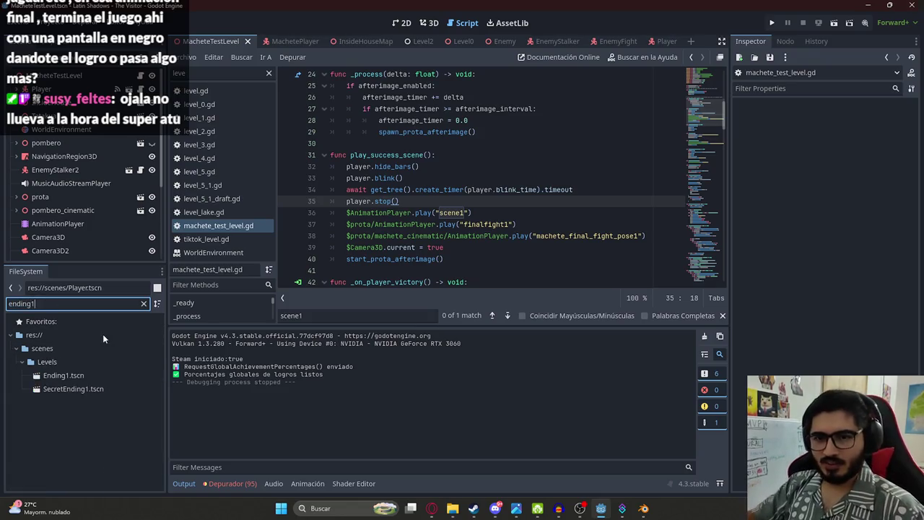
double_click(63, 375)
right_click(620, 43)
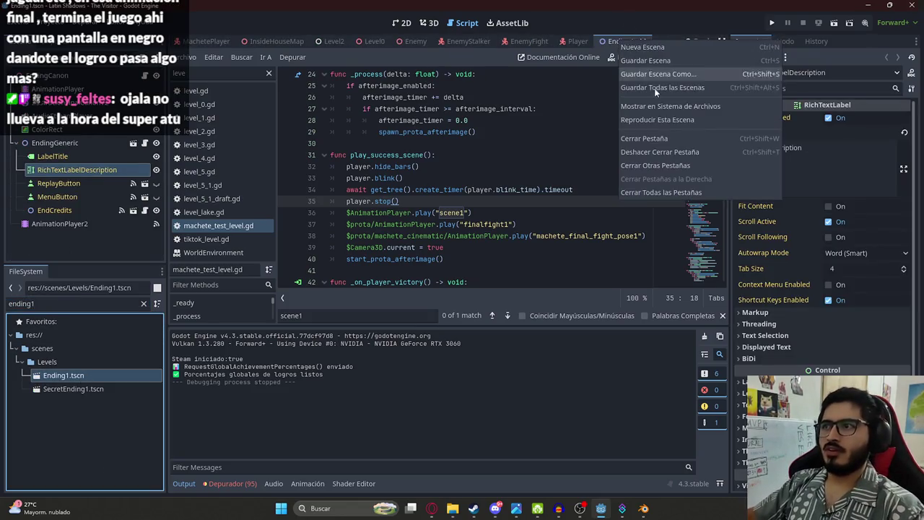
click(659, 119)
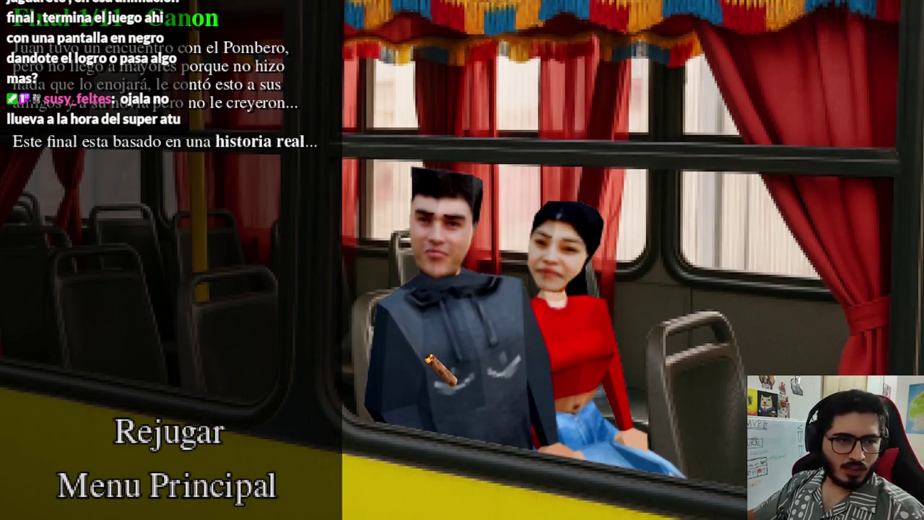
key(F8)
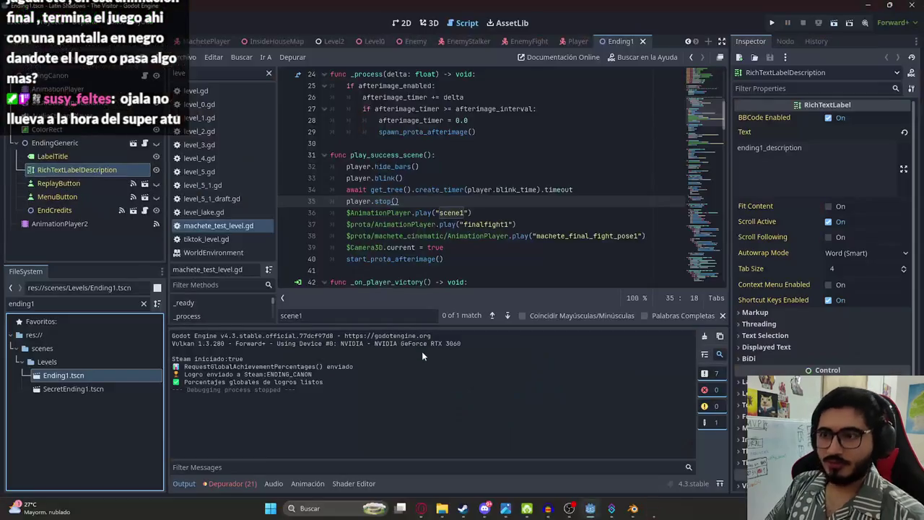
Run the MacheteTestLevel scene on its own with Reproducir Esta Escena
right_click(192, 42)
click(229, 23)
click(218, 42)
right_click(219, 42)
click(270, 117)
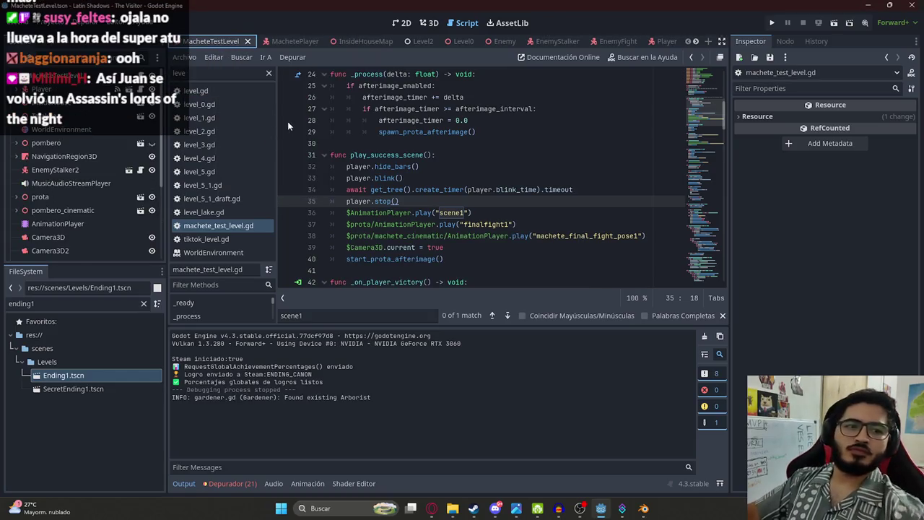
key(F5)
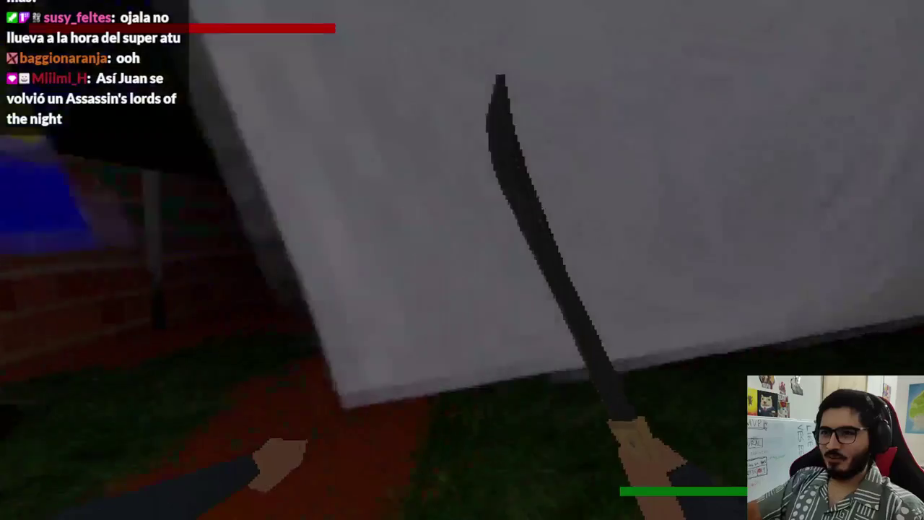
Walk to the monster, win the fight, and close the game after the success cinematic
key(w)
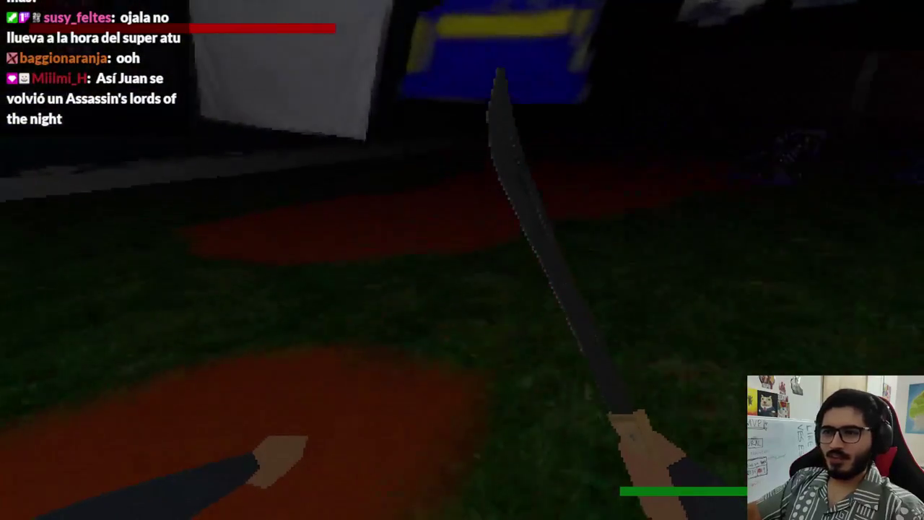
key(w)
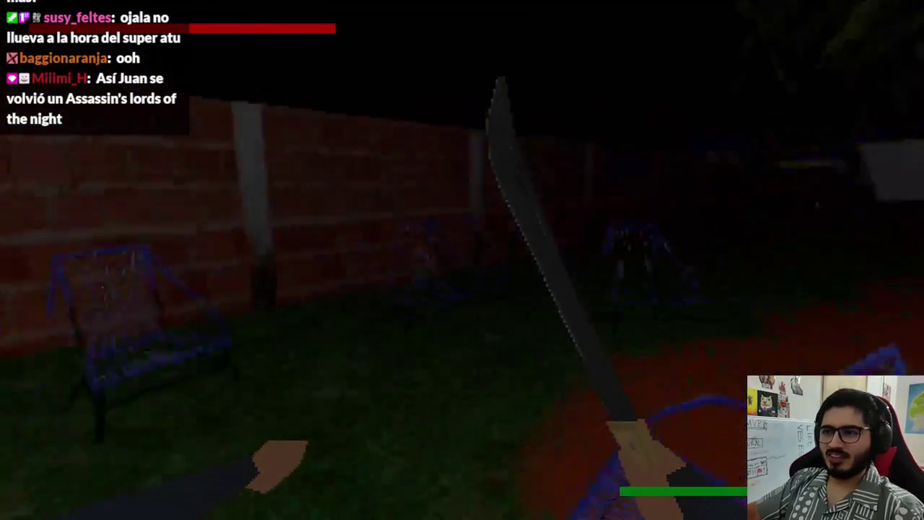
key(w)
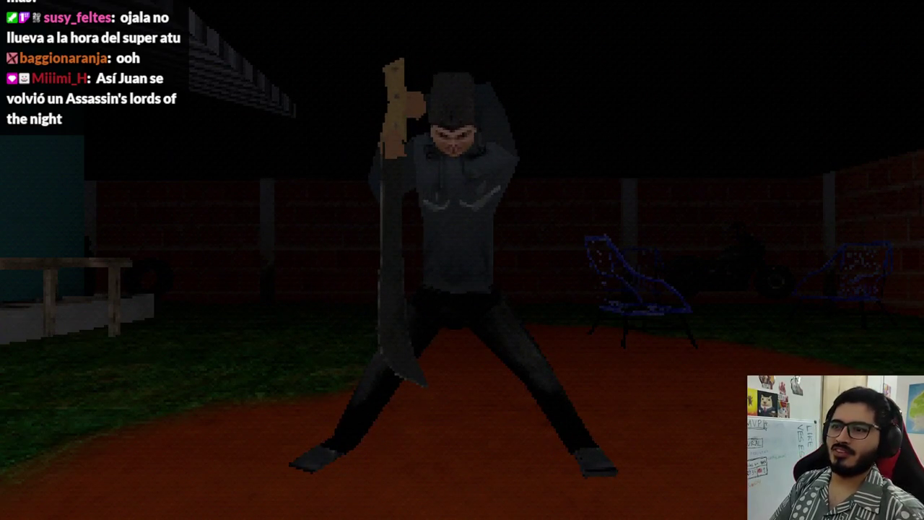
key(F8)
Review the hide_bars, await and scene1 lines in play_success_scene
click(420, 189)
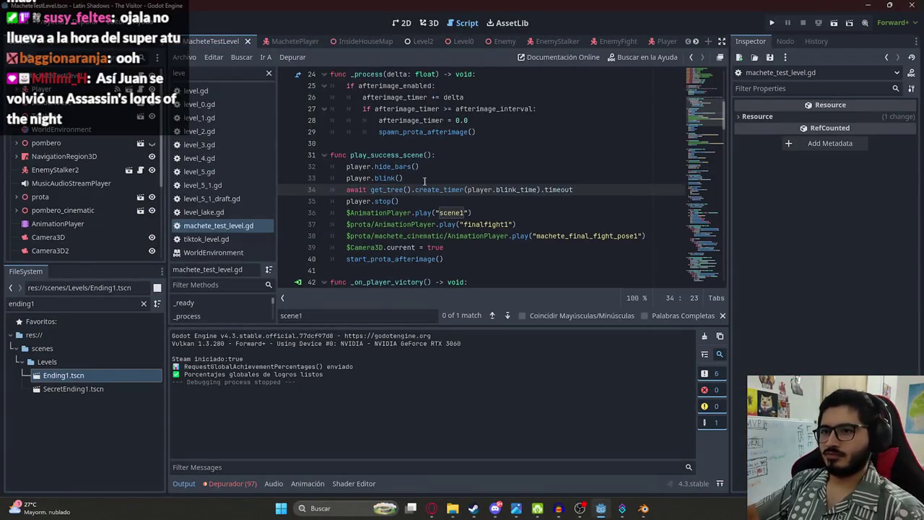
drag(429, 167, 387, 166)
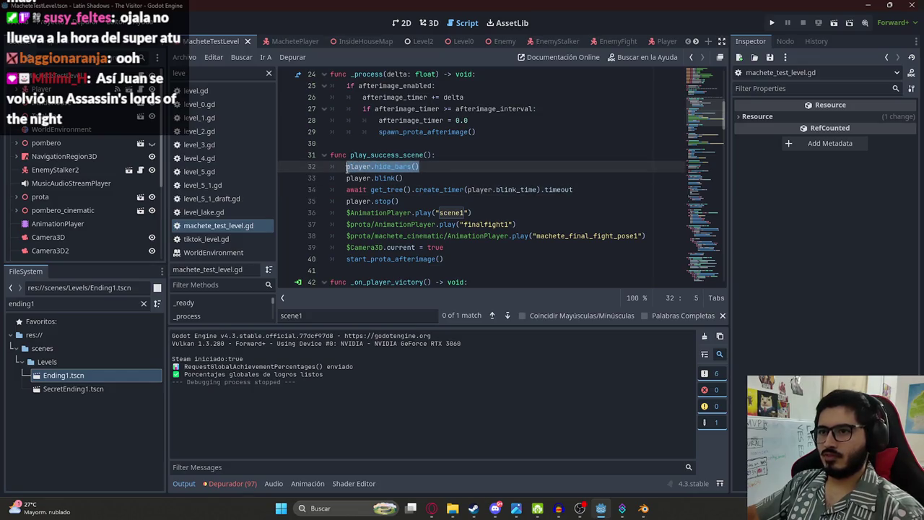
click(424, 190)
click(490, 211)
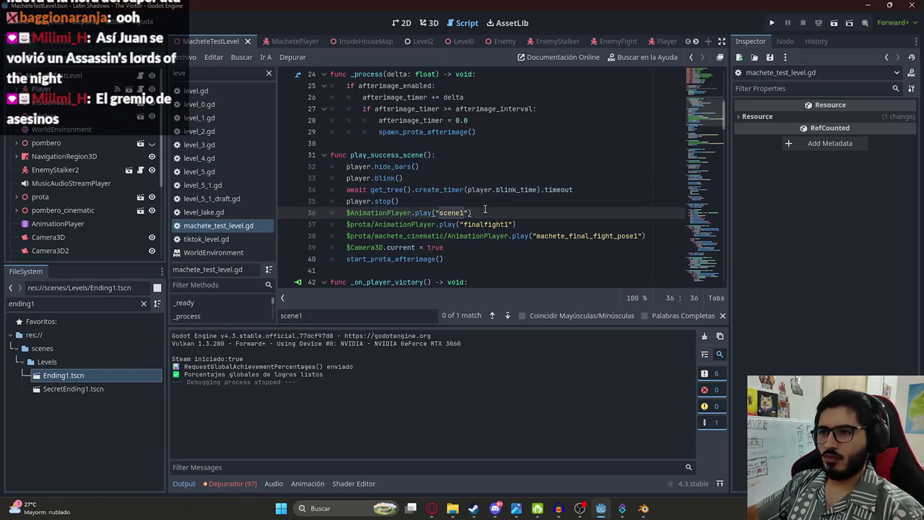
click(410, 202)
scroll(443, 180, down, 2)
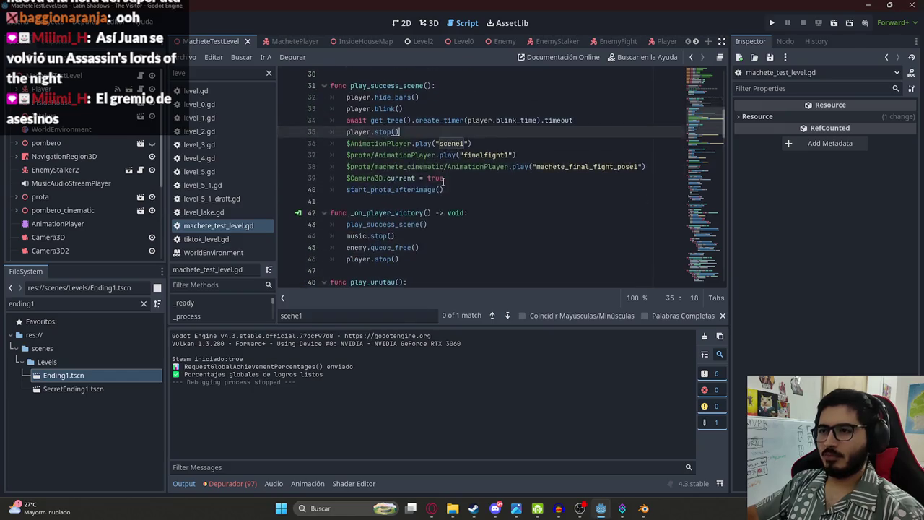
scroll(449, 185, up, 1)
Inspect the hide_bars and stop functions in machete_player.gd
ctrl+click(393, 132)
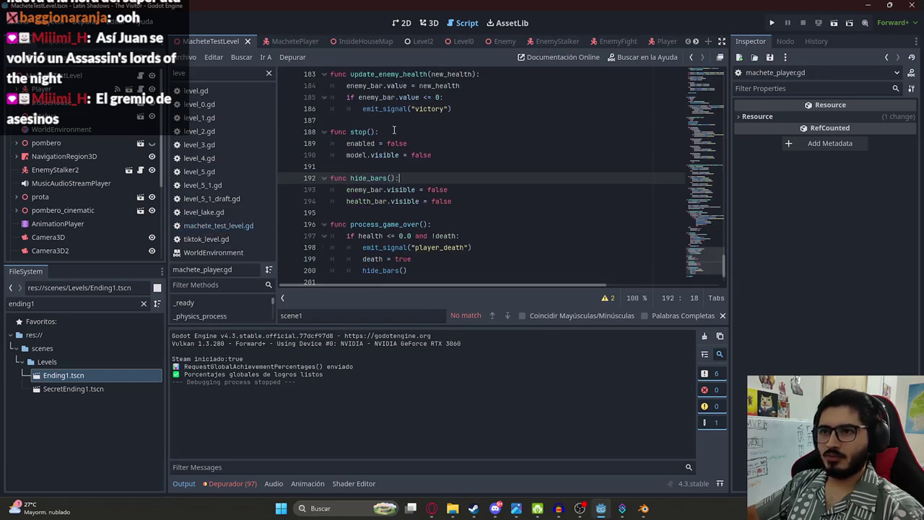
double_click(374, 189)
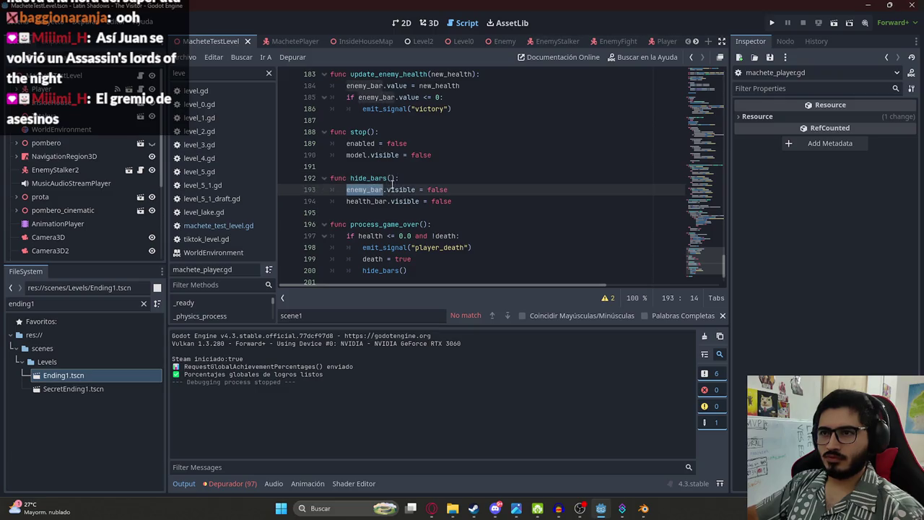
click(359, 133)
key(ctrl+f)
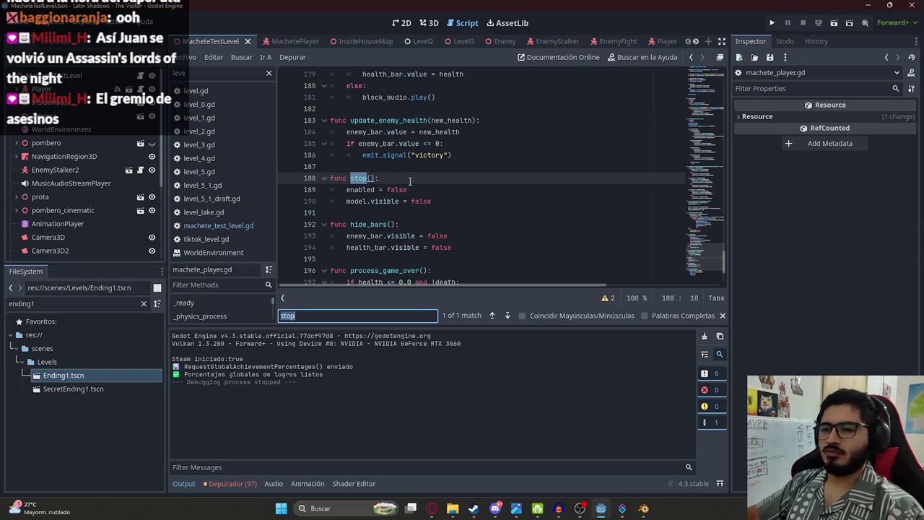
scroll(410, 181, up, 15)
click(423, 179)
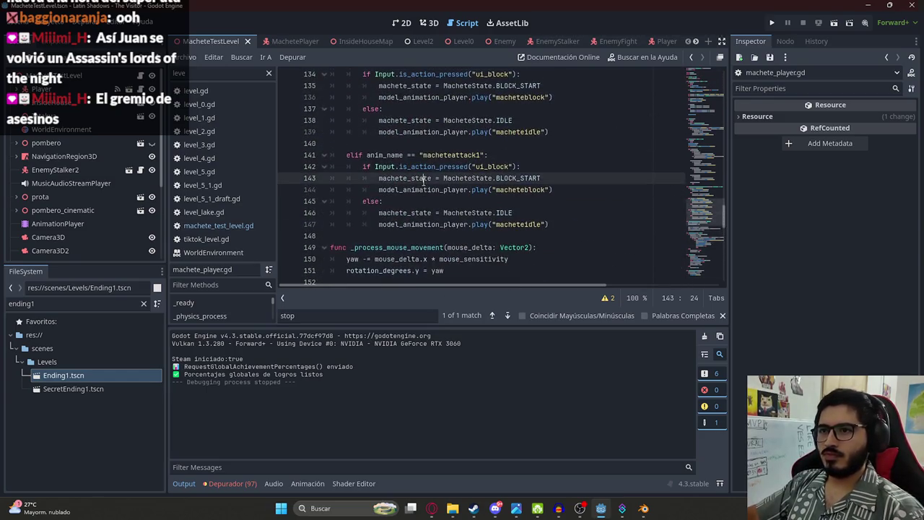
scroll(435, 196, up, 12)
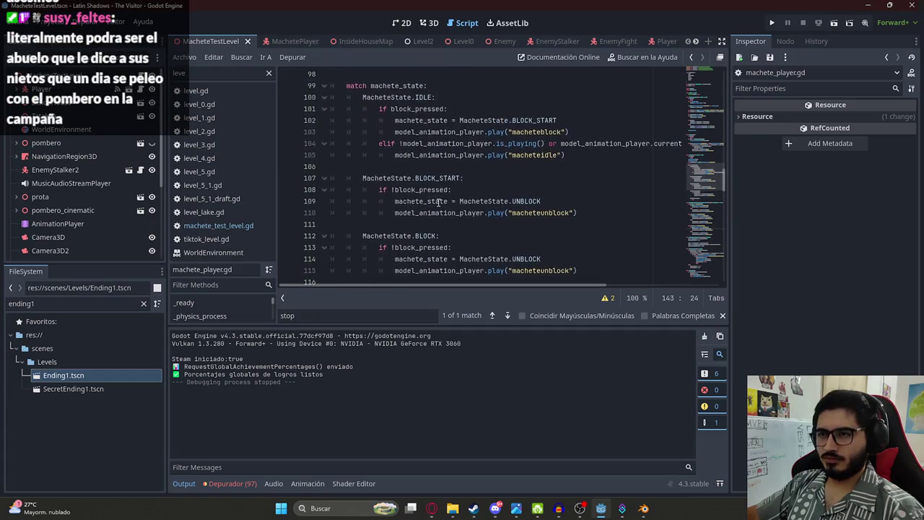
scroll(438, 202, up, 5)
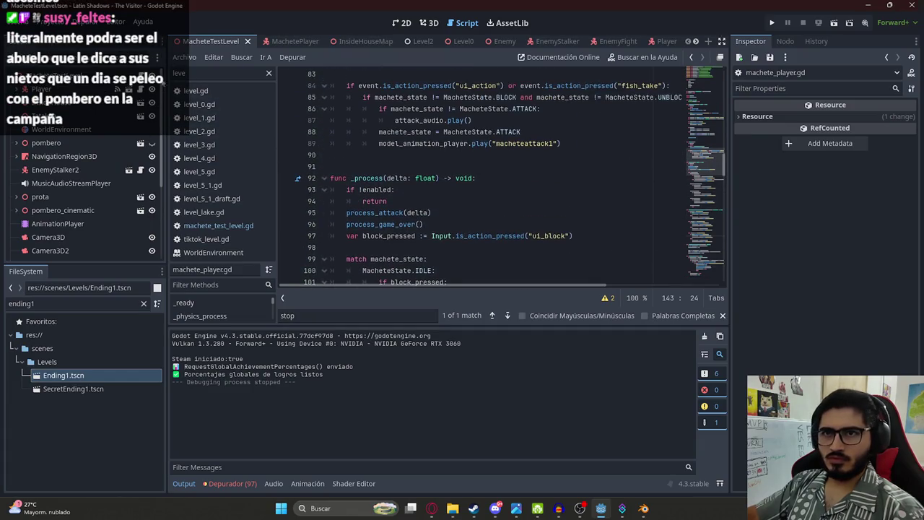
Cut the music, enemy.queue_free() and player.stop() lines from the Player's victory handler
click(59, 92)
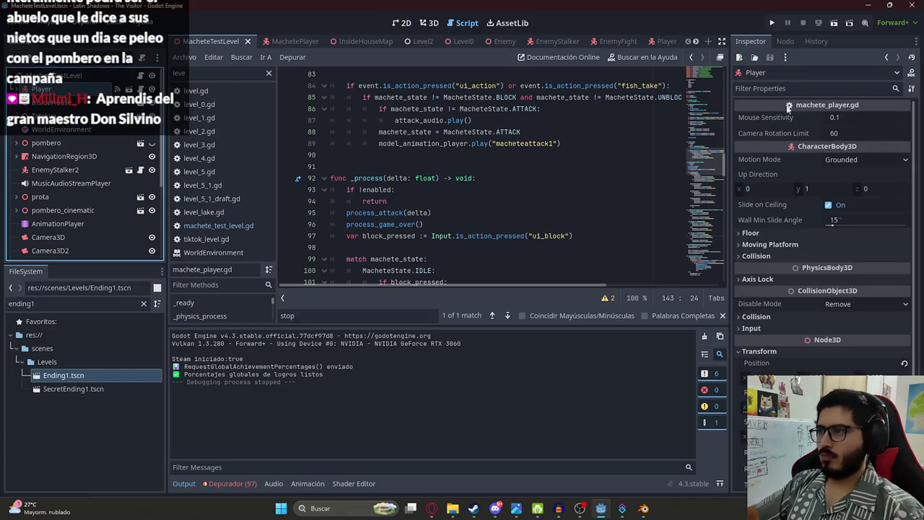
click(785, 41)
double_click(794, 145)
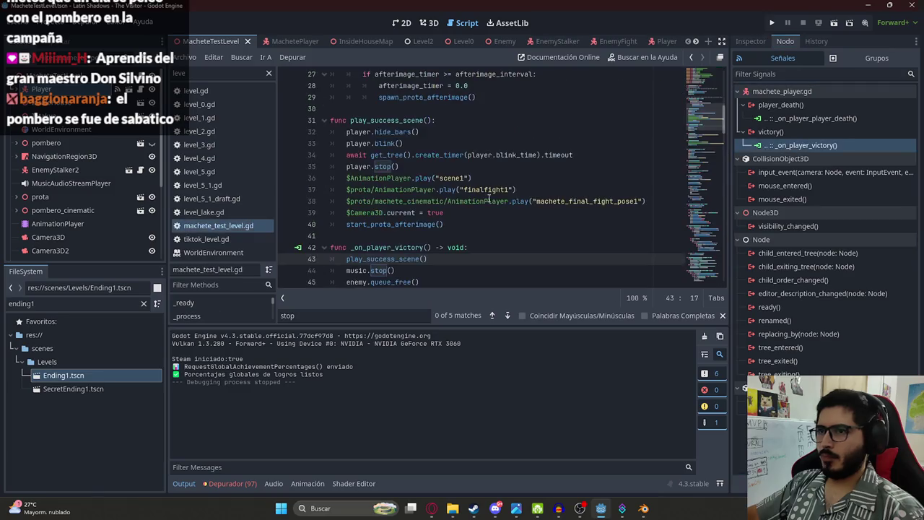
scroll(422, 252, down, 1)
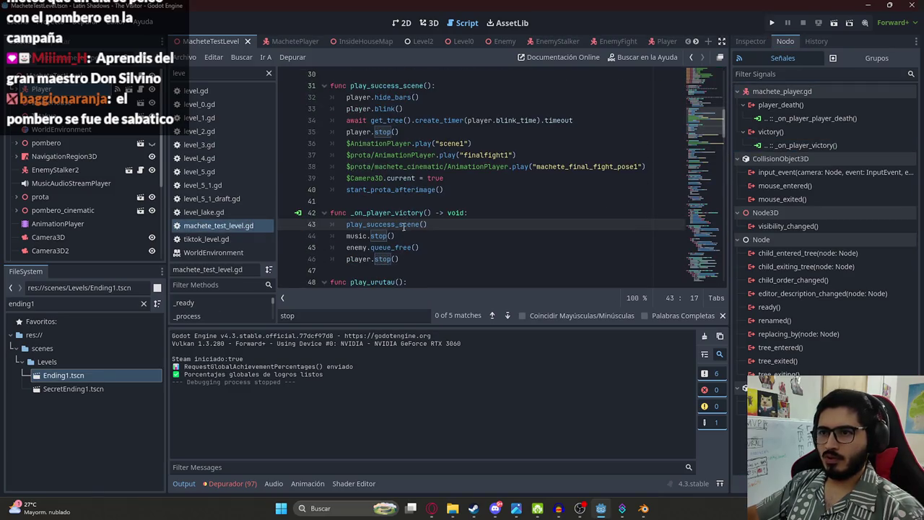
double_click(402, 225)
click(424, 247)
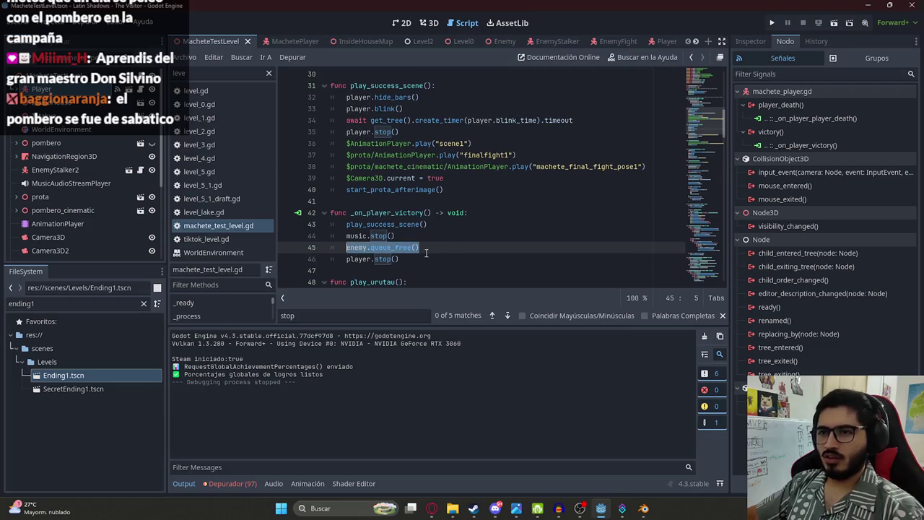
drag(404, 261, 357, 247)
key(BackSpace)
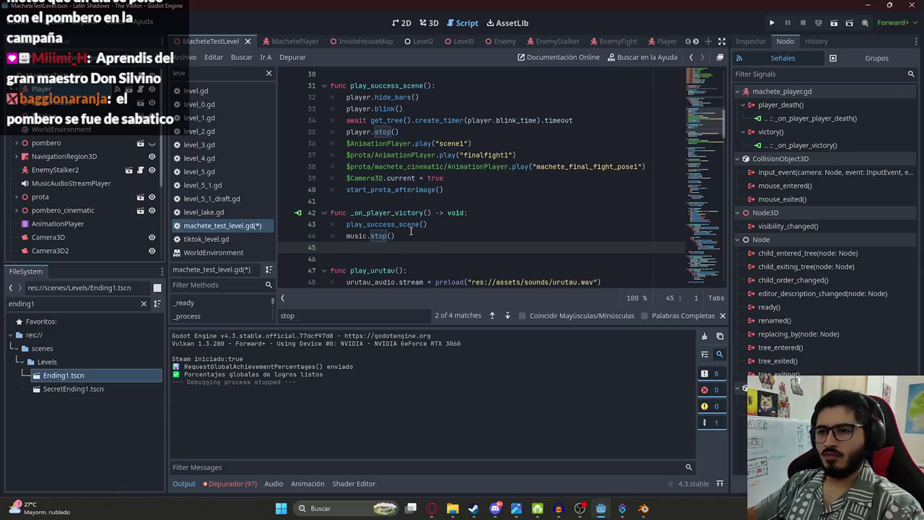
key(ctrl+z)
drag(401, 259, 362, 238)
key(BackSpace)
key(BackSpace)
key(BackSpace)
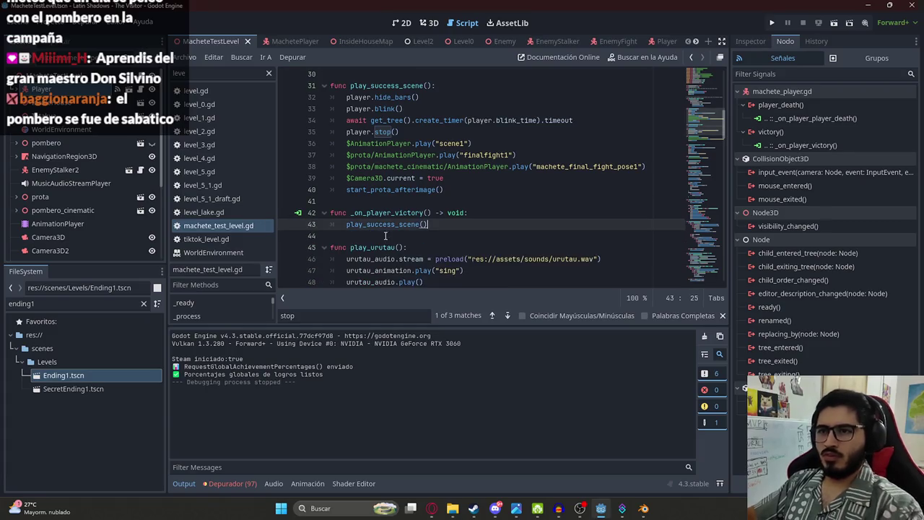
Paste those lines after the await in play_success_scene, dropping music.stop() and the duplicate player.stop()
ctrl+click(378, 225)
click(409, 189)
text(music.stop() 	enemy.queue_free() 	player.stop())
click(415, 202)
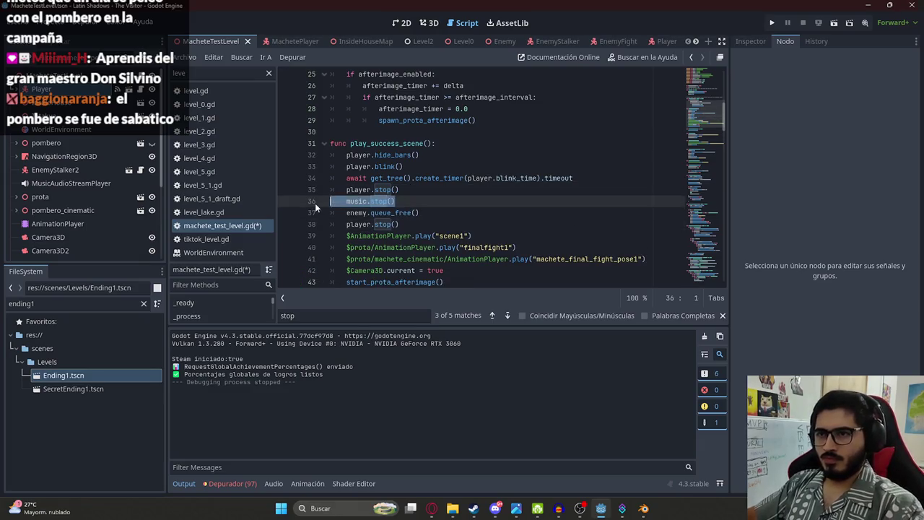
key(ctrl+x)
key(Up)
key(shift+Home)
key(BackSpace)
key(BackSpace)
key(BackSpace)
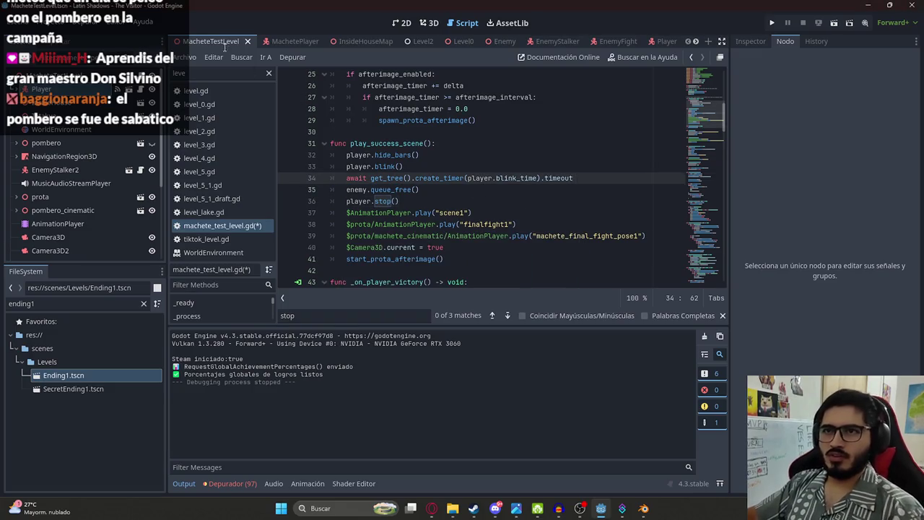
Save the level script via Archivo > Guardar and launch a test run with F5
click(185, 56)
click(265, 125)
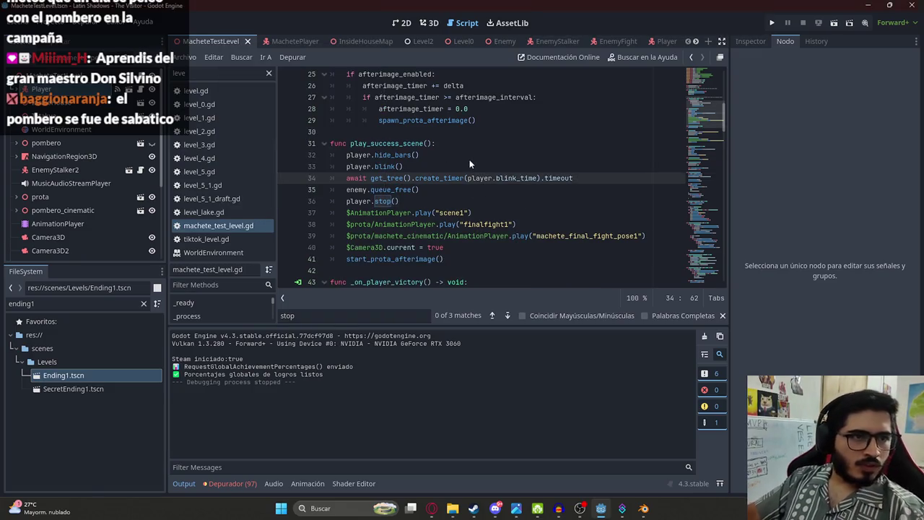
key(F5)
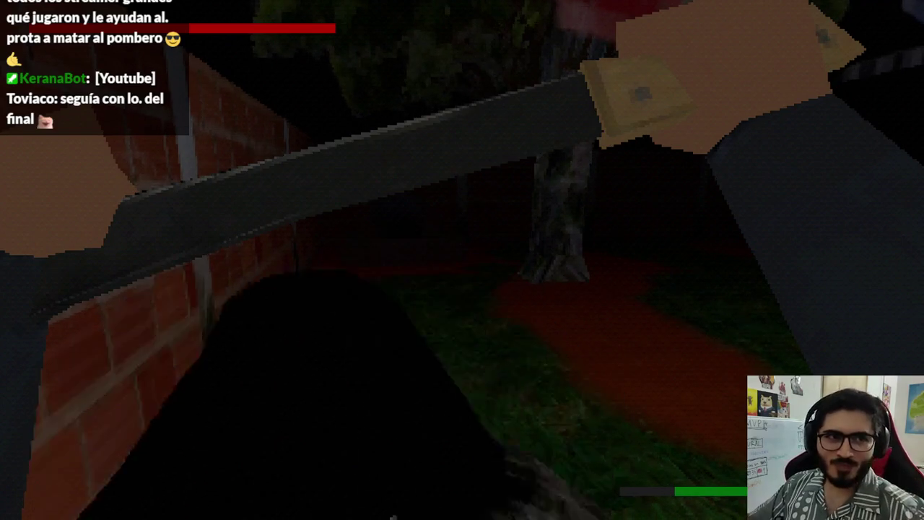
click(462, 260)
key(alt+F4)
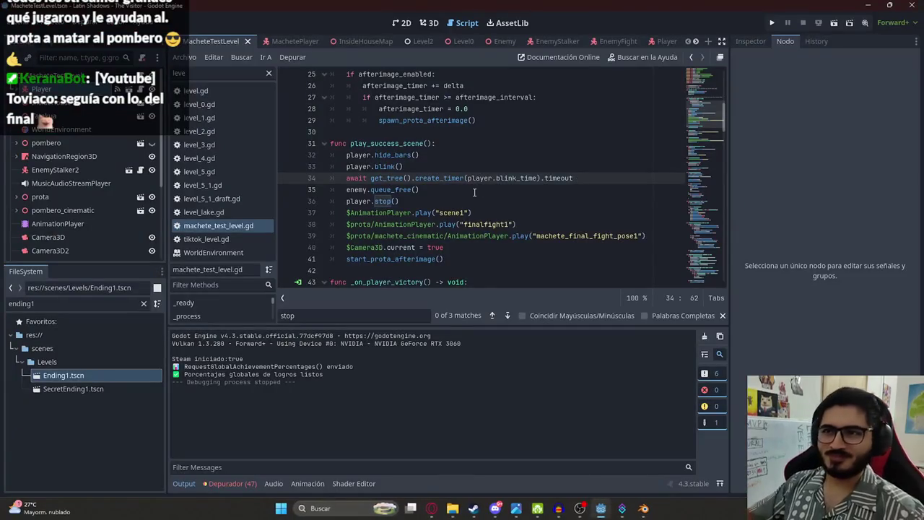
click(474, 192)
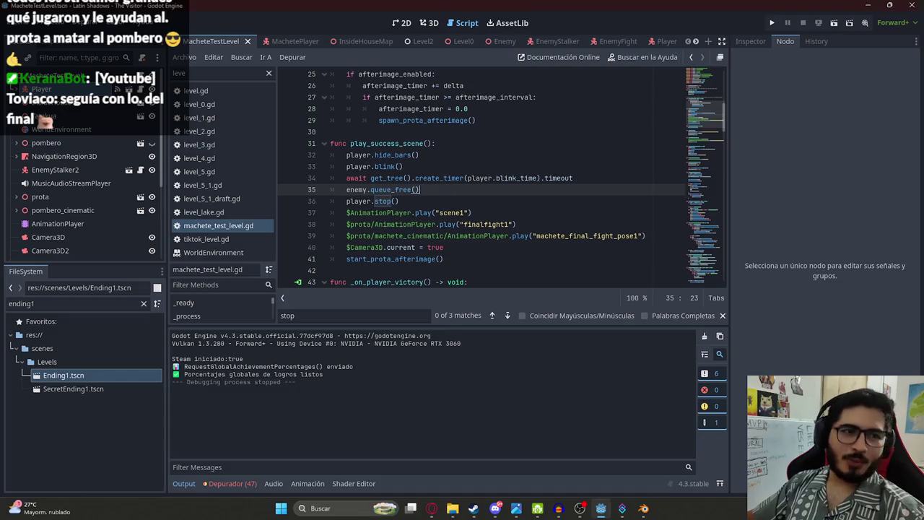
right_click(217, 38)
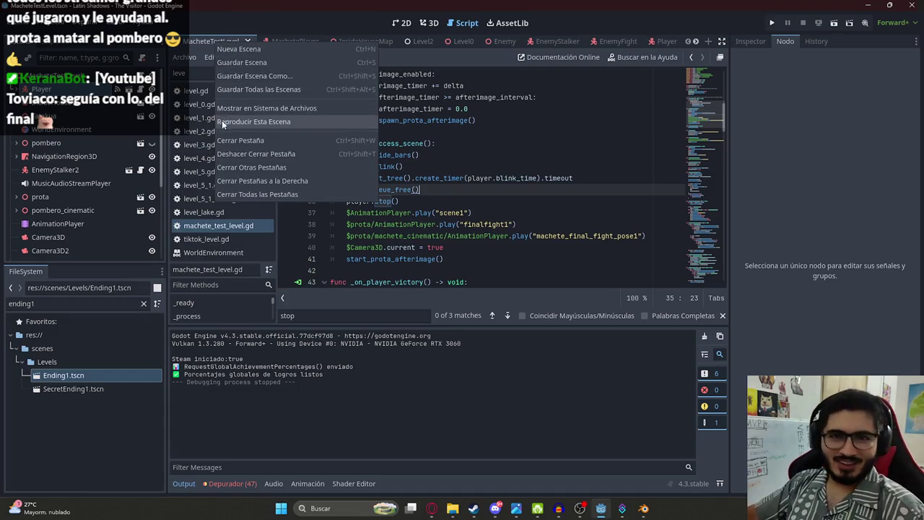
click(221, 119)
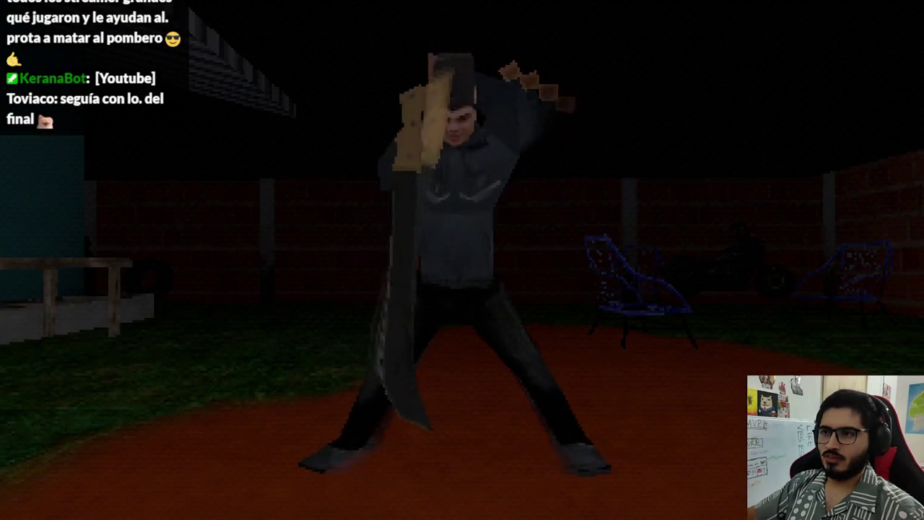
key(F8)
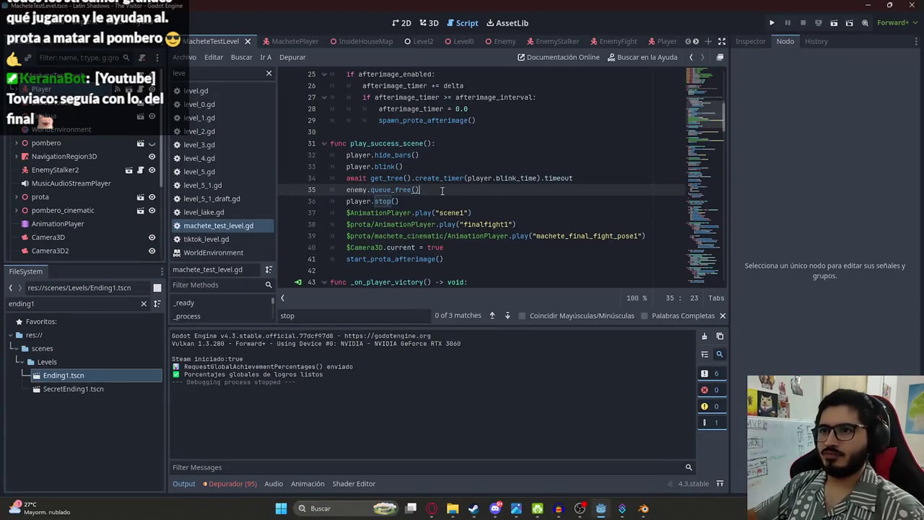
Add a music.stop() call on a new line after player.stop() in play_success_scene
click(431, 202)
key(Return)
text(usic.st)
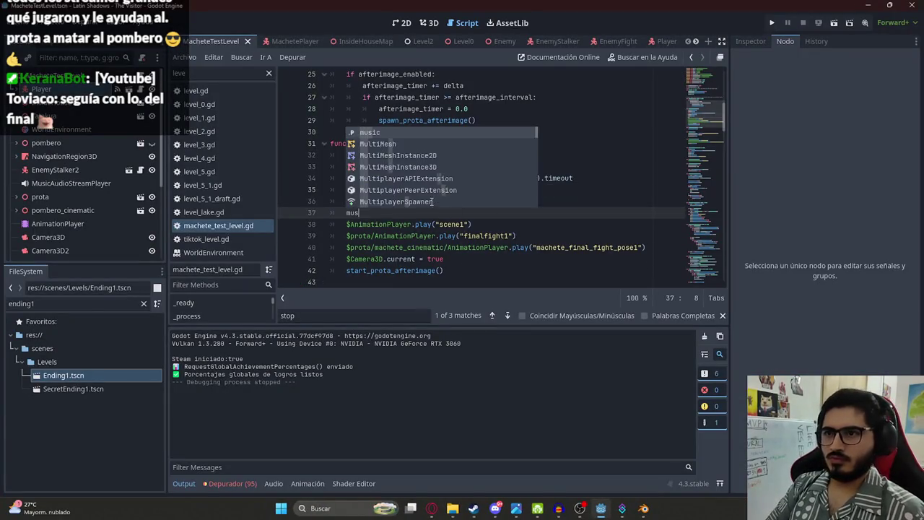
key(Return)
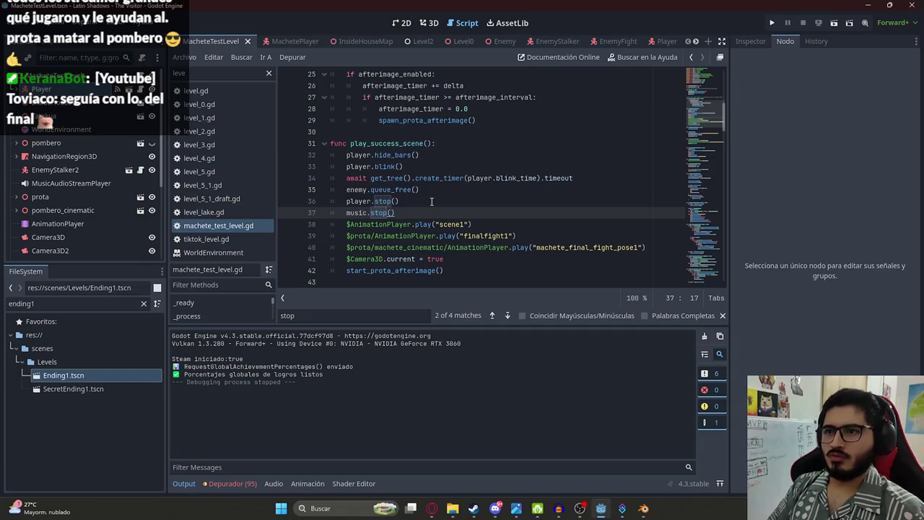
Close the script text search and return to the cinematic animation on line 40
right_click(235, 42)
click(291, 118)
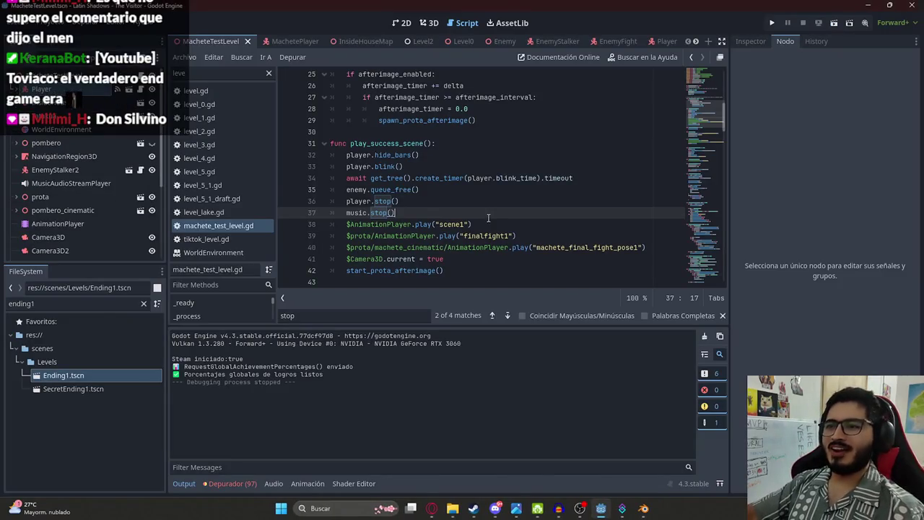
click(724, 315)
click(532, 246)
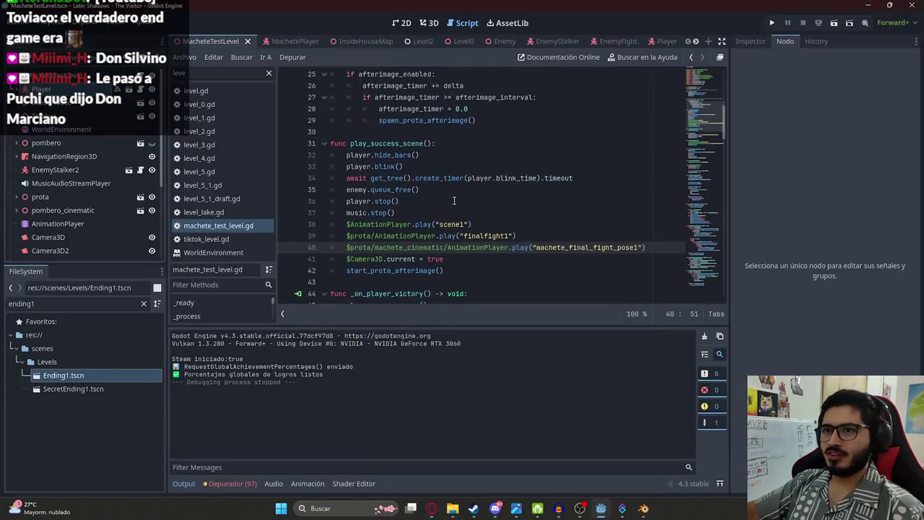
right_click(214, 45)
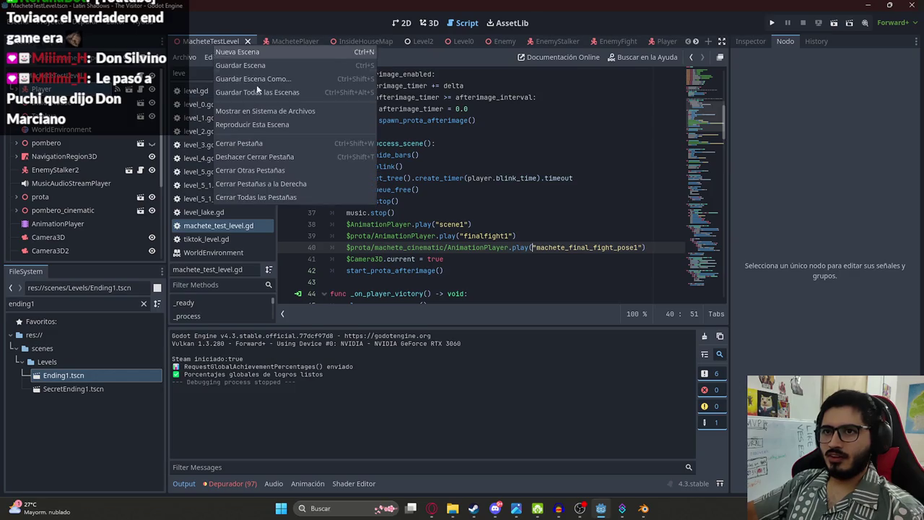
click(278, 122)
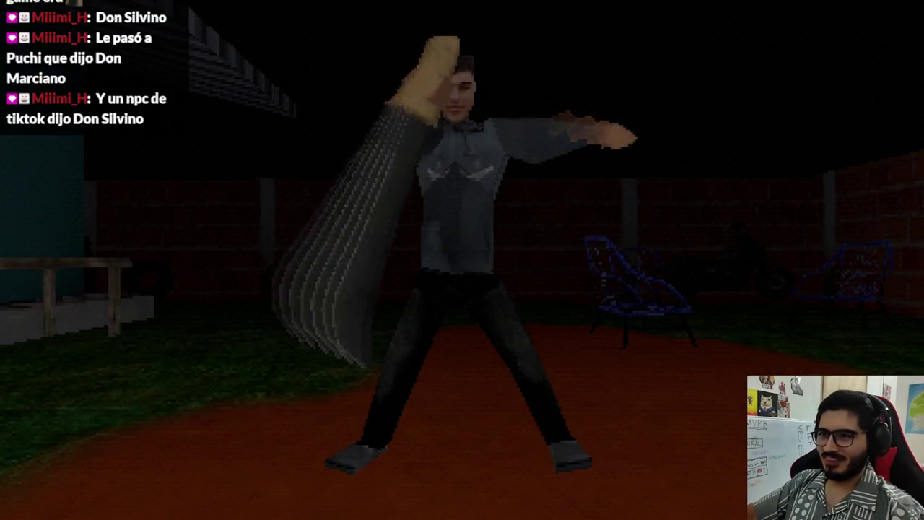
key(F8)
click(436, 504)
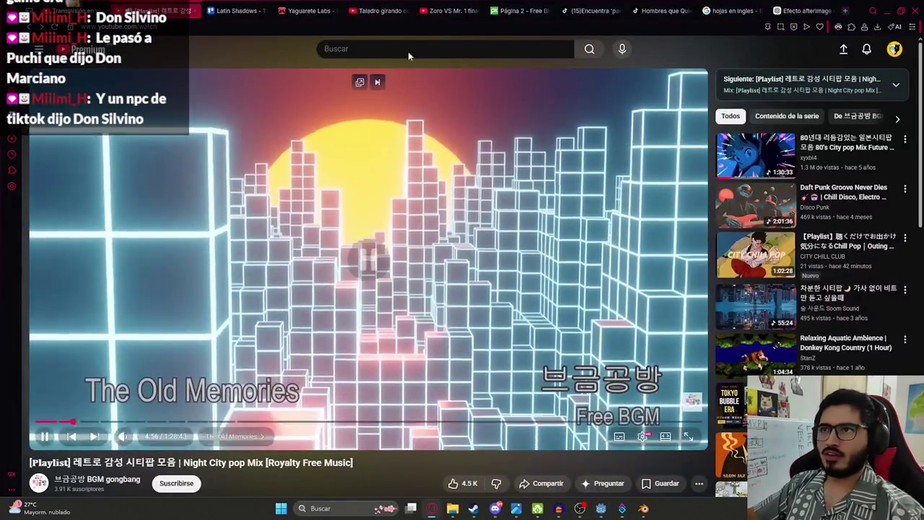
Rewatch the Zoro VS Mr. 1 sword-draw moment from 0:18 to 0:24
click(447, 11)
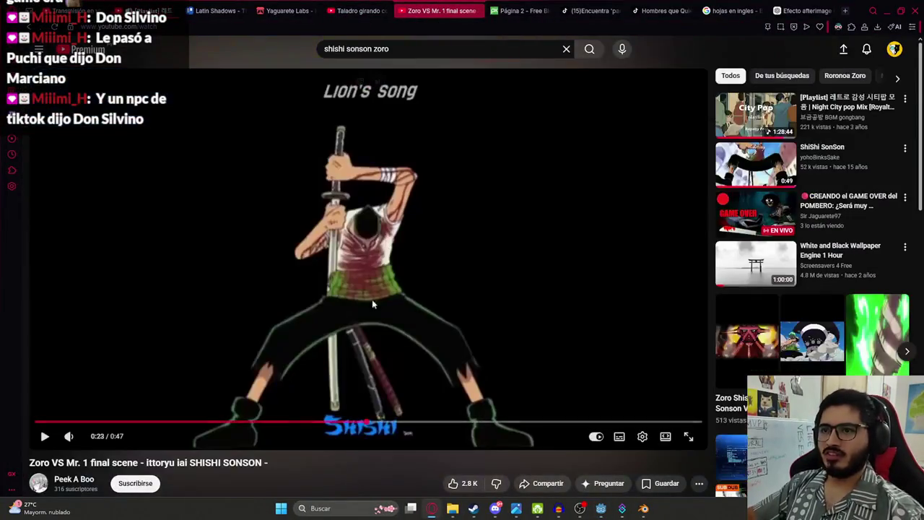
click(357, 424)
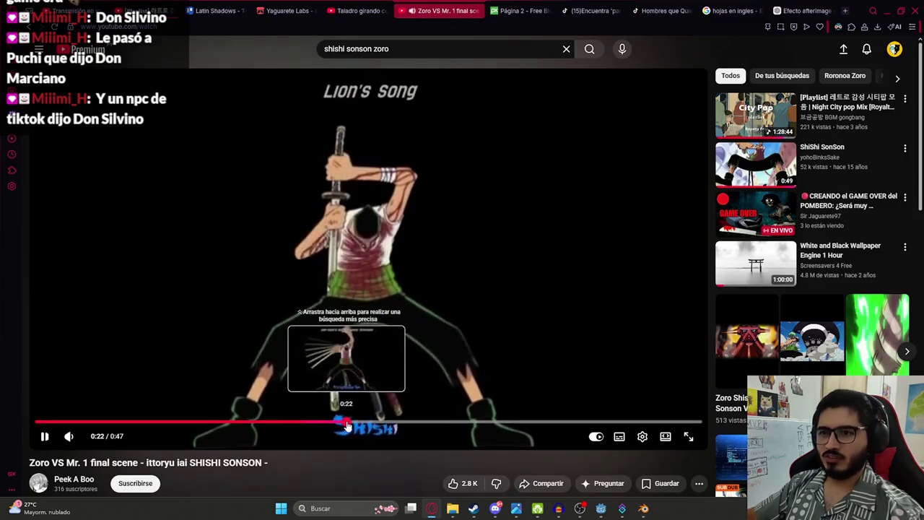
click(301, 281)
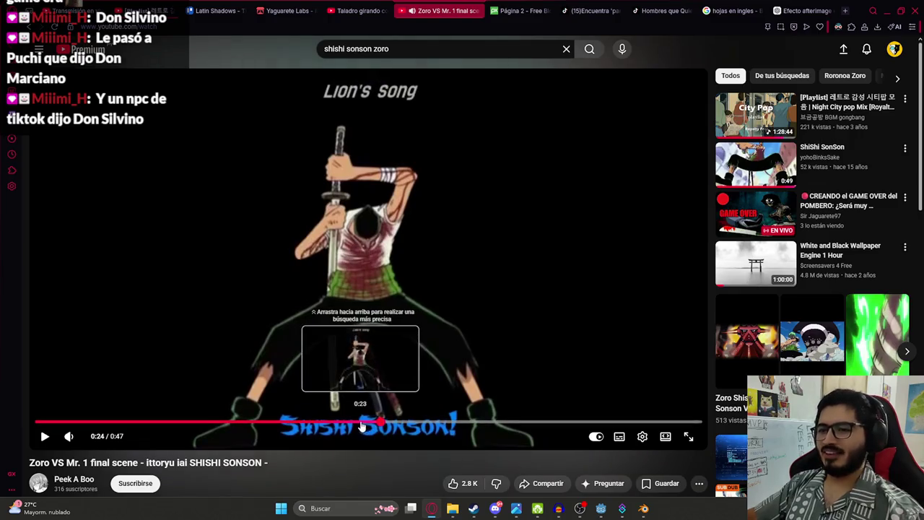
click(319, 277)
click(319, 281)
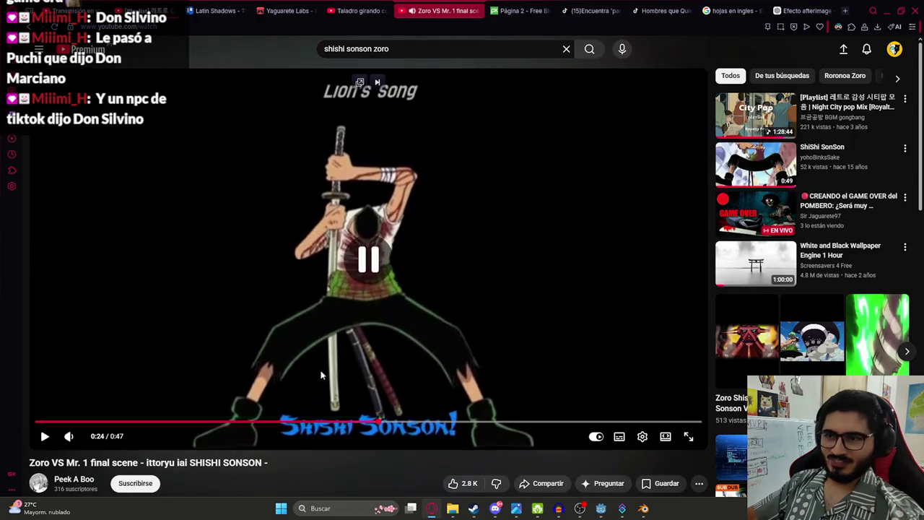
click(332, 308)
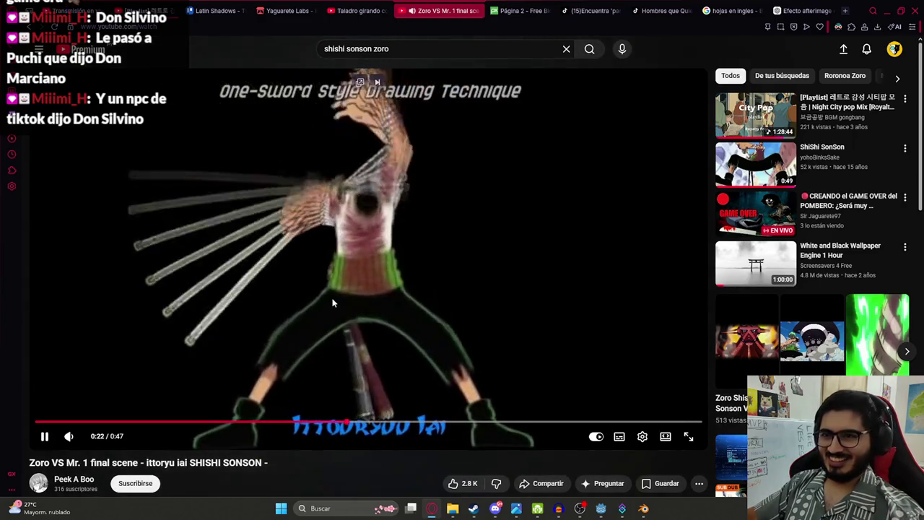
click(330, 308)
click(316, 424)
mouse_move(316, 425)
mouse_down()
mouse_move(300, 423)
mouse_move(308, 318)
mouse_up()
click(308, 319)
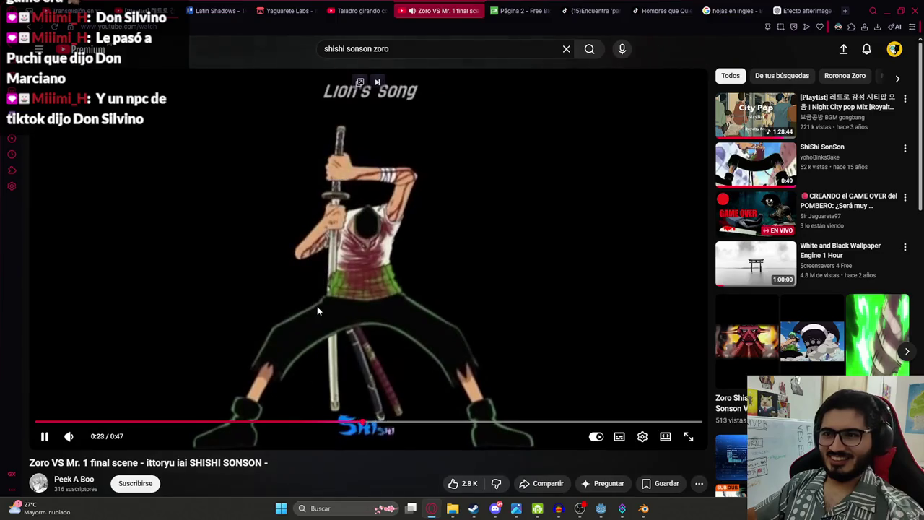
click(320, 320)
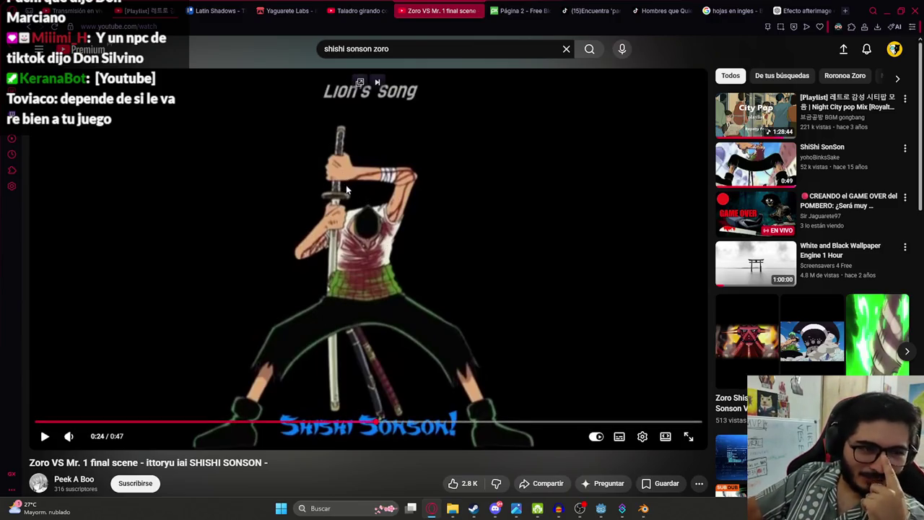
Replay the seconds before 0:23, then search Pixabay for 'lion song'
click(344, 315)
key(Left)
key(Left)
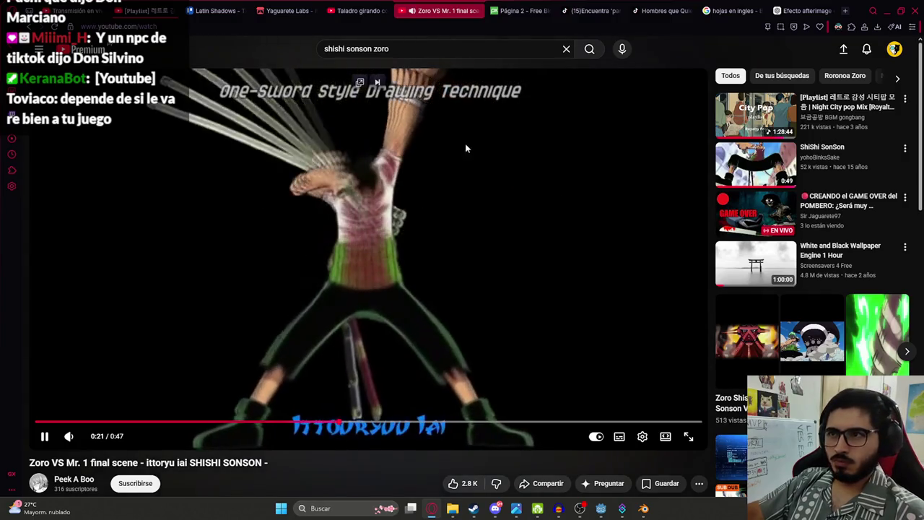
click(406, 268)
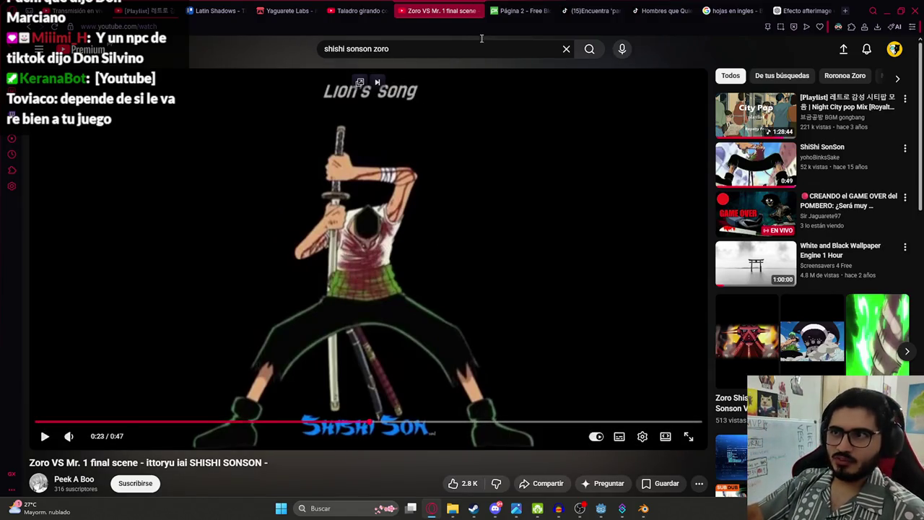
key(ctrl+Tab)
text(lion song)
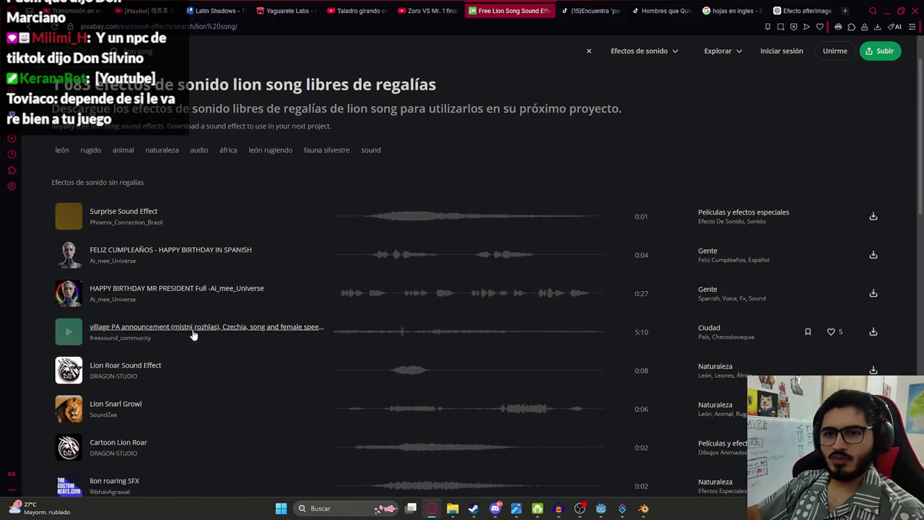
Leave the lion song results for Pixabay's home page, then go through Música to Efectos de sonido
scroll(209, 371, down, 2)
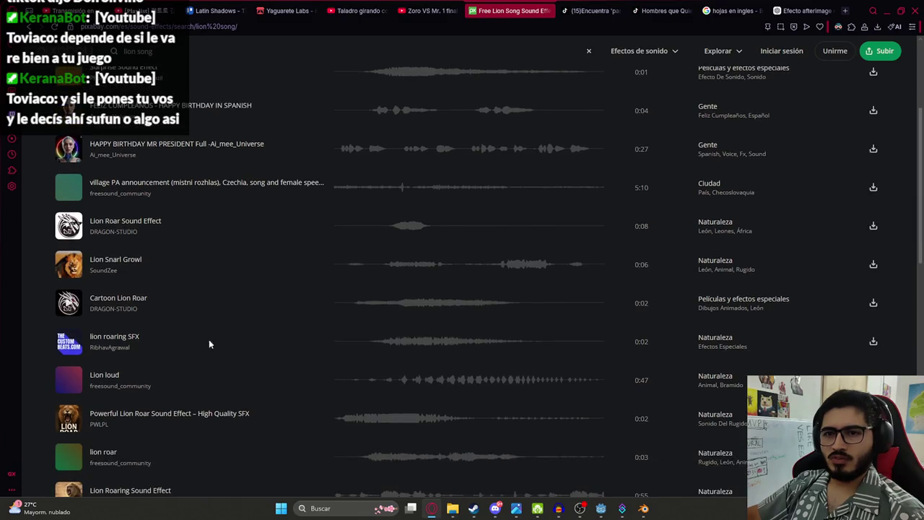
scroll(161, 303, up, 3)
scroll(186, 281, down, 4)
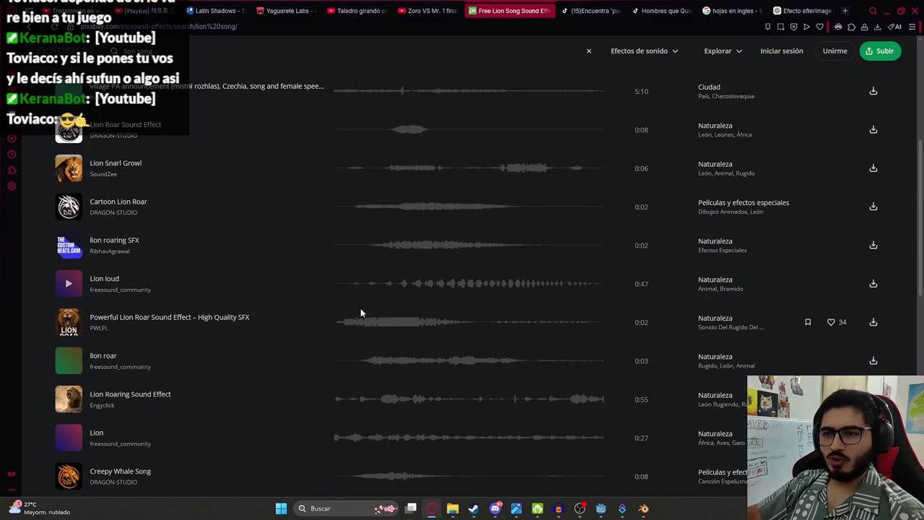
scroll(203, 117, up, 4)
click(183, 57)
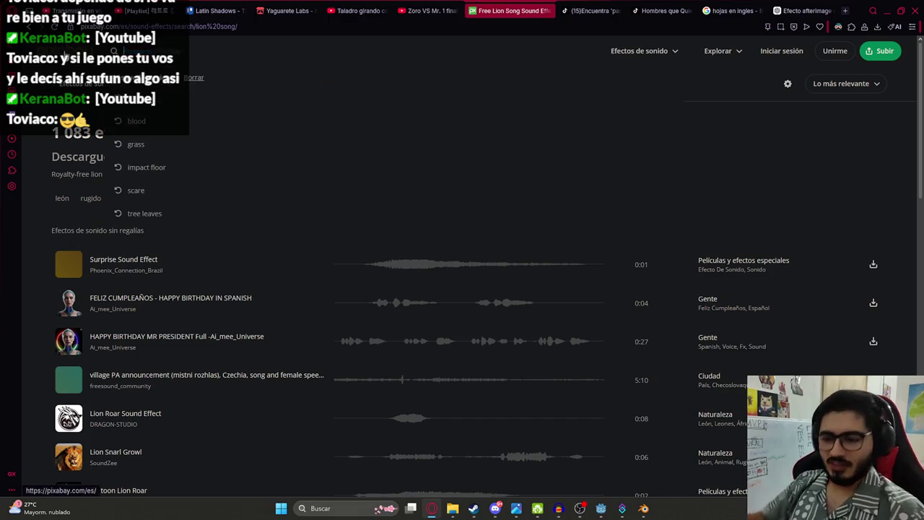
click(65, 50)
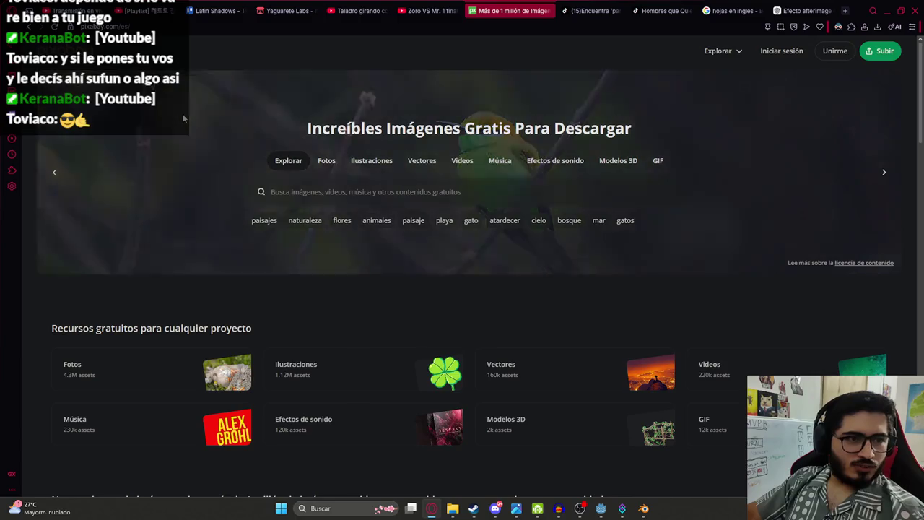
click(347, 191)
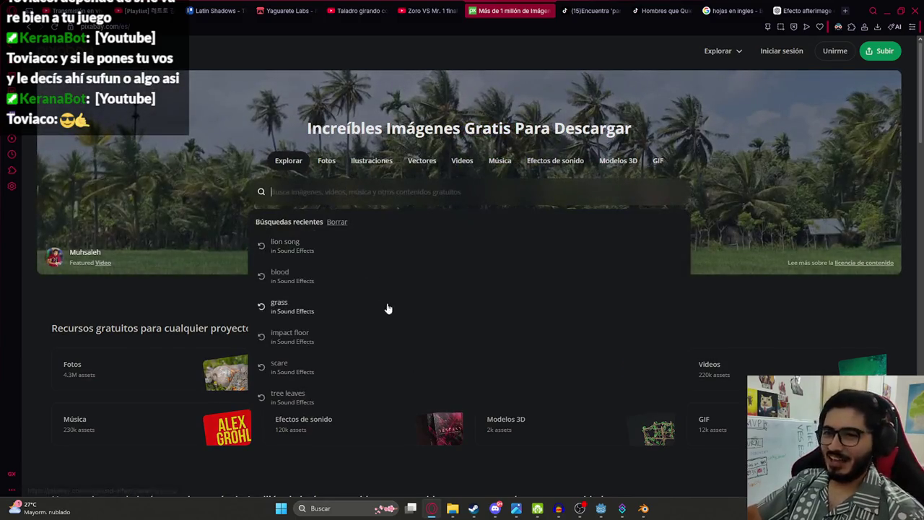
click(208, 304)
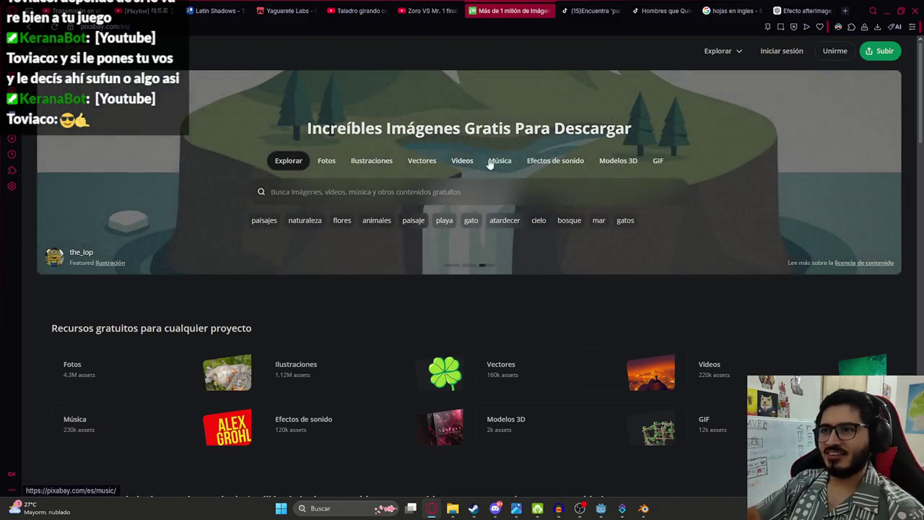
click(495, 160)
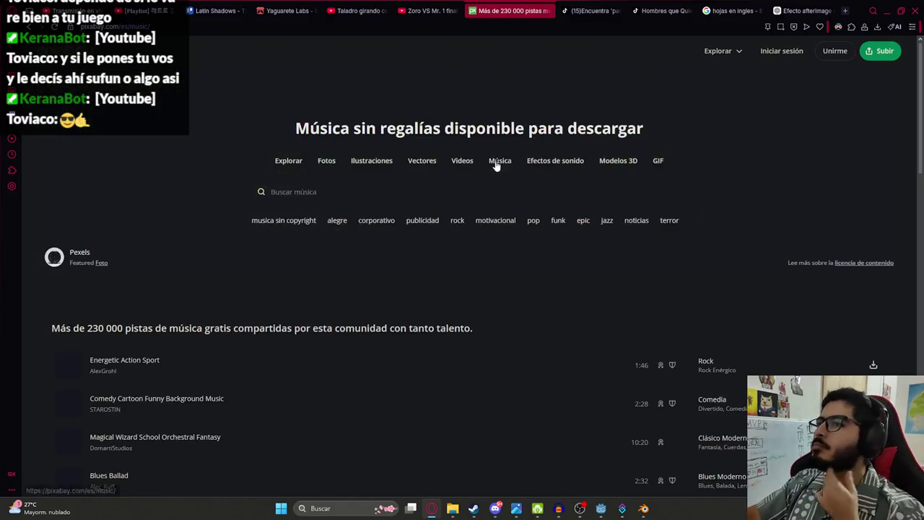
click(543, 162)
click(349, 189)
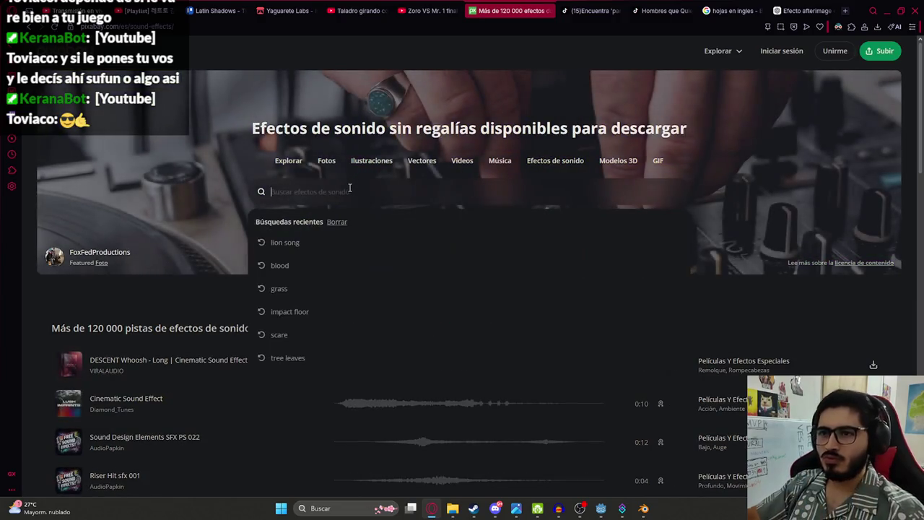
Search sound effects for 'mistery' and preview the Mistery effect
text(m)
text(yst)
key(BackSpace)
key(BackSpace)
key(BackSpace)
text(istery)
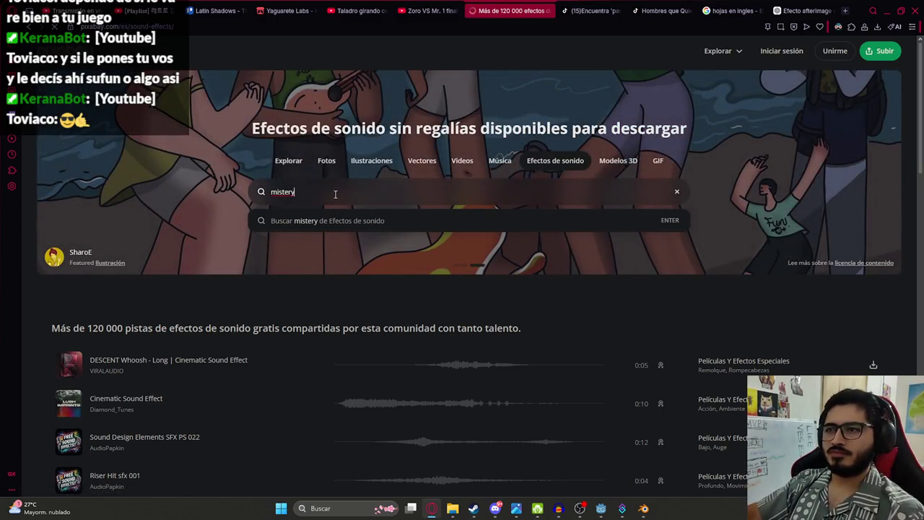
click(556, 220)
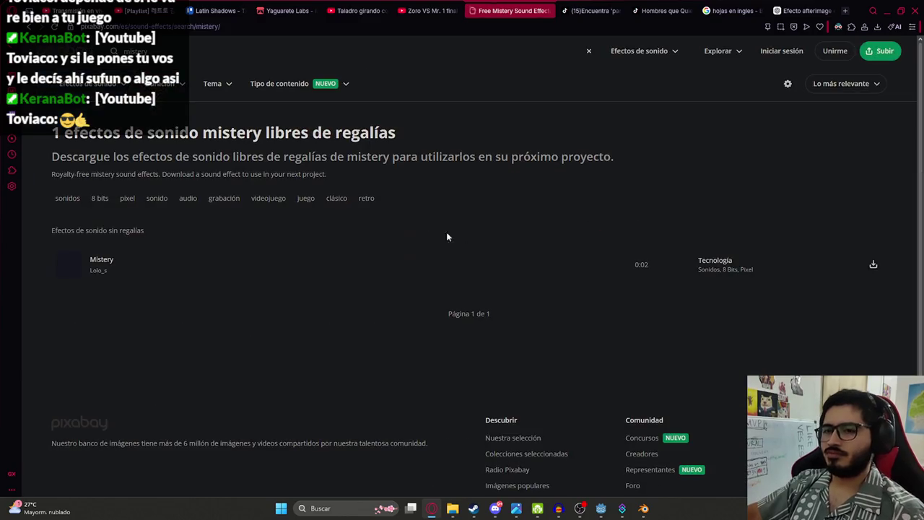
click(69, 267)
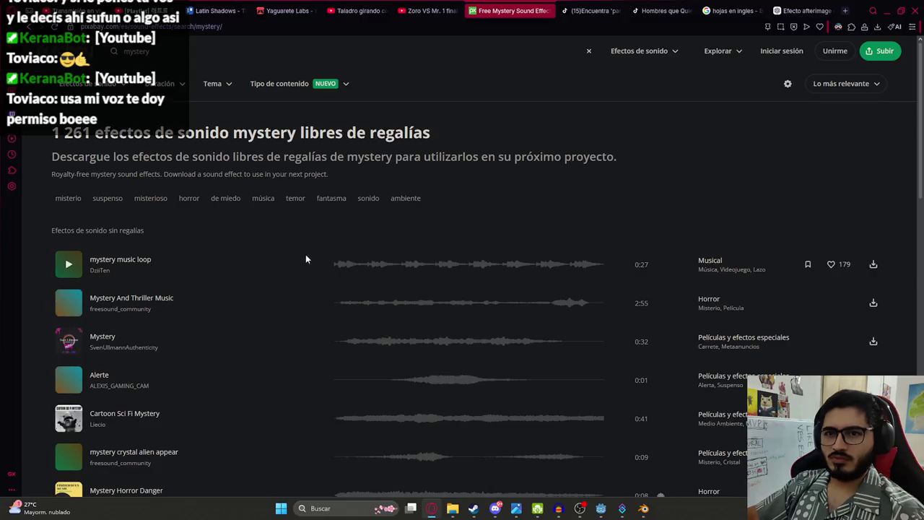
Preview Mystery And Thriller Music, Alerte and Mystery, pause playback, and enter 'mistic' as the query
click(340, 304)
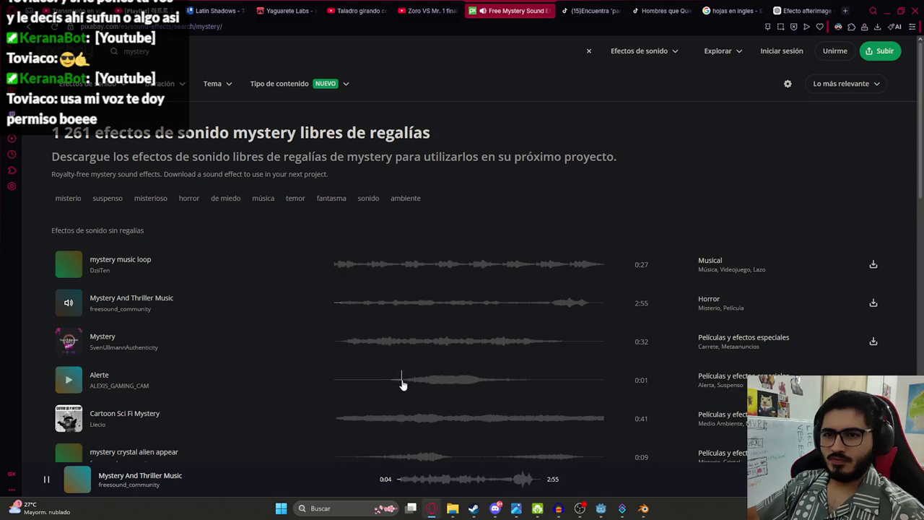
click(399, 384)
click(345, 341)
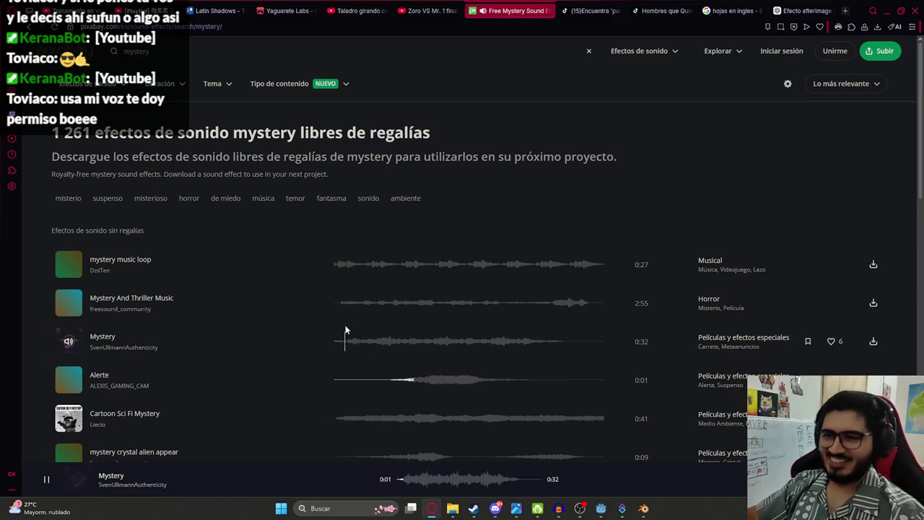
click(344, 303)
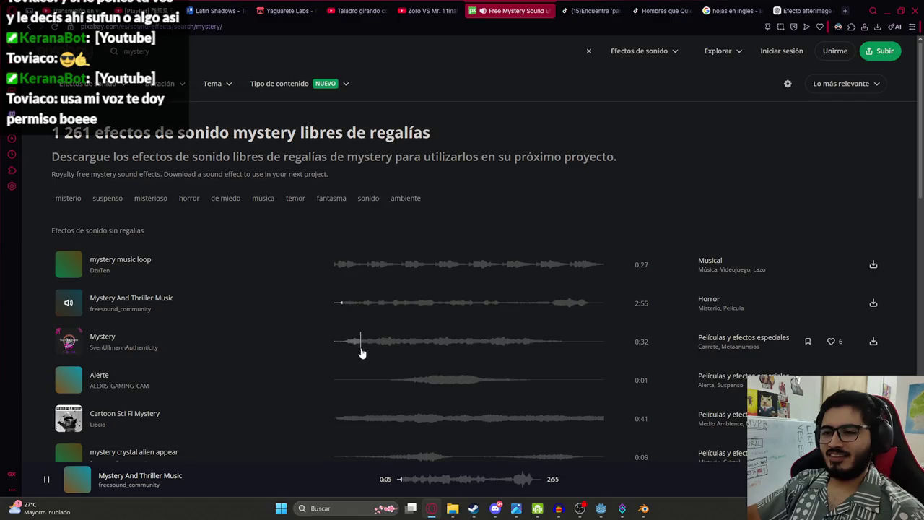
scroll(350, 347, down, 2)
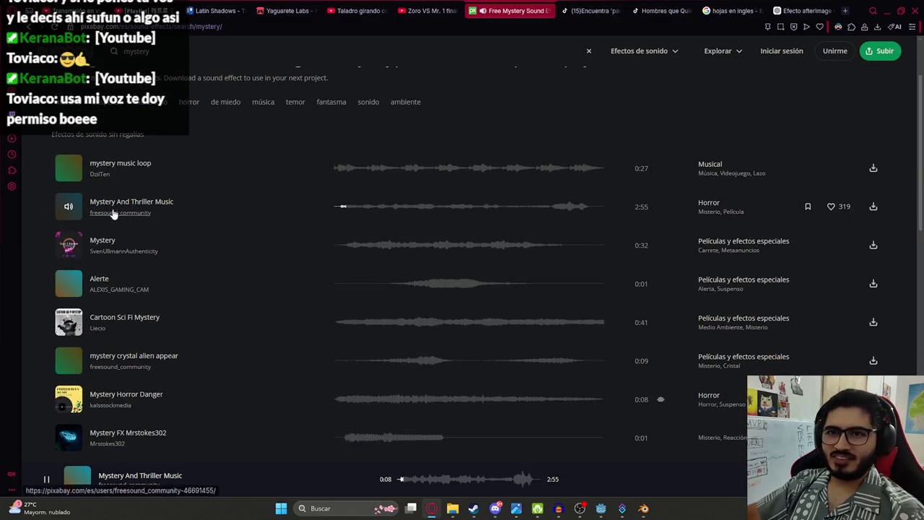
click(69, 207)
scroll(173, 68, up, 2)
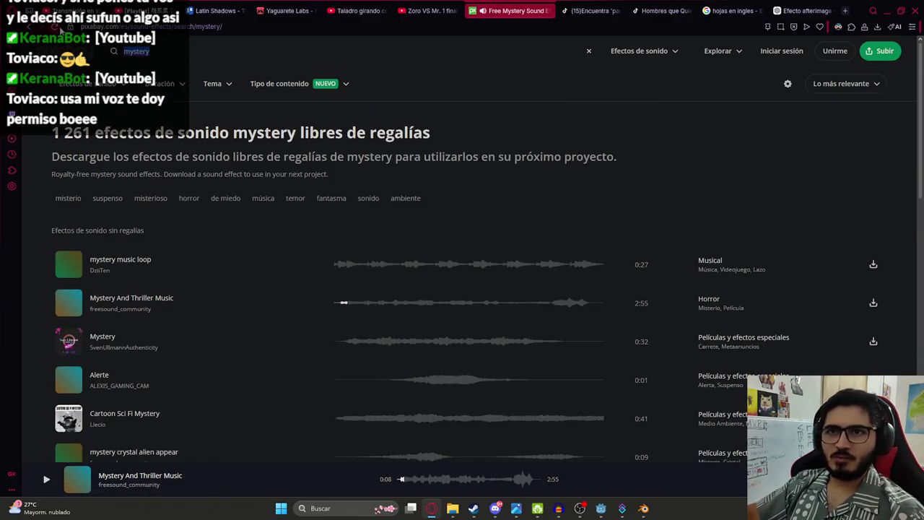
text(mistic)
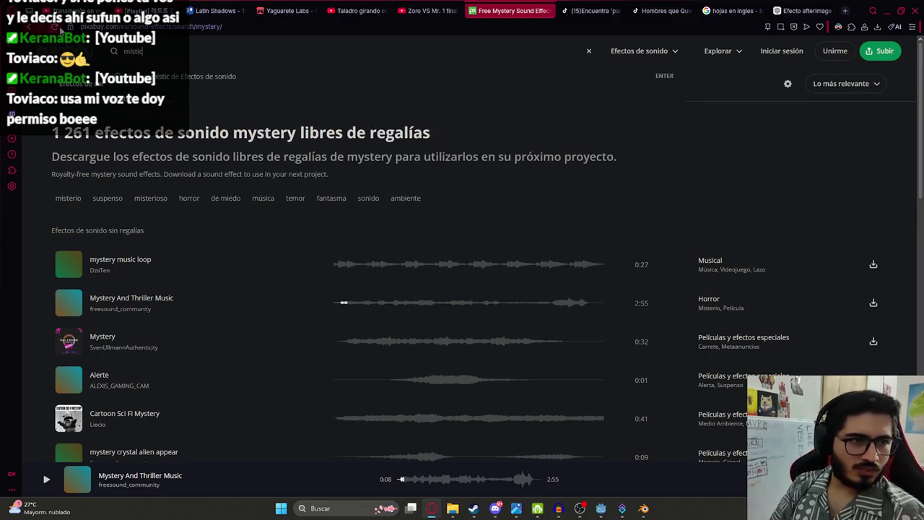
Search 'mistic' and preview Suspense Intro, Mystical Music and the mystical breathing gnome sound
key(Return)
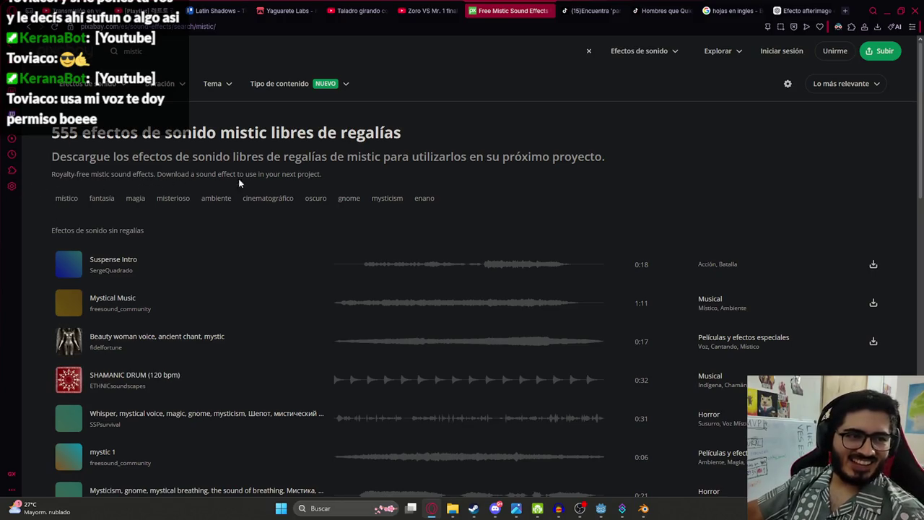
click(361, 264)
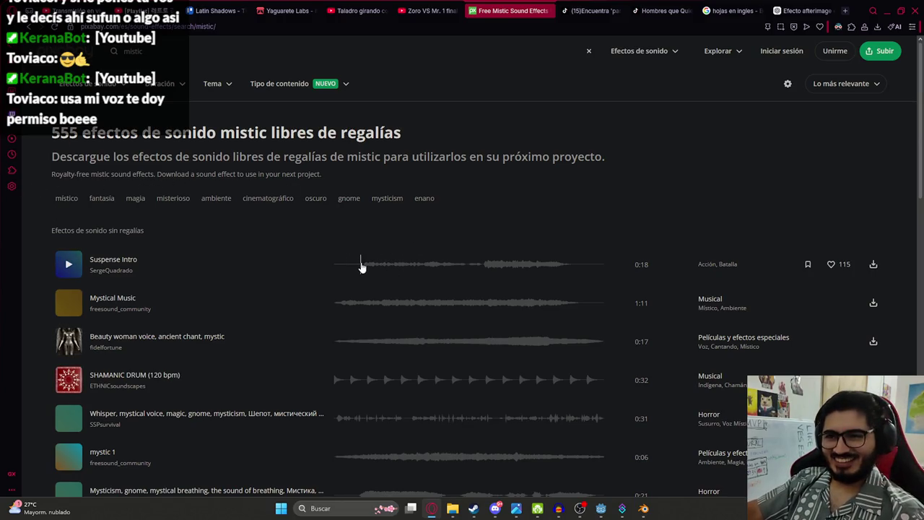
click(344, 307)
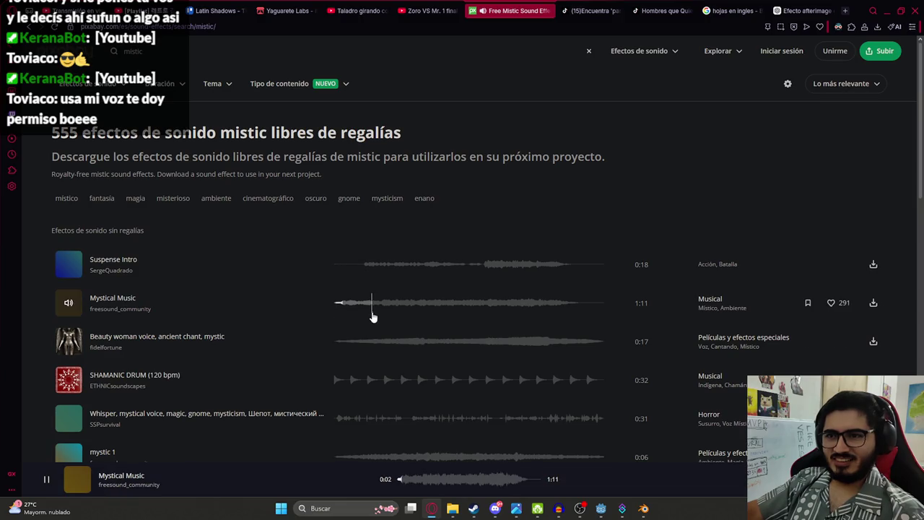
scroll(350, 361, down, 2)
click(360, 390)
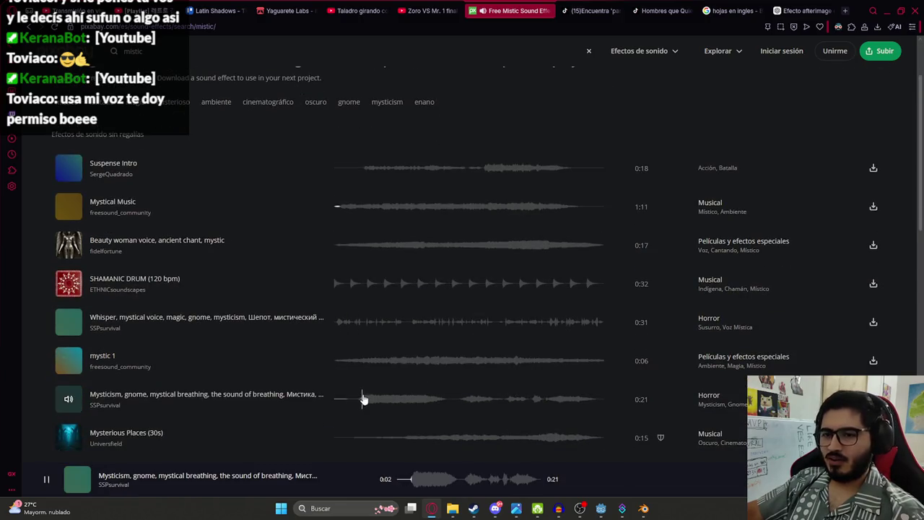
Preview Mysterious Places, Magical Spell Cast, Psycho 1, Imaginary and Long Fade
scroll(357, 376, down, 2)
scroll(349, 341, down, 1)
click(402, 293)
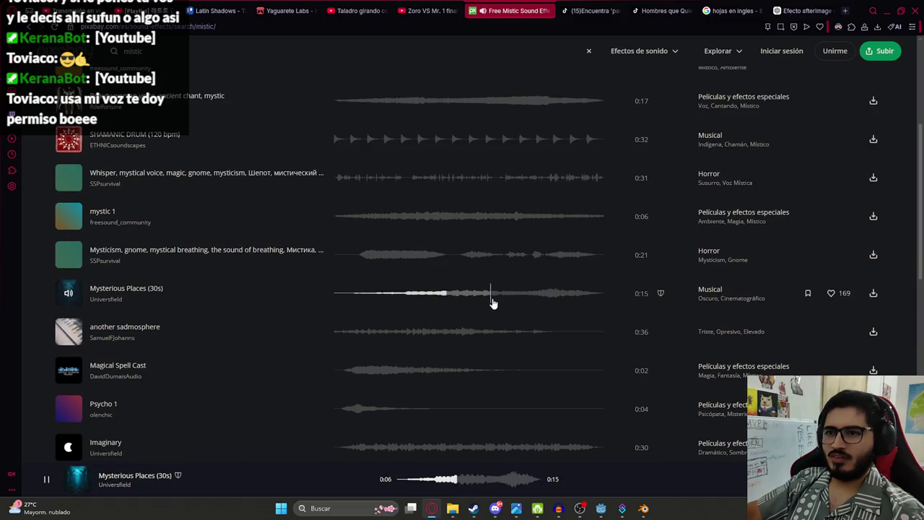
click(347, 373)
scroll(348, 361, down, 2)
click(352, 318)
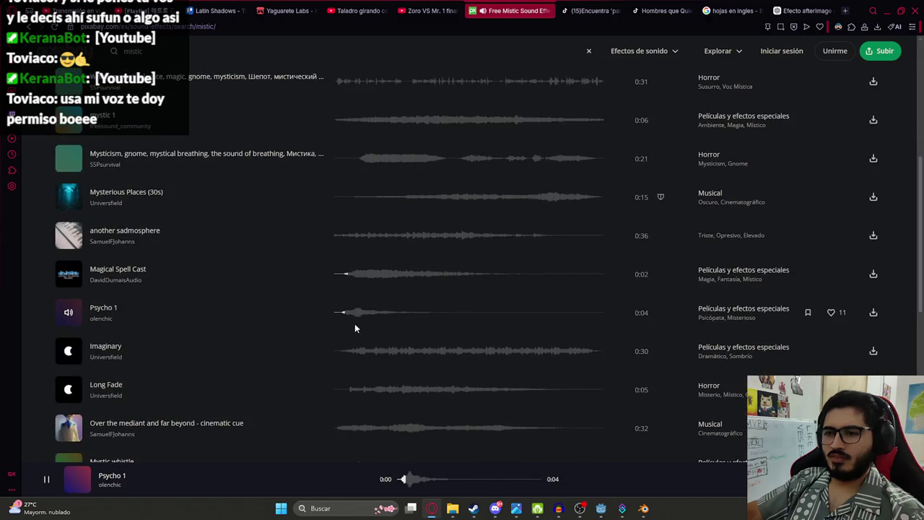
click(349, 352)
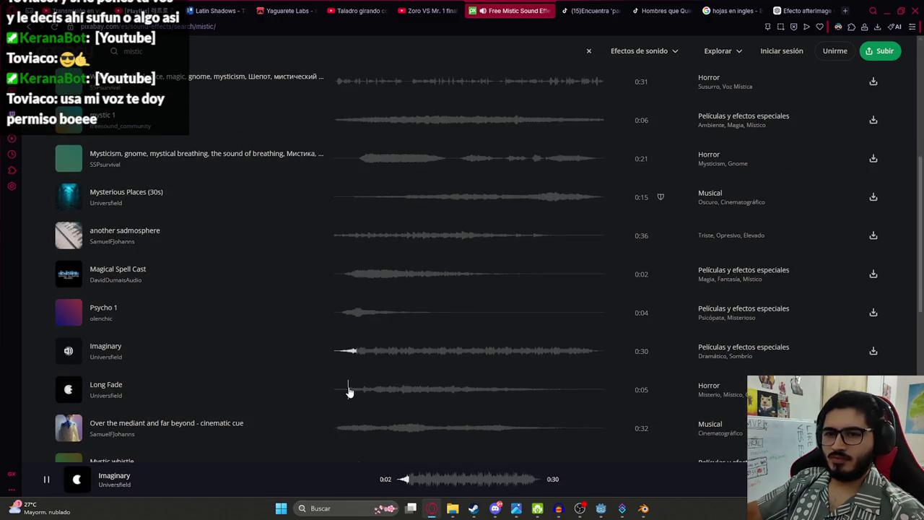
click(349, 390)
Preview Over the mediant and far beyond, Mystic whistle, Creepy Ambient, Spell Aura and superspacy atmosphere
scroll(354, 346, down, 2)
click(332, 283)
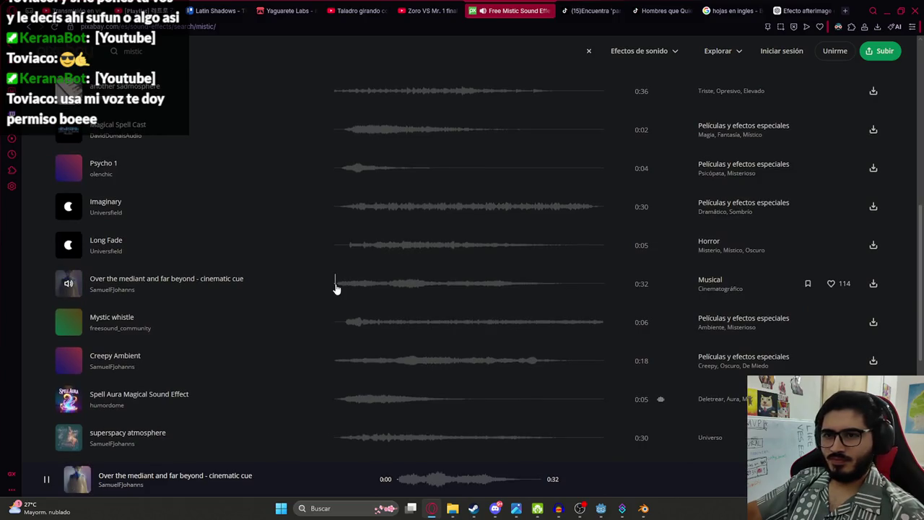
click(347, 327)
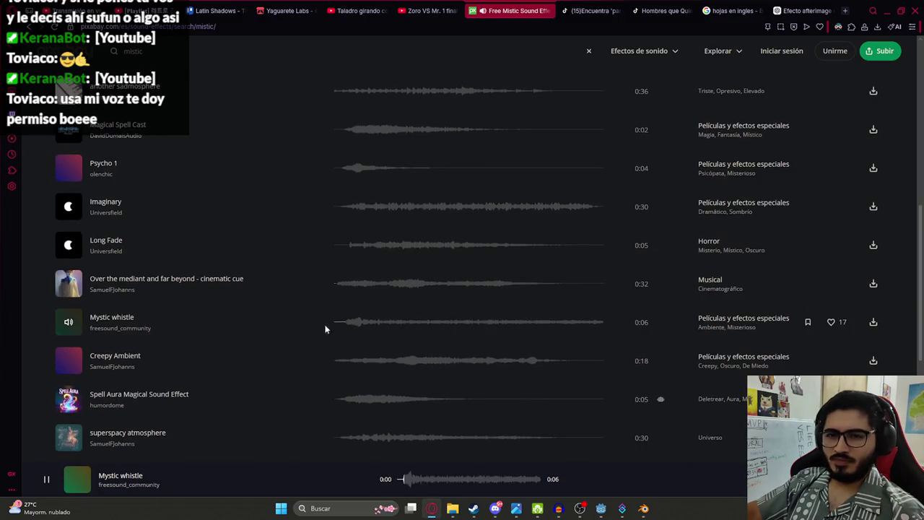
scroll(339, 326, down, 1)
click(342, 265)
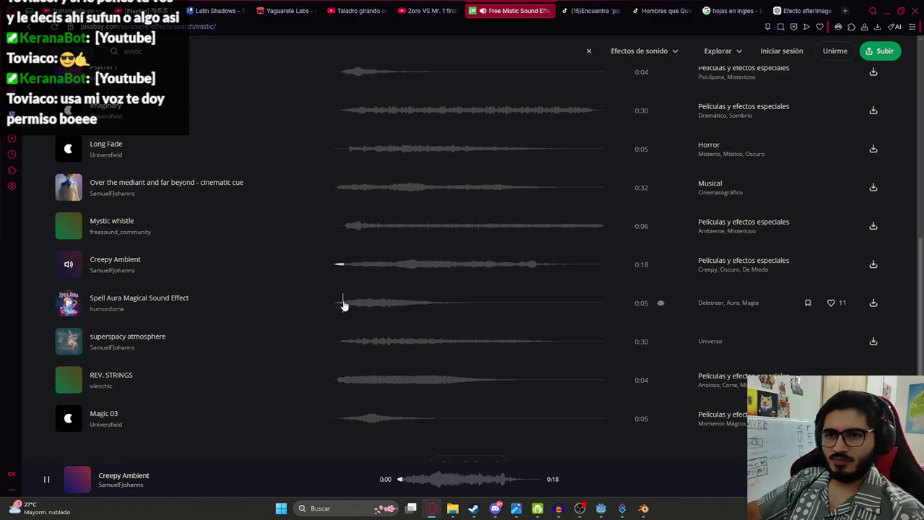
click(344, 304)
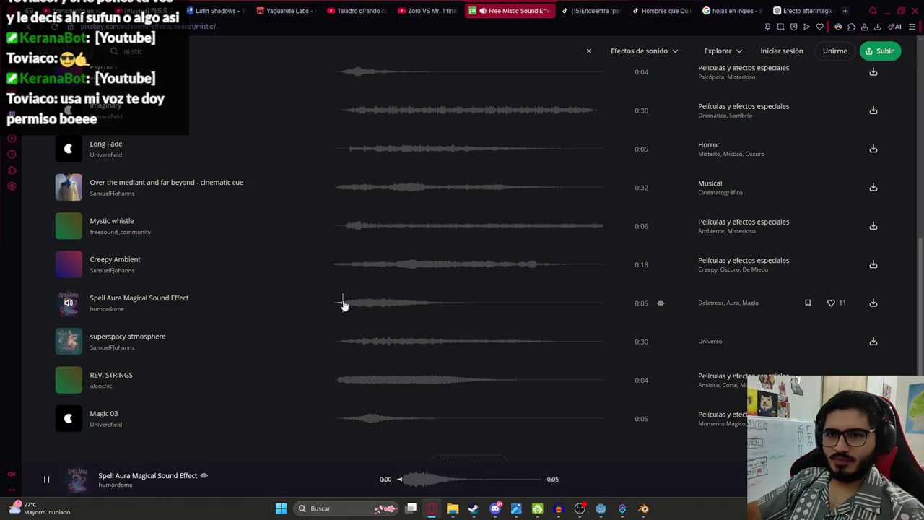
click(344, 342)
Preview Magic 03 and REV. STRINGS, then go to results page 2
scroll(335, 284, down, 1)
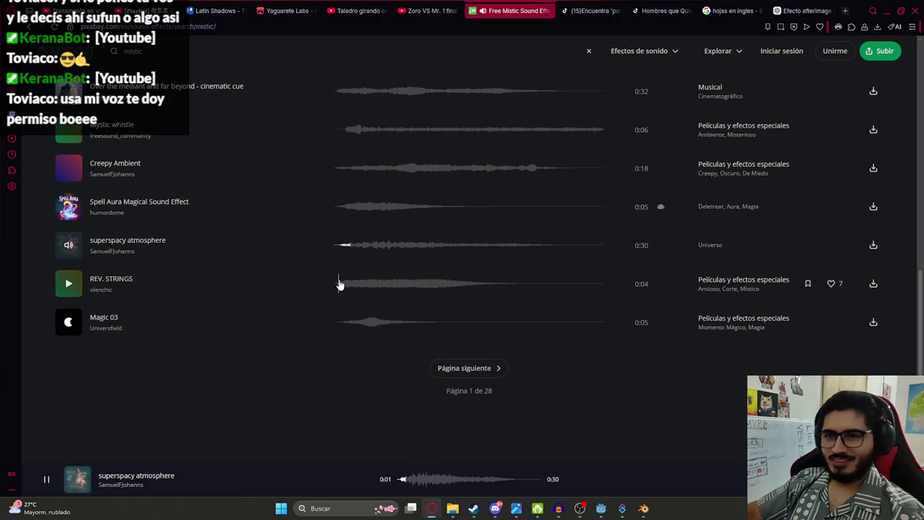
click(349, 324)
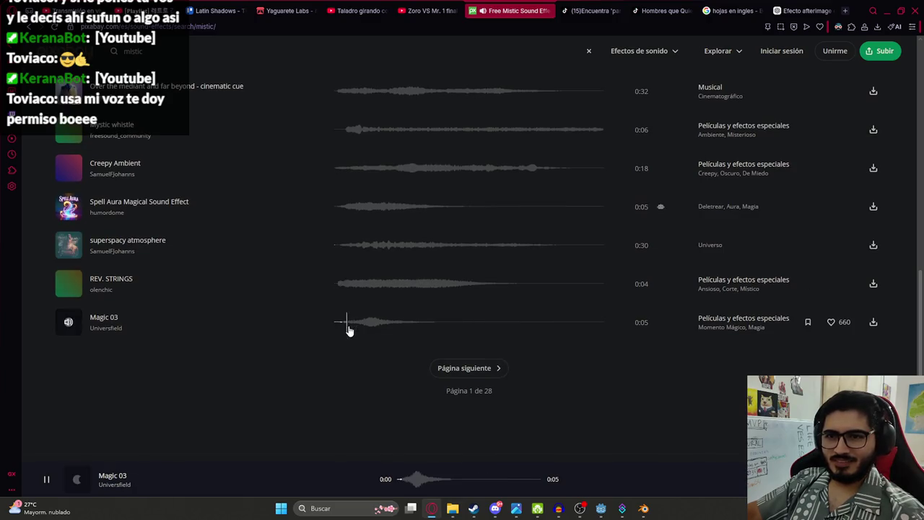
click(340, 284)
click(465, 368)
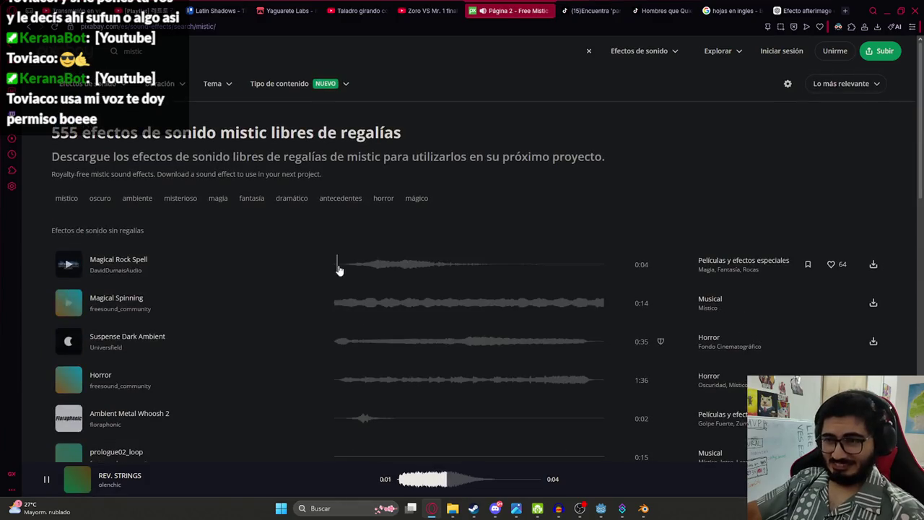
Preview Magical Rock Spell, Magical Spinning (then pause it), Horror and Ambient Metal Whoosh 2
click(339, 267)
click(336, 302)
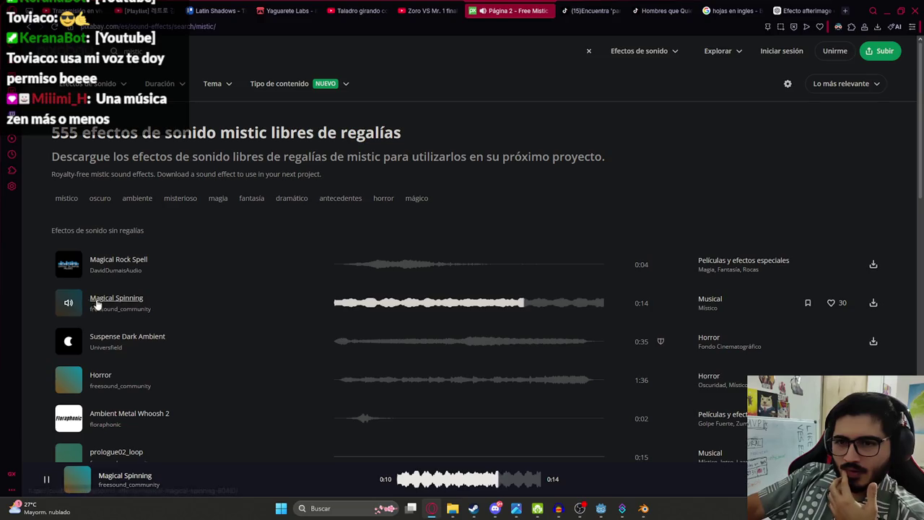
click(65, 304)
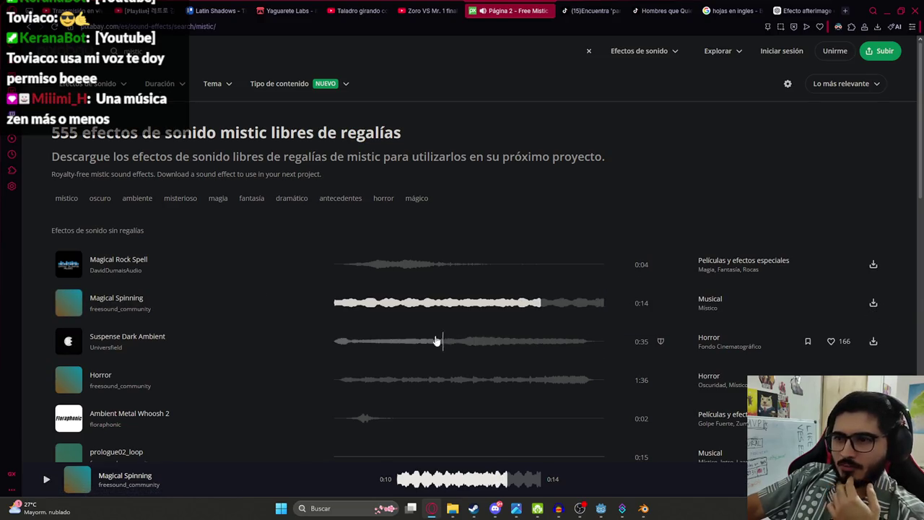
click(339, 380)
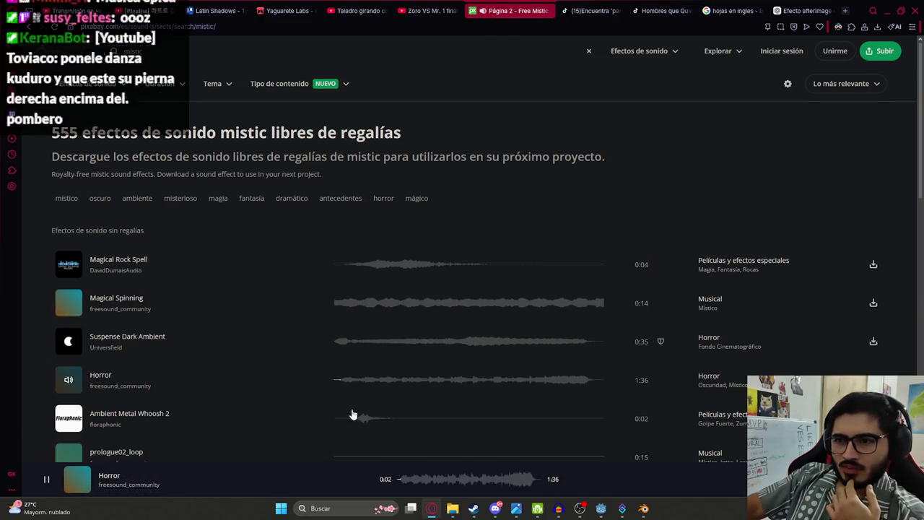
click(349, 416)
Dismiss the attribution popup, replay Ambient Metal Whoosh 2, preview prologue02_loop, then play and pause Mystical Space
scroll(345, 357, down, 2)
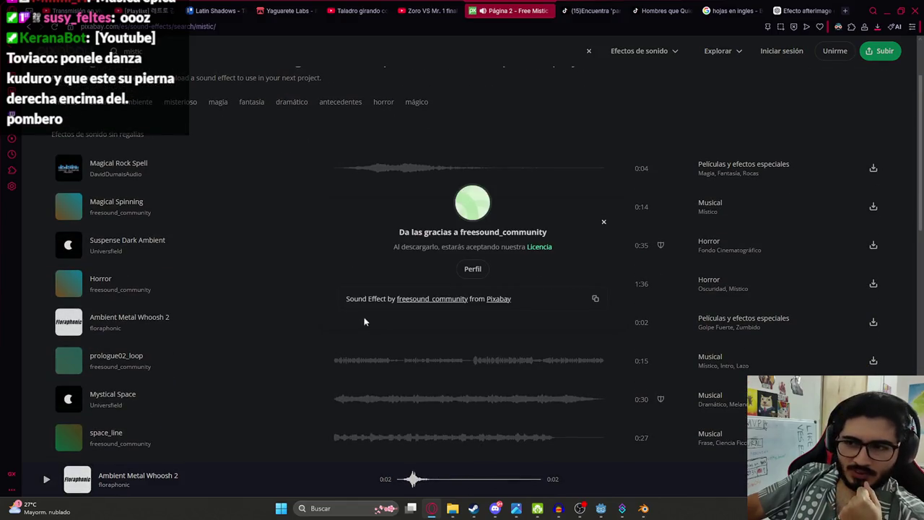
click(603, 221)
click(347, 322)
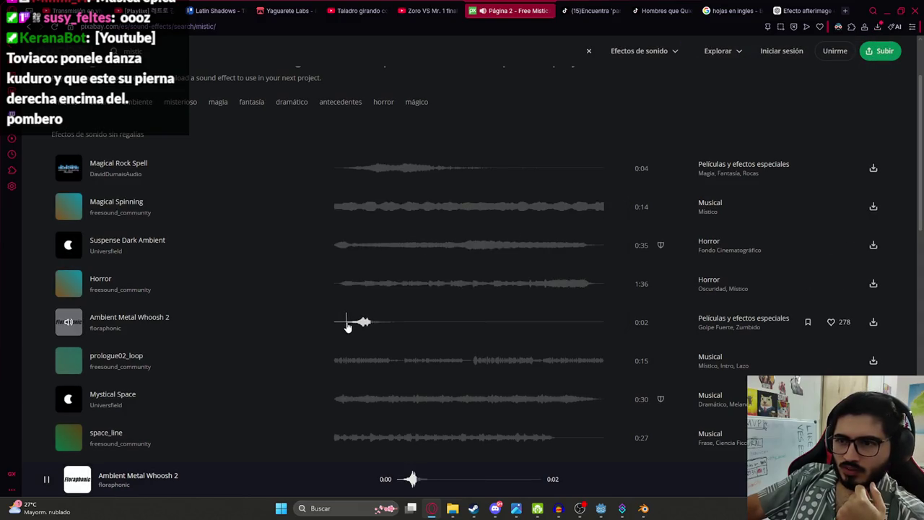
click(332, 360)
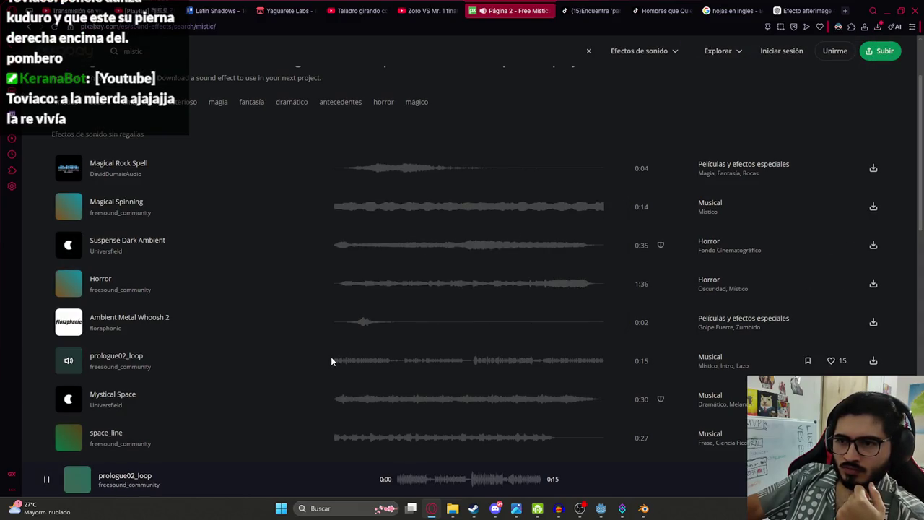
click(337, 398)
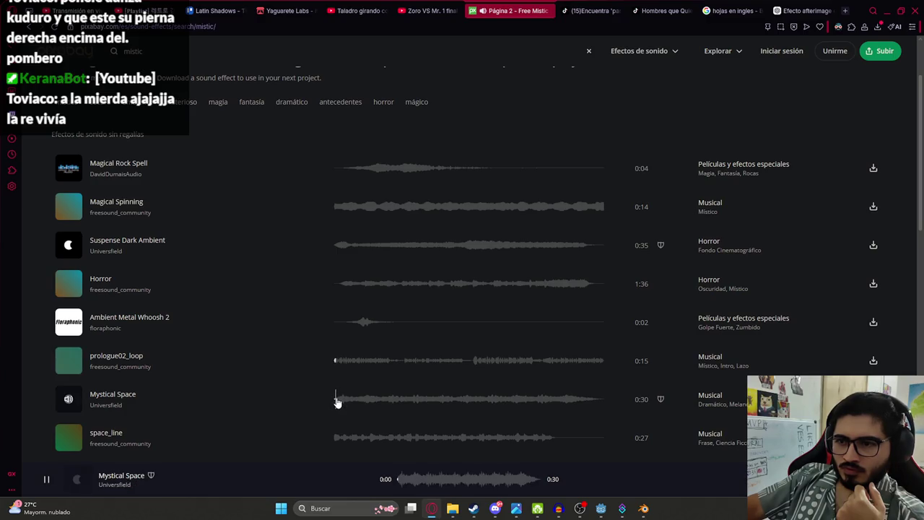
scroll(334, 393, down, 2)
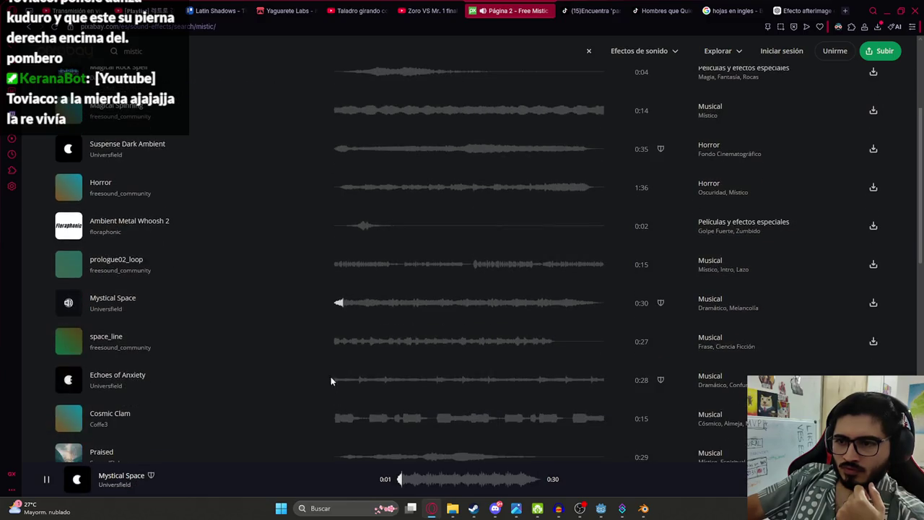
click(67, 306)
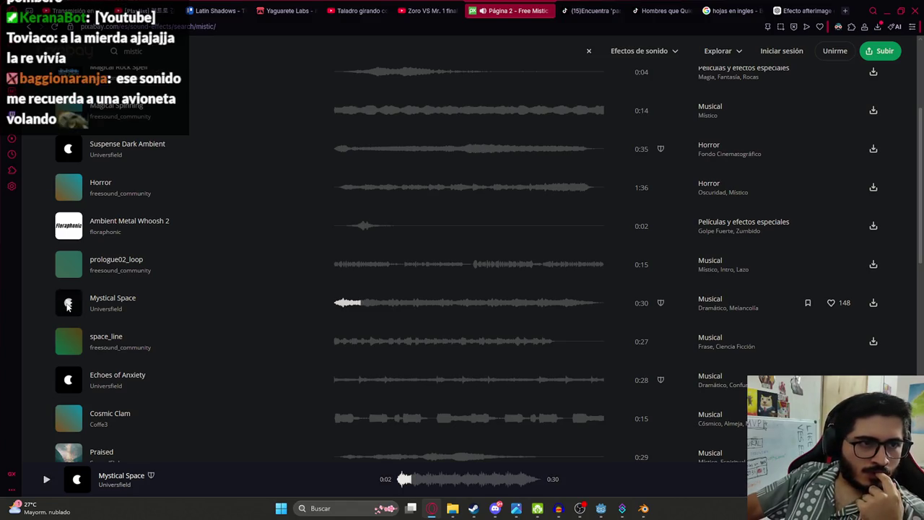
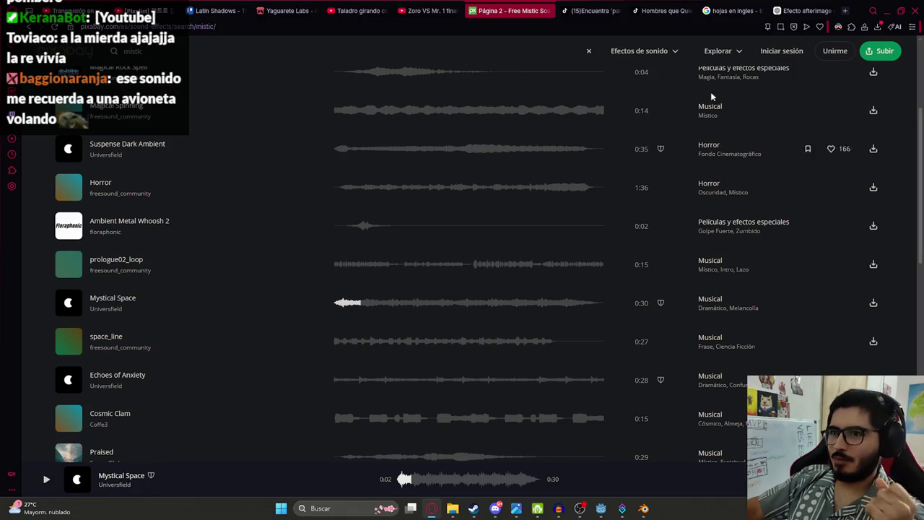
Drag the downloaded magical-spinning mp3 from the browser's downloads into Audacity as a new track
click(876, 26)
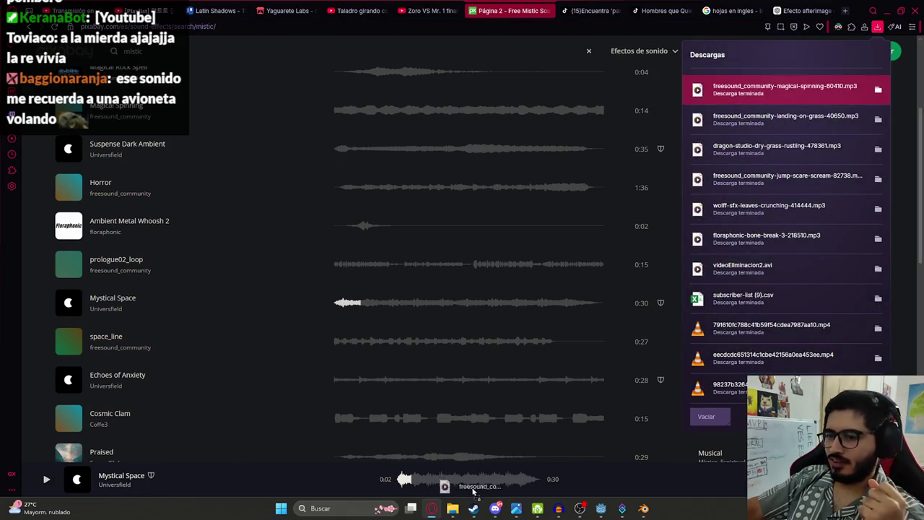
click(559, 508)
drag(785, 89, 361, 288)
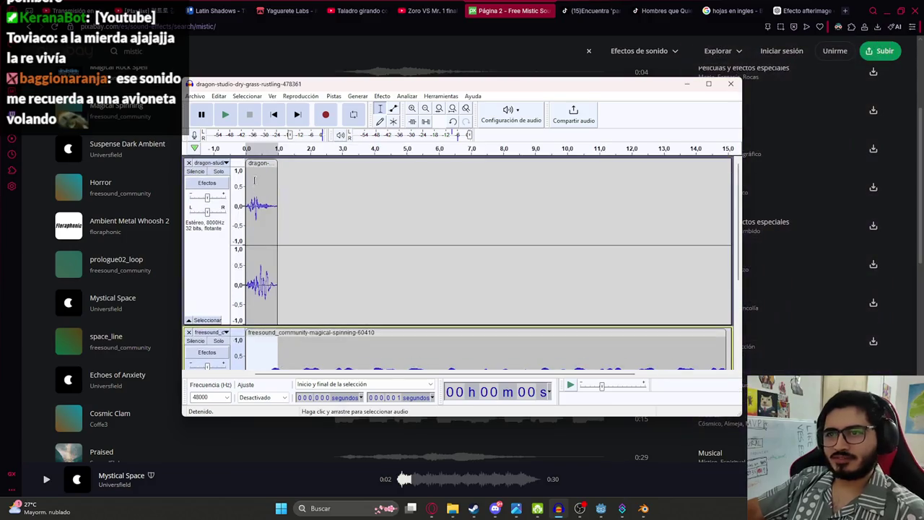
Remove the dragon-studio track and resample the magical-spinning track to 8000 Hz
click(188, 163)
key(space)
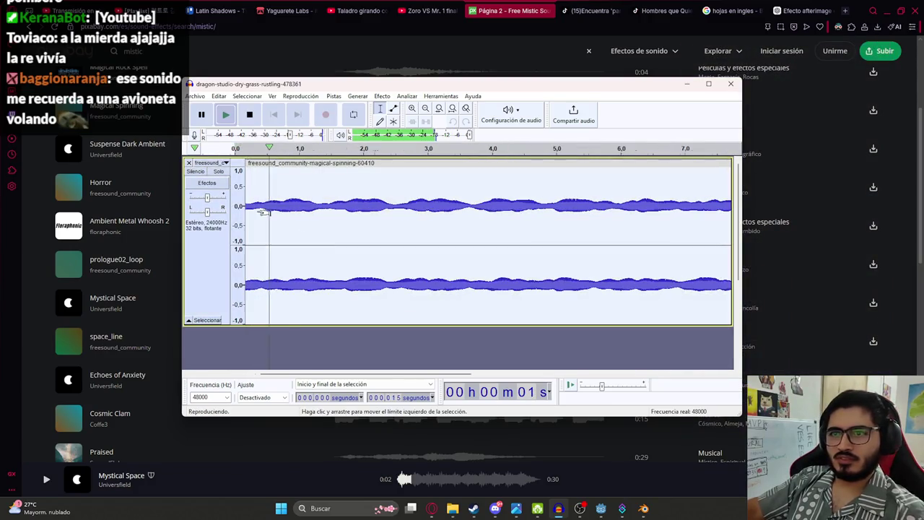
key(space)
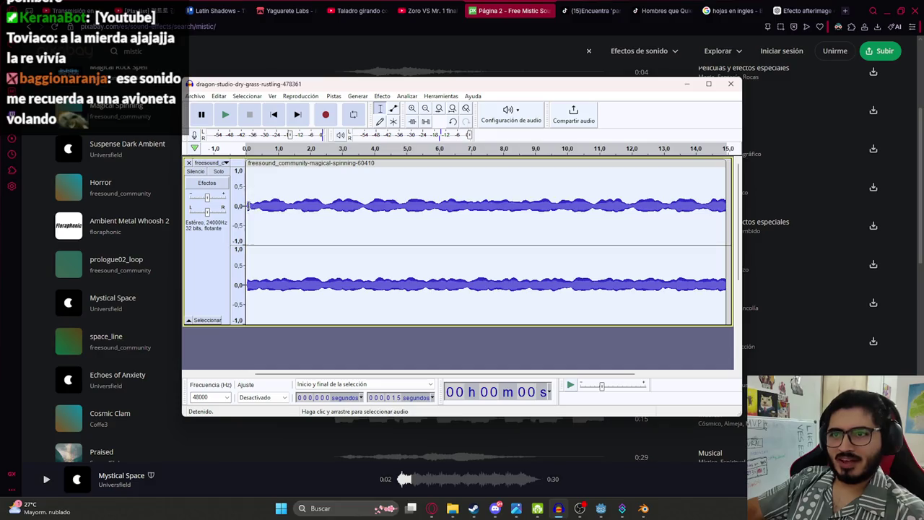
click(333, 96)
click(367, 136)
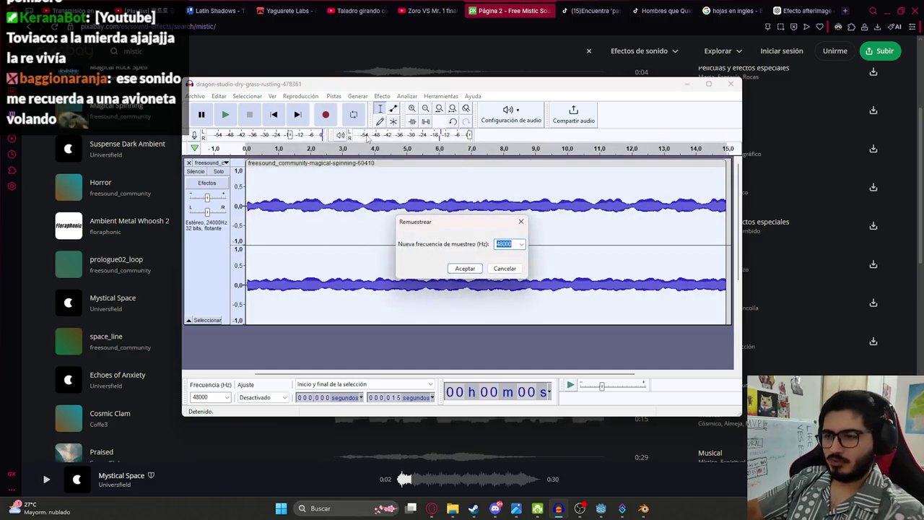
text(8000)
key(Return)
key(space)
key(space)
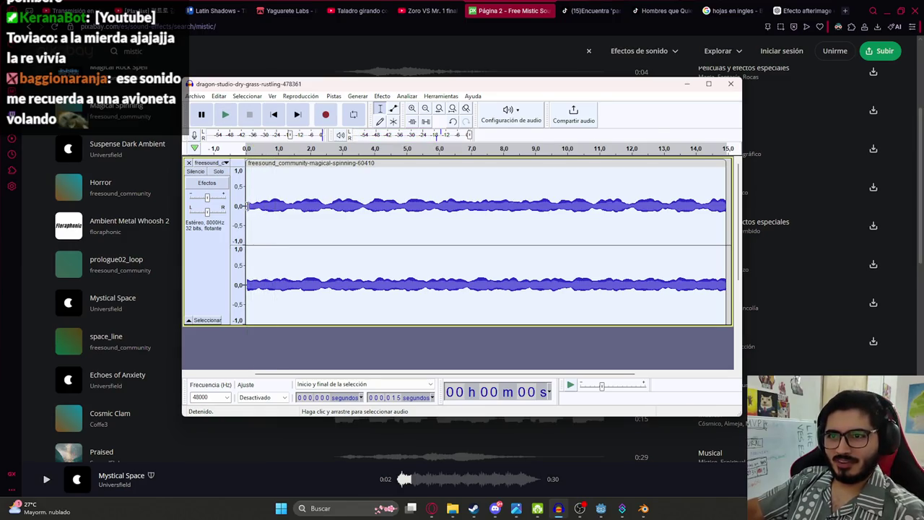
Trim the magical-spinning track down to its first 3.7 seconds and play the result
click(247, 206)
key(space)
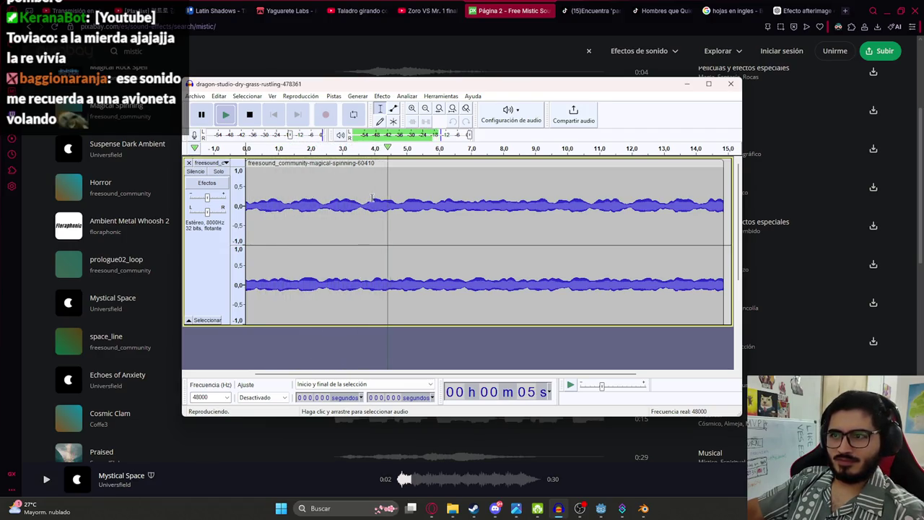
key(space)
click(365, 204)
drag(364, 204, 246, 205)
key(Delete)
key(ctrl+a)
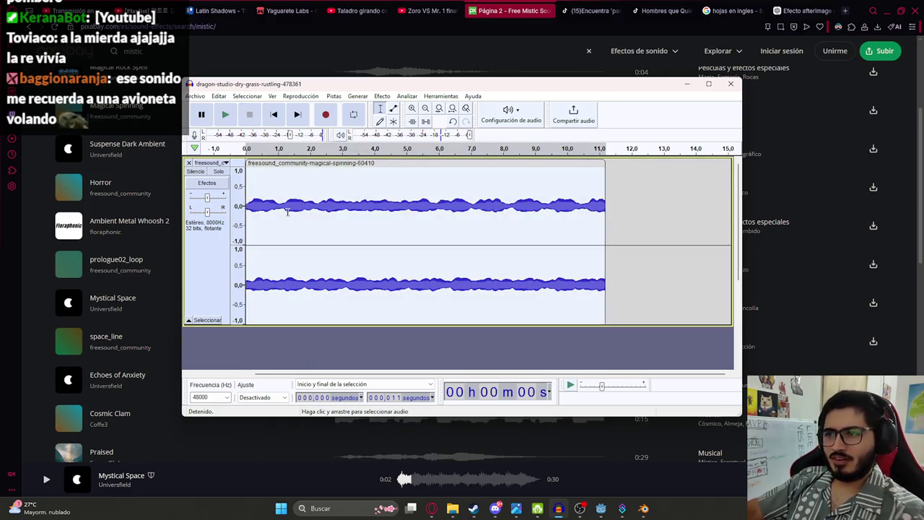
key(Delete)
key(ctrl+v)
key(space)
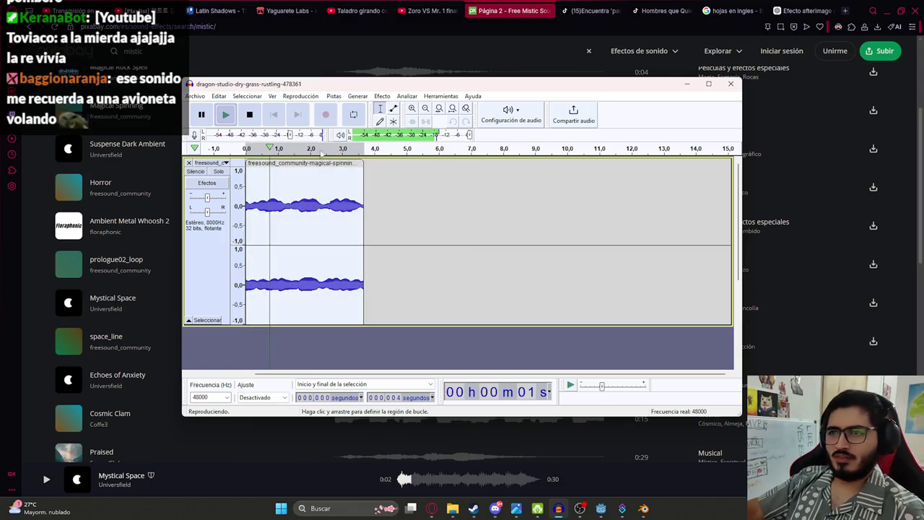
click(381, 96)
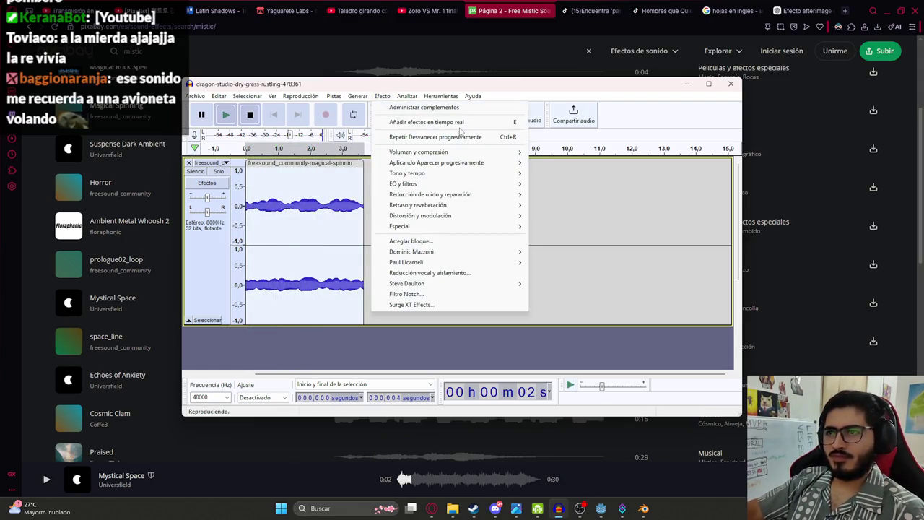
Amplify the clip by -5 dB to make it quieter
mouse_move(473, 164)
mouse_move(419, 151)
click(555, 151)
text(-5)
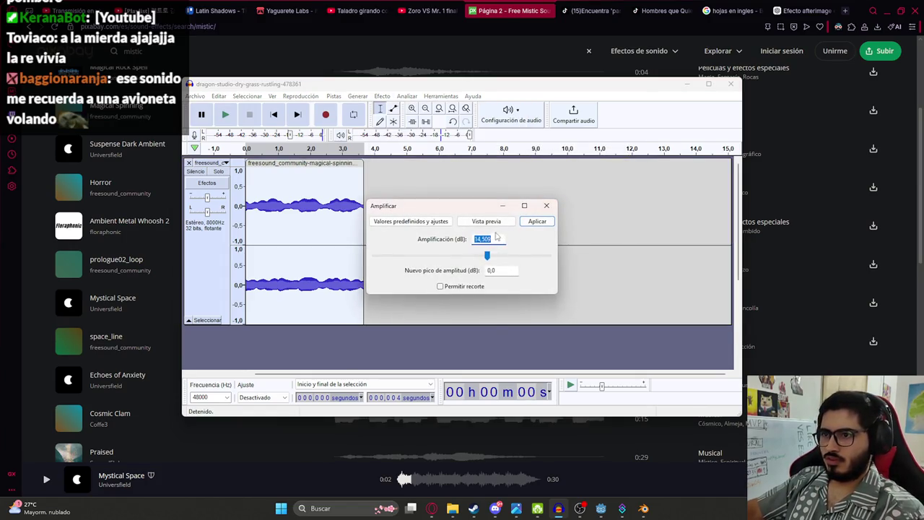
click(495, 222)
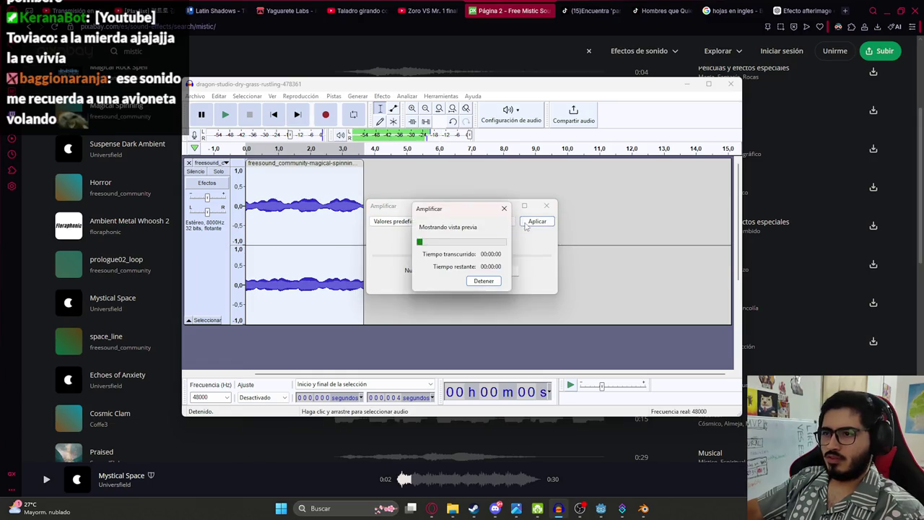
Export the clip as the WAV file machete_attack_pose into the game's sounds folder
click(217, 95)
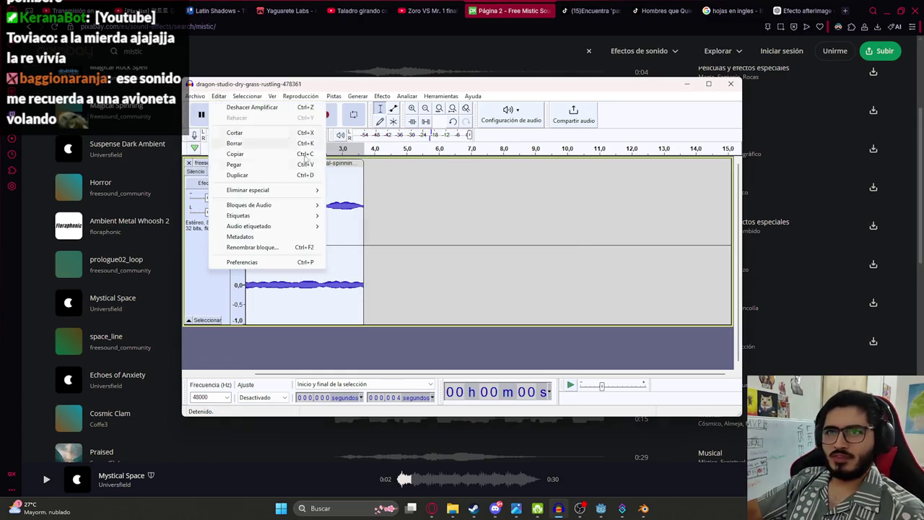
mouse_move(195, 96)
mouse_move(217, 168)
click(381, 182)
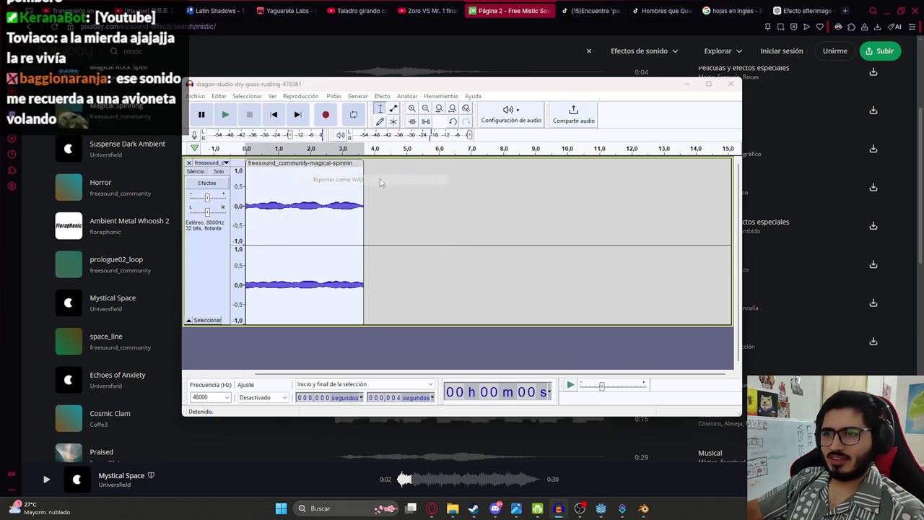
text(machete_attack_sound)
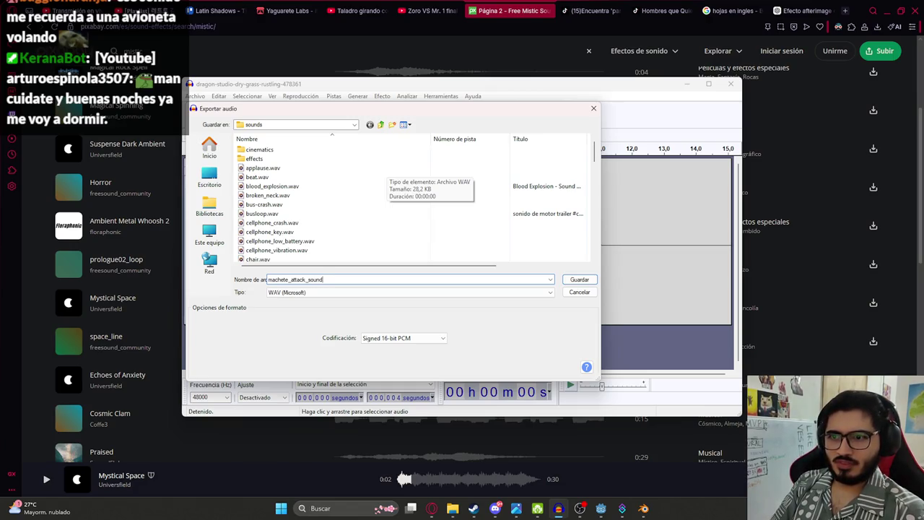
key(BackSpace)
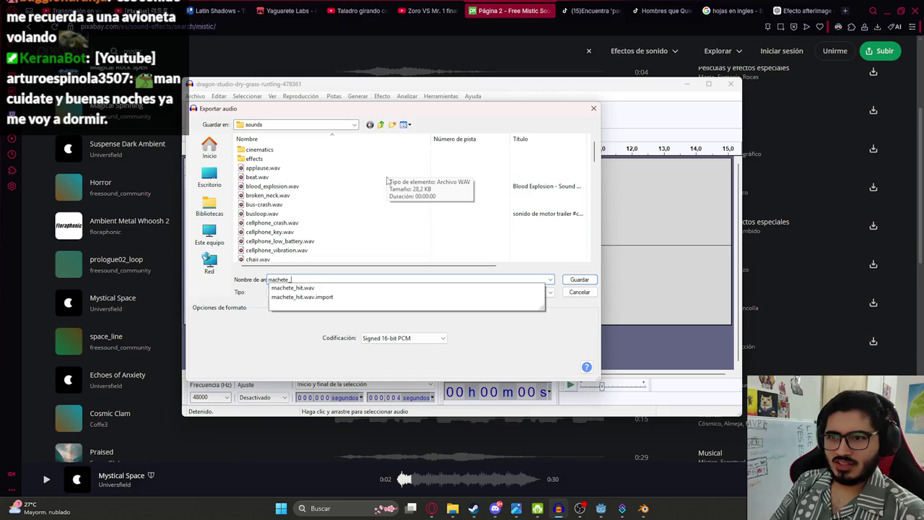
text(attack_pos)
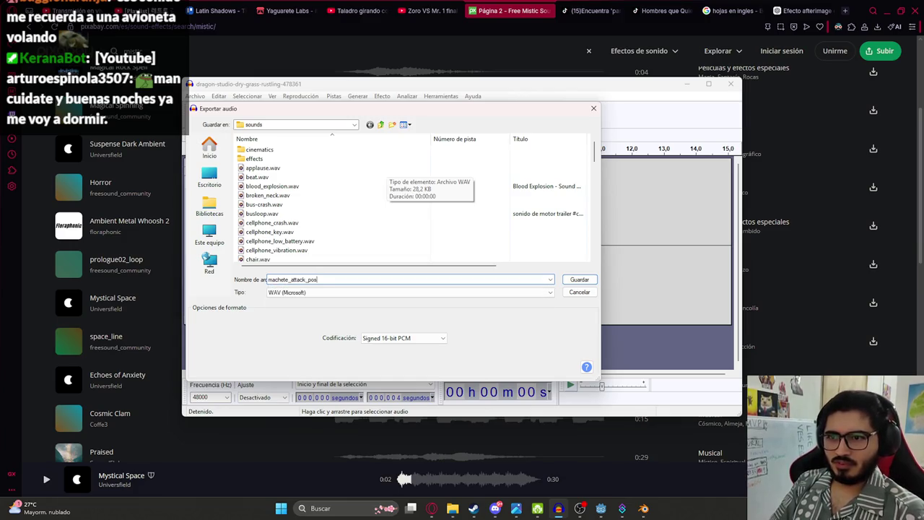
key(Return)
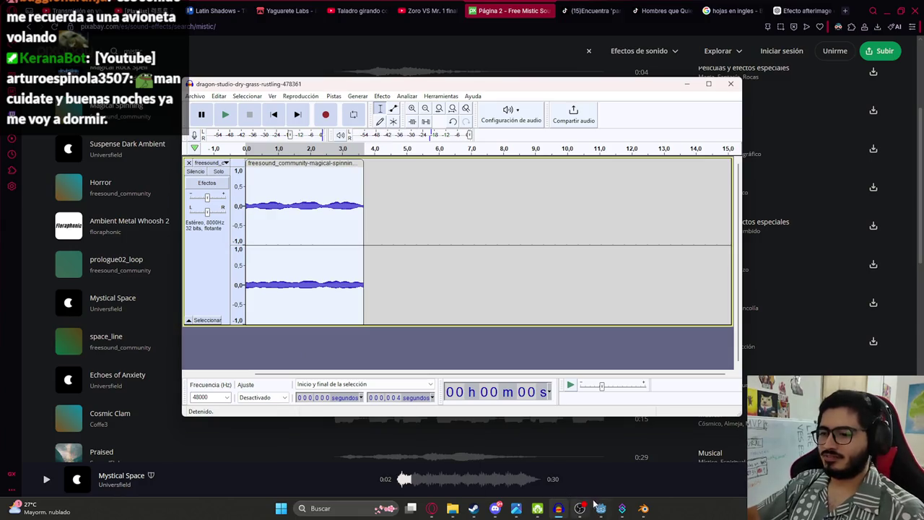
mouse_move(597, 509)
click(600, 472)
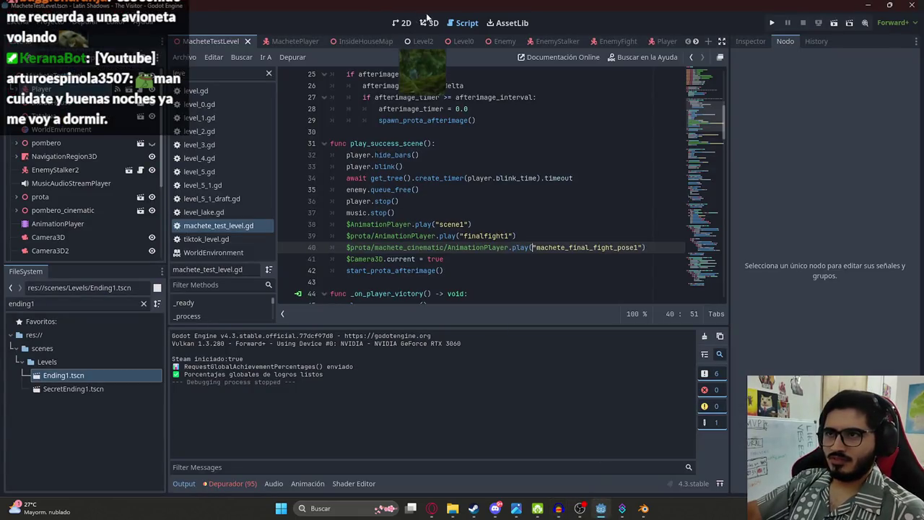
Switch to the 3D view, preview the camera nodes, and select the AnimationPlayer
click(429, 23)
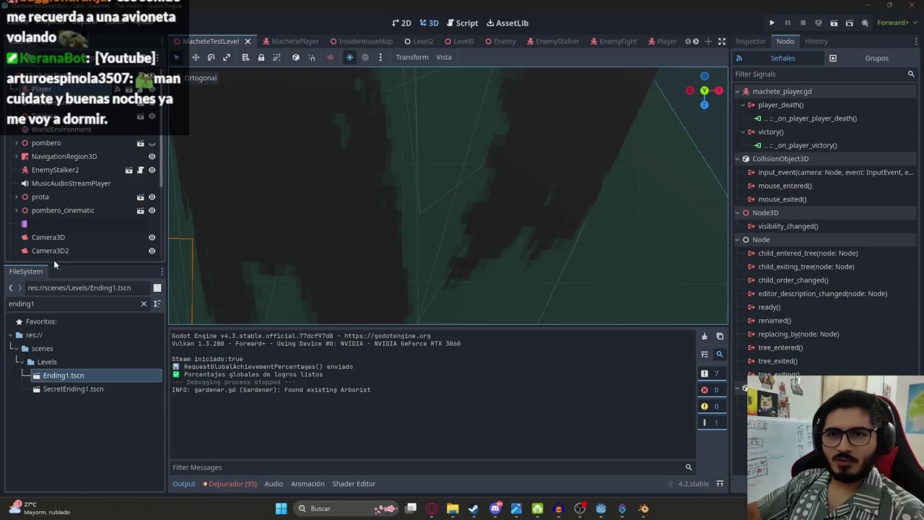
click(51, 251)
click(57, 211)
click(57, 198)
click(50, 225)
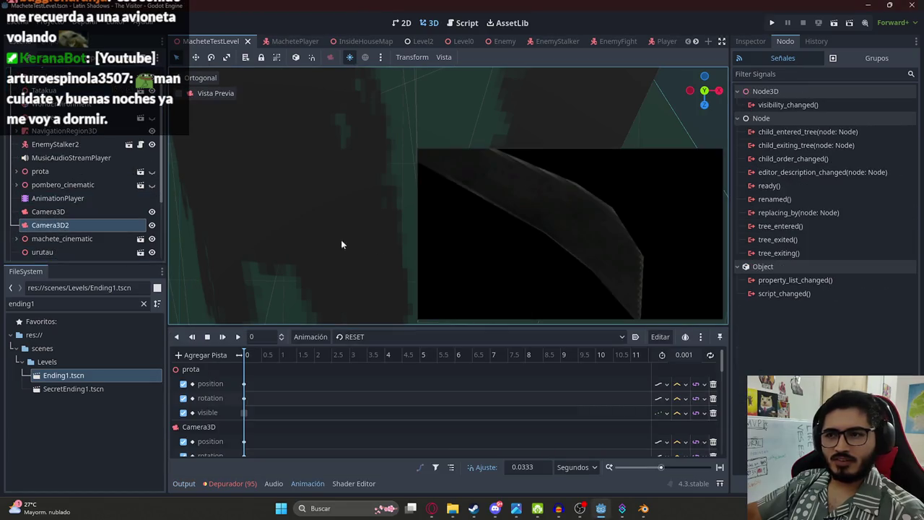
click(57, 197)
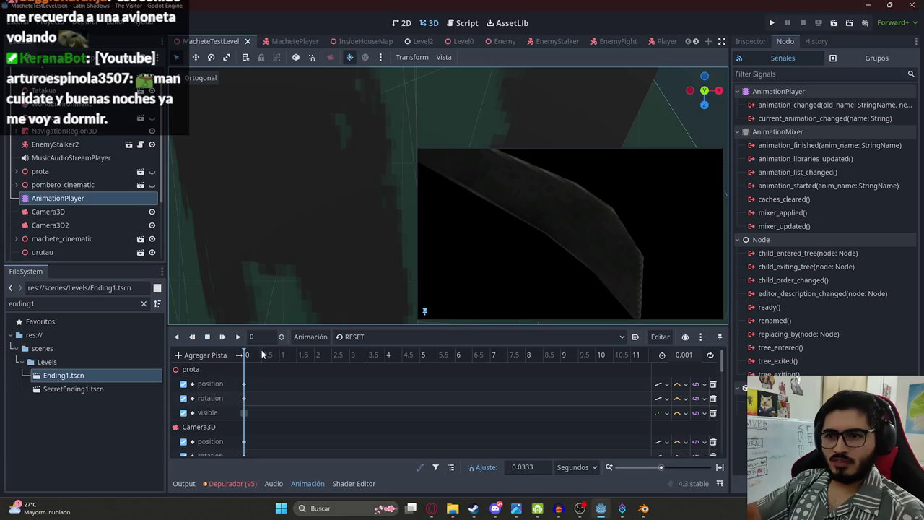
click(388, 336)
click(52, 213)
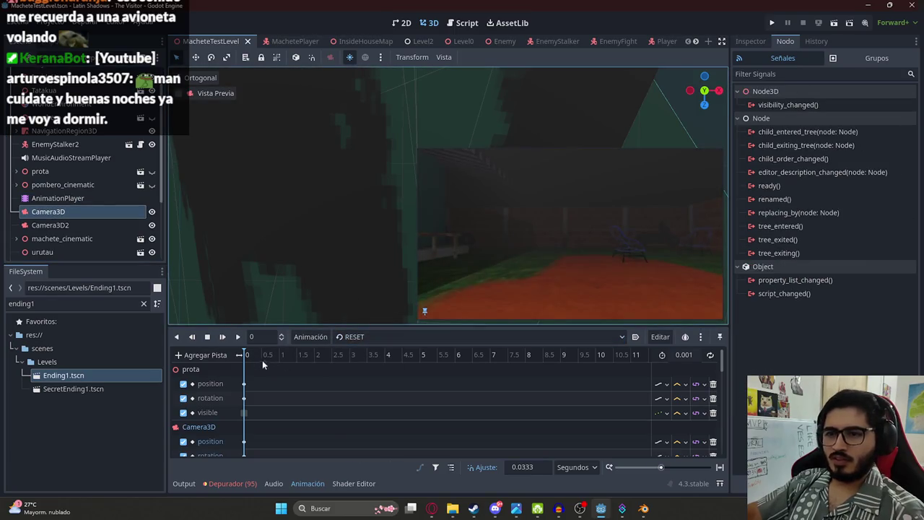
Load the scene1 animation and scroll down to its MacheteAudioStream and BlackColorRect tracks
click(408, 336)
click(376, 363)
mouse_move(259, 353)
mouse_down()
mouse_move(360, 361)
mouse_move(246, 354)
mouse_up()
scroll(321, 409, down, 5)
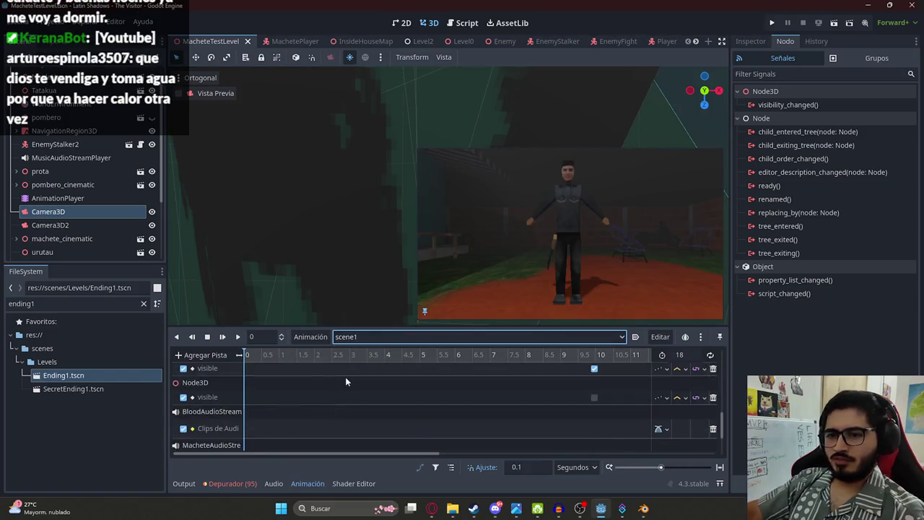
double_click(63, 304)
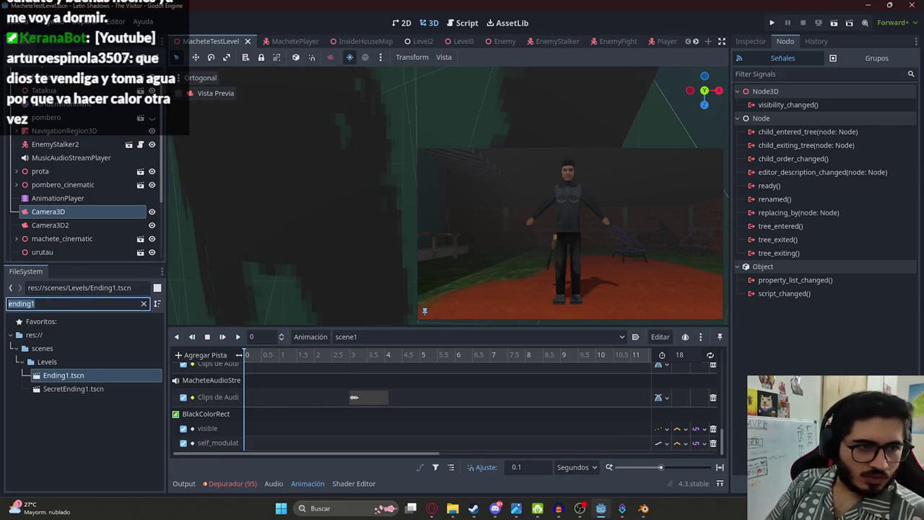
Filter files by 'pose', drop machete_attack_pose.wav at 0 on the MacheteAudioStream track, and shorten it
text(pose)
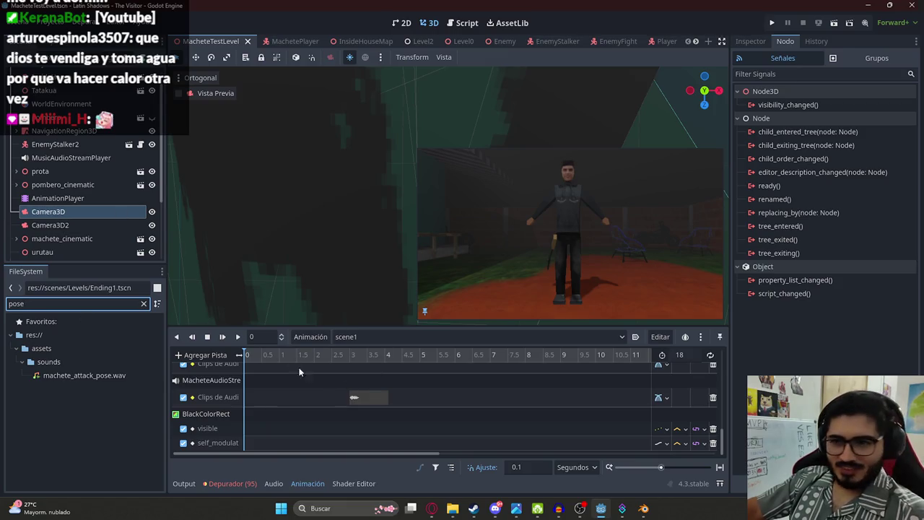
mouse_move(60, 376)
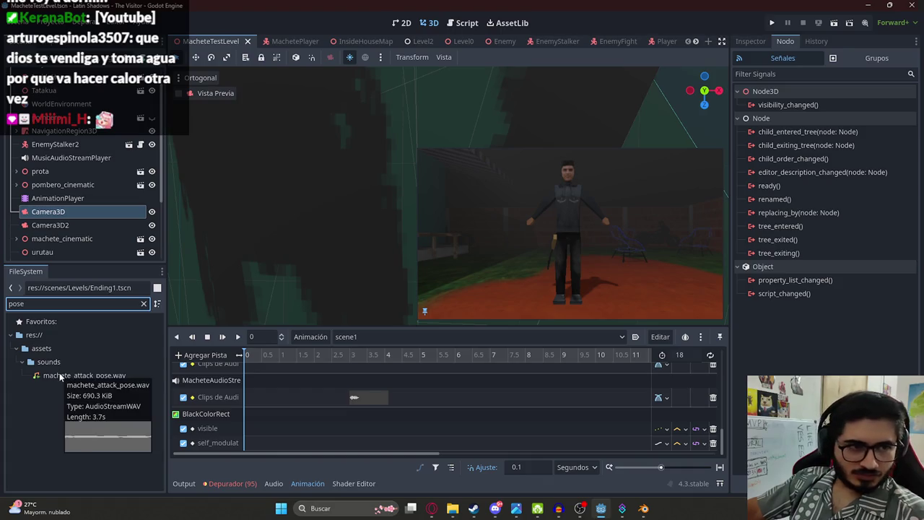
mouse_move(59, 373)
mouse_down()
mouse_move(258, 415)
mouse_move(255, 402)
mouse_move(458, 398)
mouse_up()
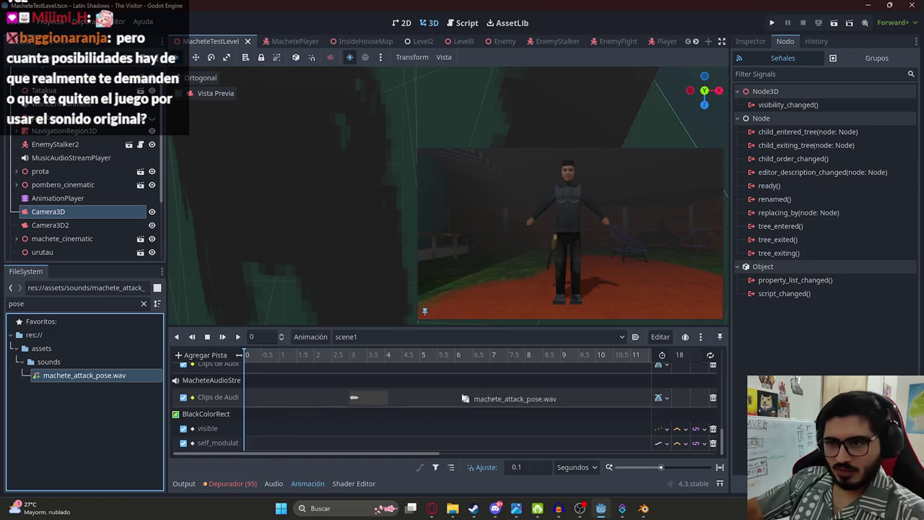
drag(585, 398, 264, 395)
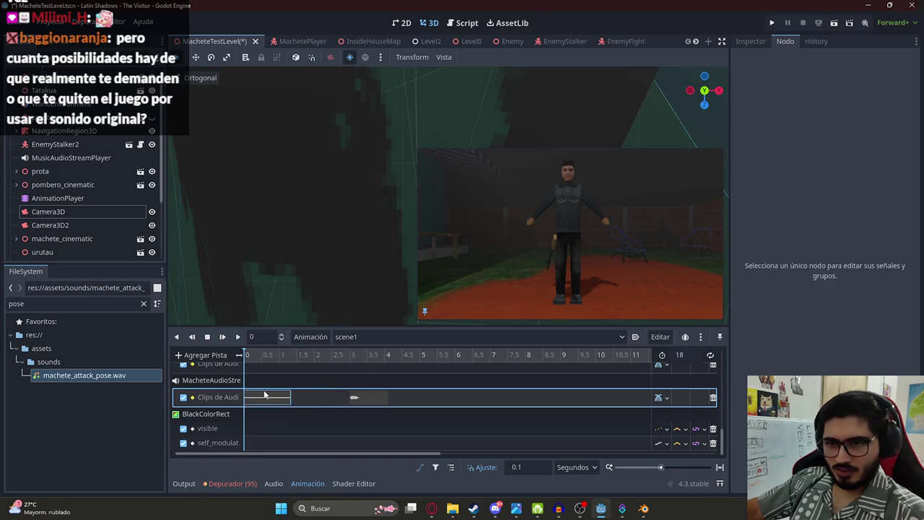
click(238, 336)
click(208, 337)
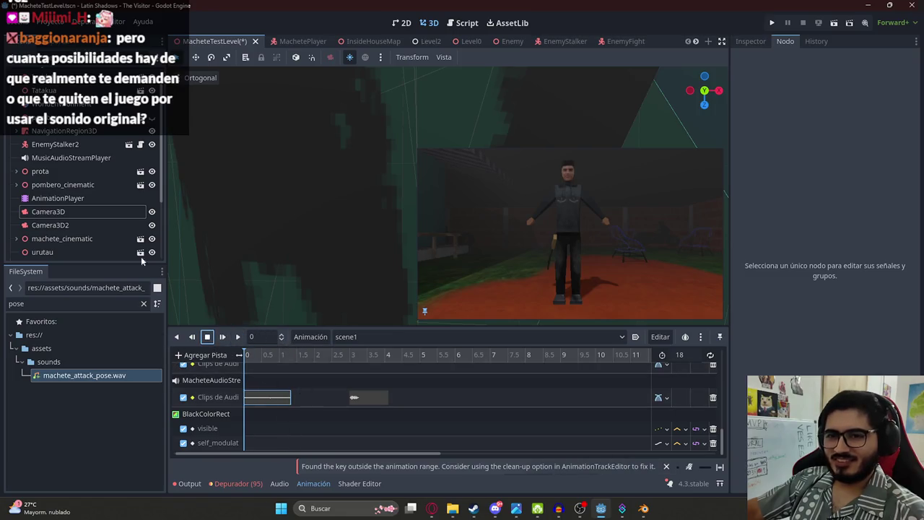
scroll(78, 228, up, 2)
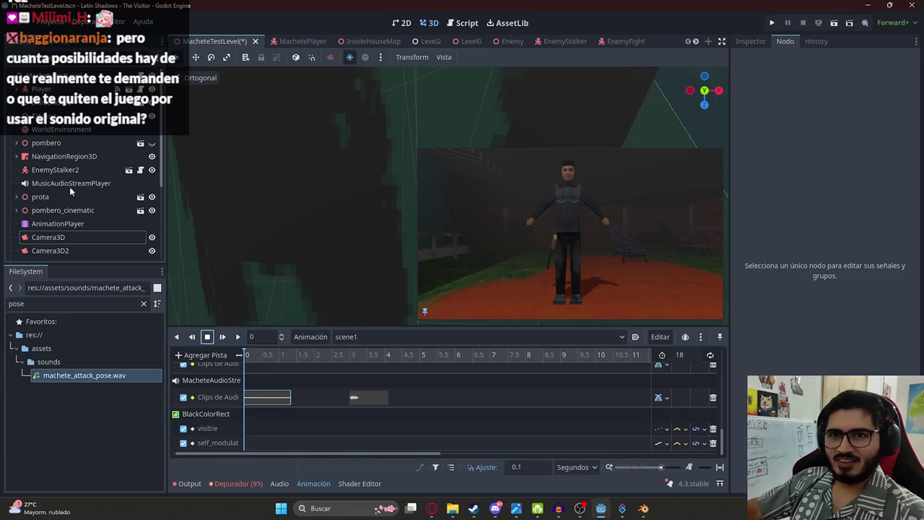
scroll(76, 188, down, 5)
click(75, 198)
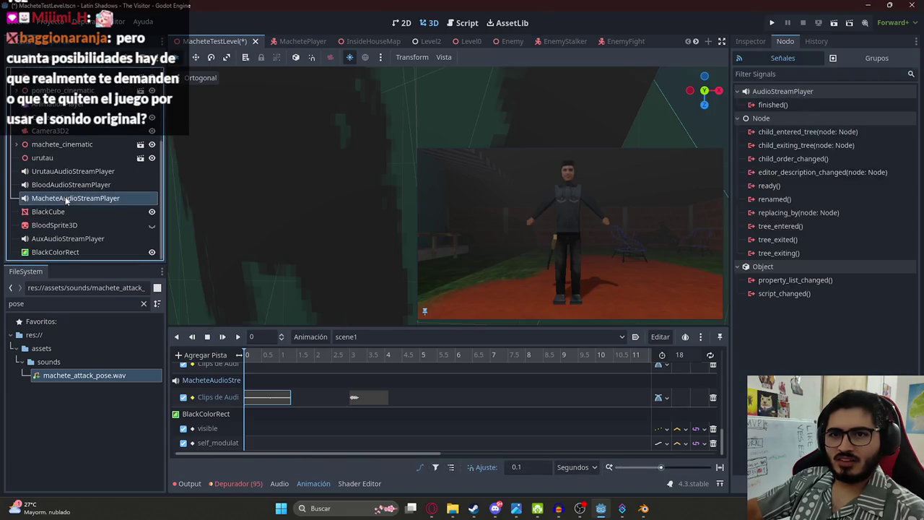
click(758, 42)
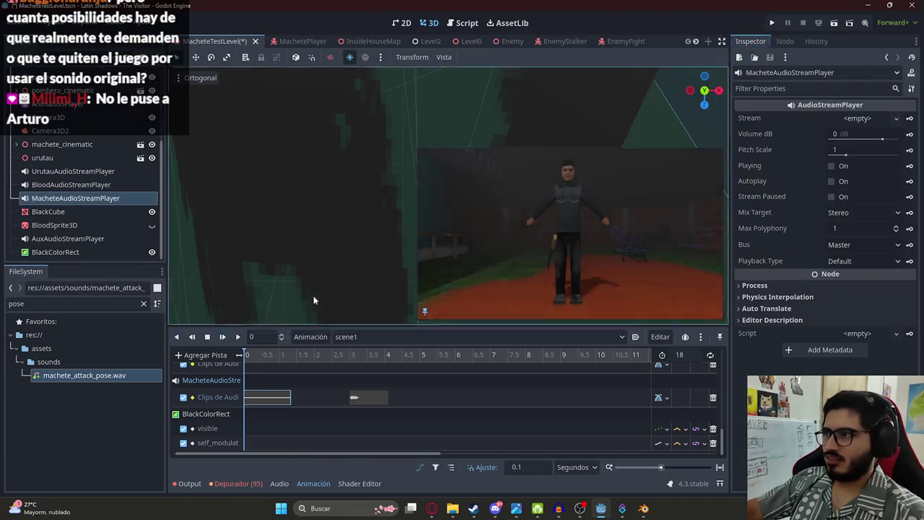
click(267, 397)
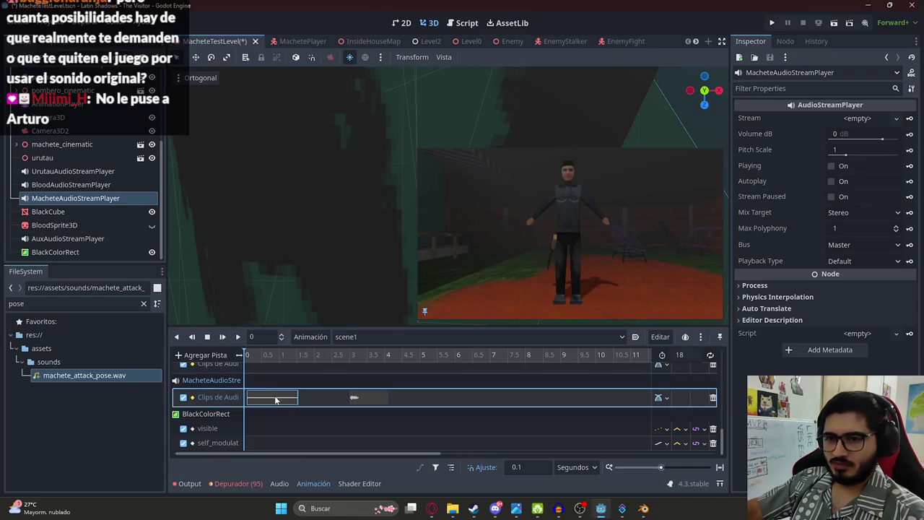
click(238, 337)
click(207, 336)
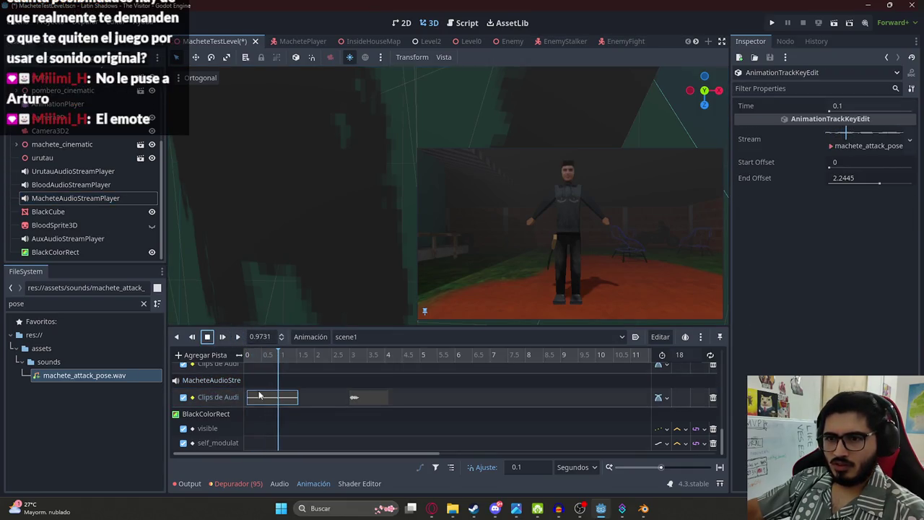
click(265, 402)
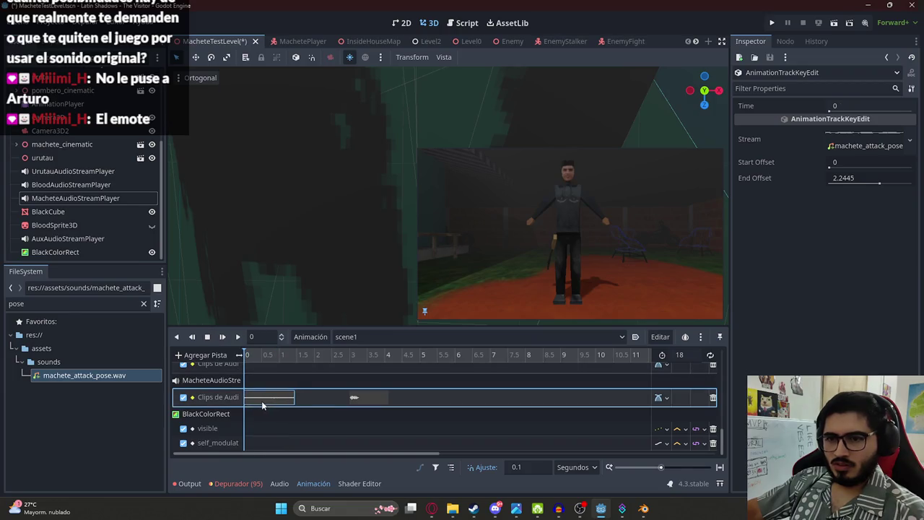
click(237, 337)
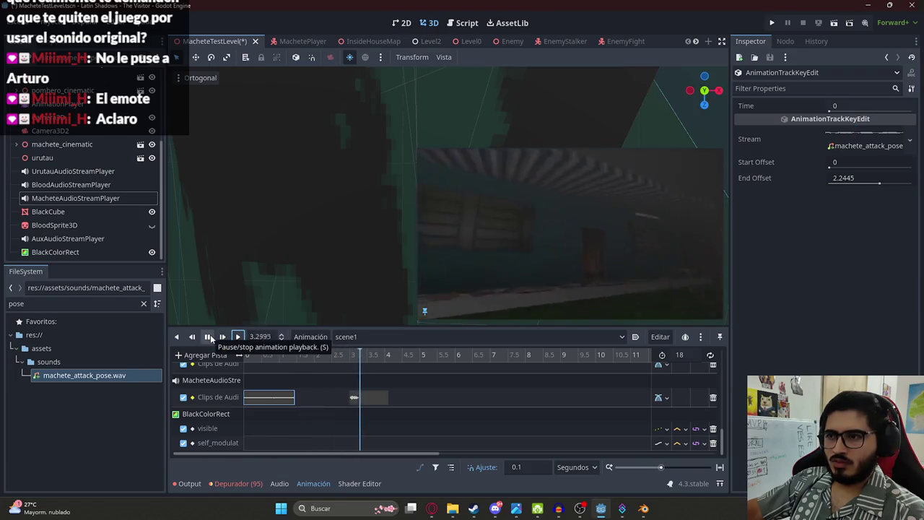
click(209, 337)
drag(277, 358, 300, 357)
scroll(316, 381, up, 6)
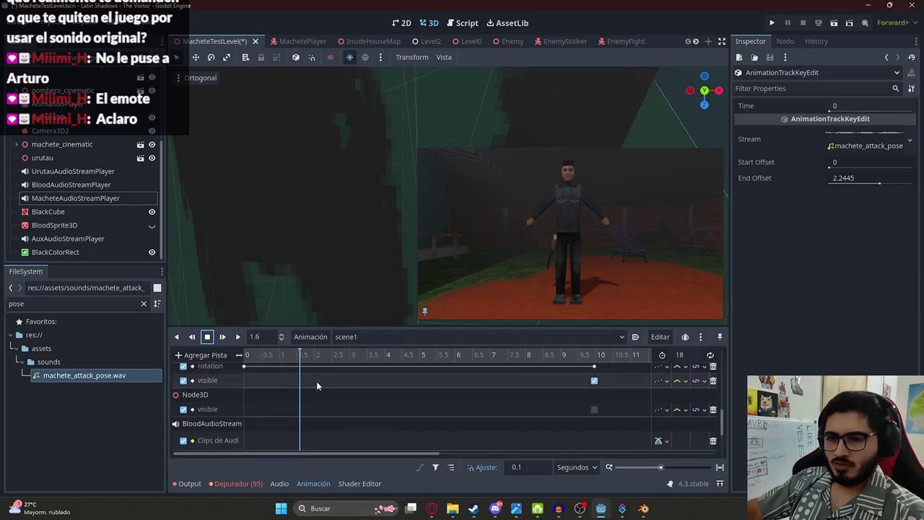
ctrl+scroll(300, 376, down, 3)
scroll(277, 383, down, 1)
mouse_move(276, 376)
mouse_down()
mouse_move(260, 372)
mouse_move(300, 371)
mouse_up()
scroll(318, 368, down, 4)
click(311, 354)
scroll(323, 392, down, 2)
scroll(317, 397, down, 5)
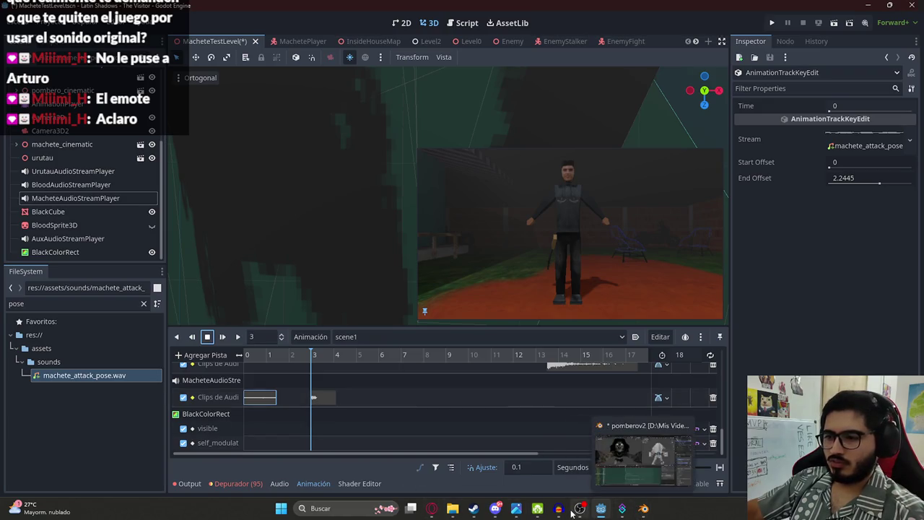
mouse_move(495, 509)
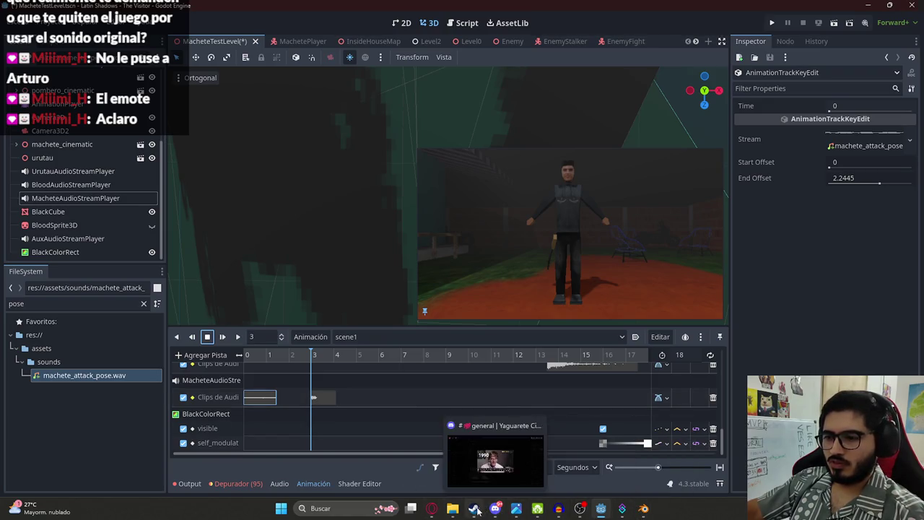
click(558, 508)
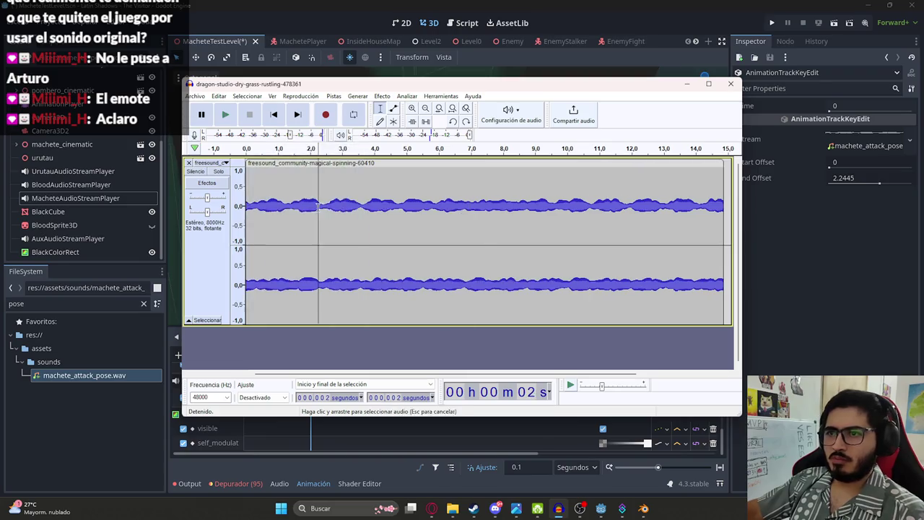
Resample the Audacity track to 8000 Hz
click(194, 96)
mouse_move(333, 96)
click(359, 134)
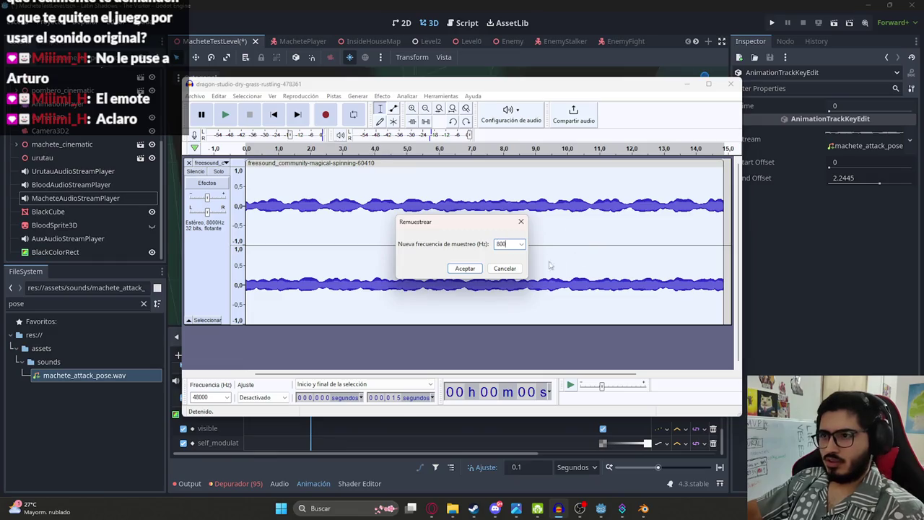
key(Return)
Export the sound as WAV, overwriting machete_attack_pose.wav in the sounds folder
click(194, 95)
mouse_move(270, 177)
click(346, 180)
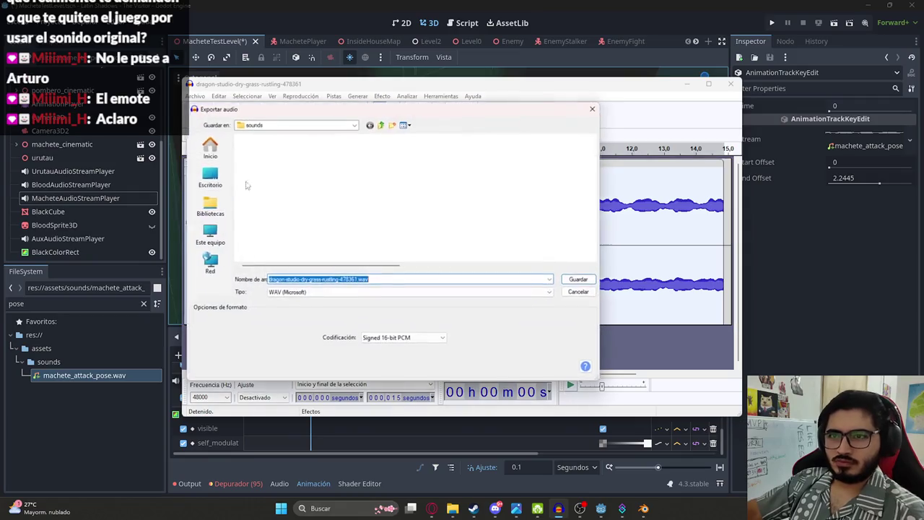
click(287, 195)
key(m)
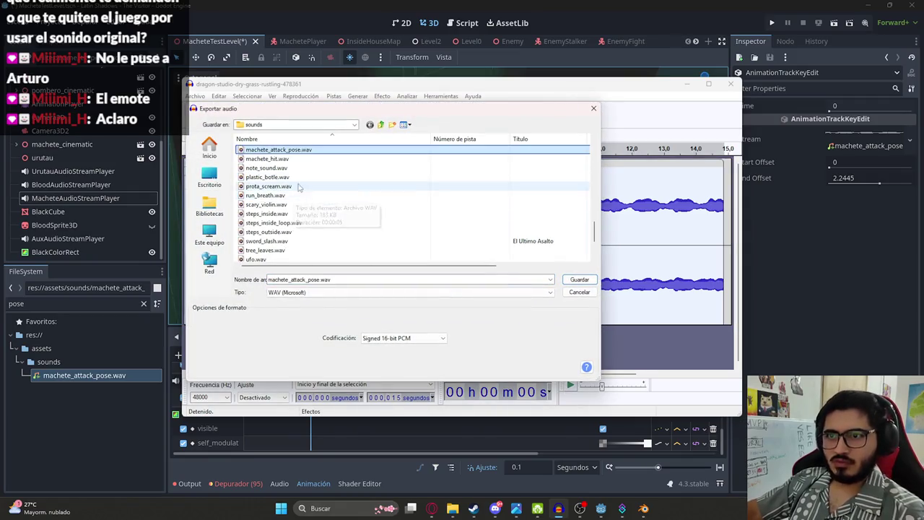
double_click(286, 153)
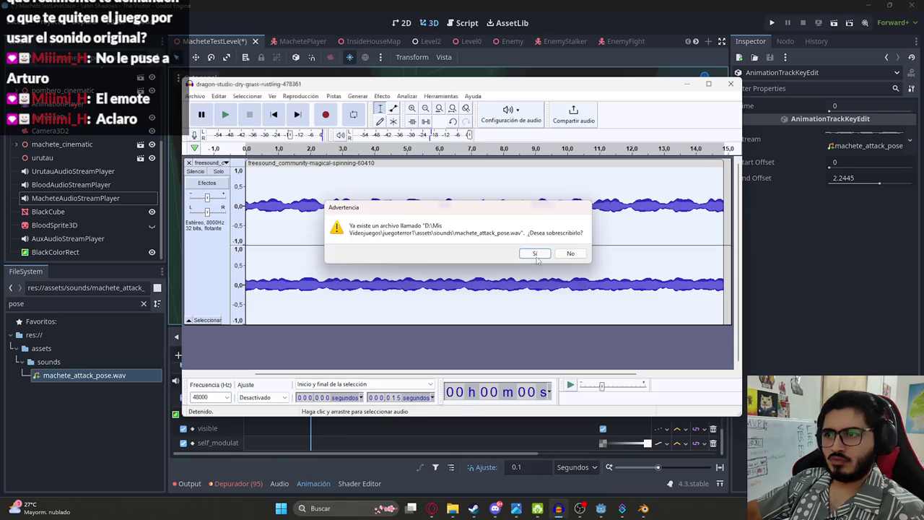
key(Return)
click(443, 5)
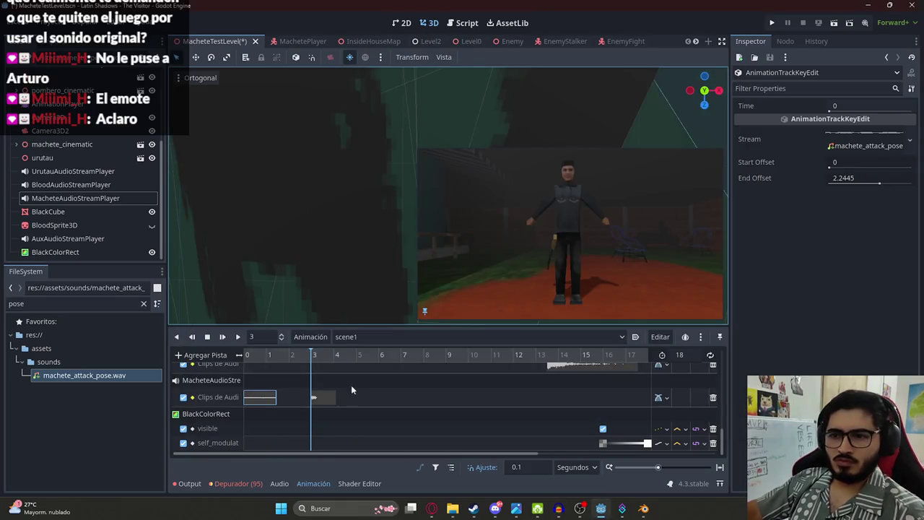
Replace the old clip with the new machete_attack_pose.wav at 0 s, trim it, preview, and save
key(Delete)
drag(106, 378, 351, 399)
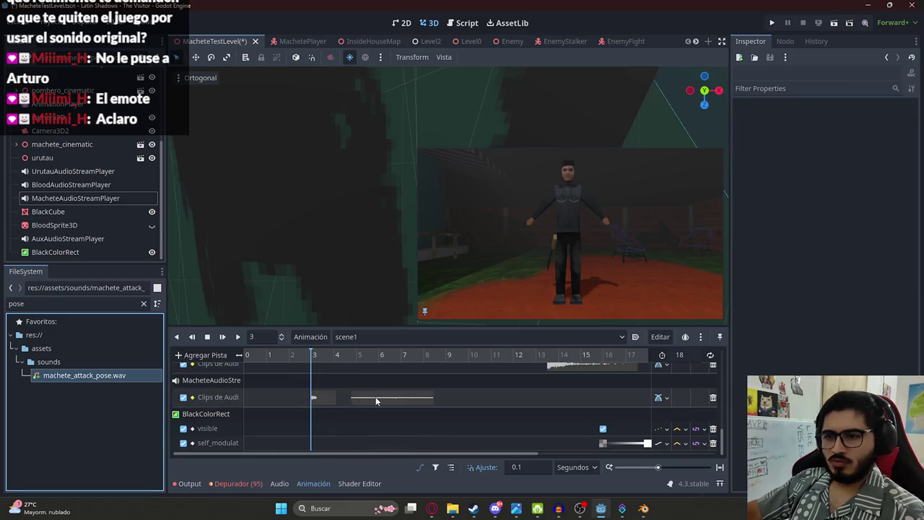
mouse_move(432, 399)
mouse_down()
mouse_move(261, 402)
mouse_move(311, 399)
mouse_up()
click(237, 337)
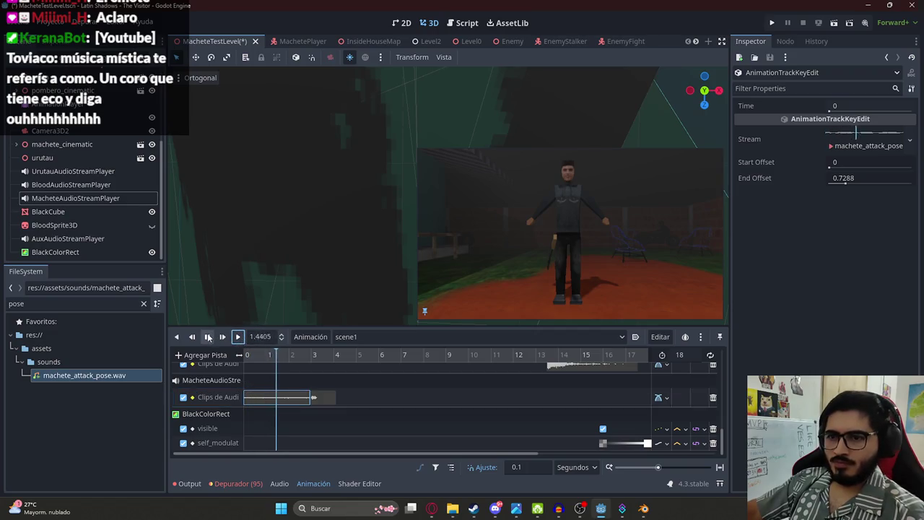
click(208, 337)
key(ctrl+s)
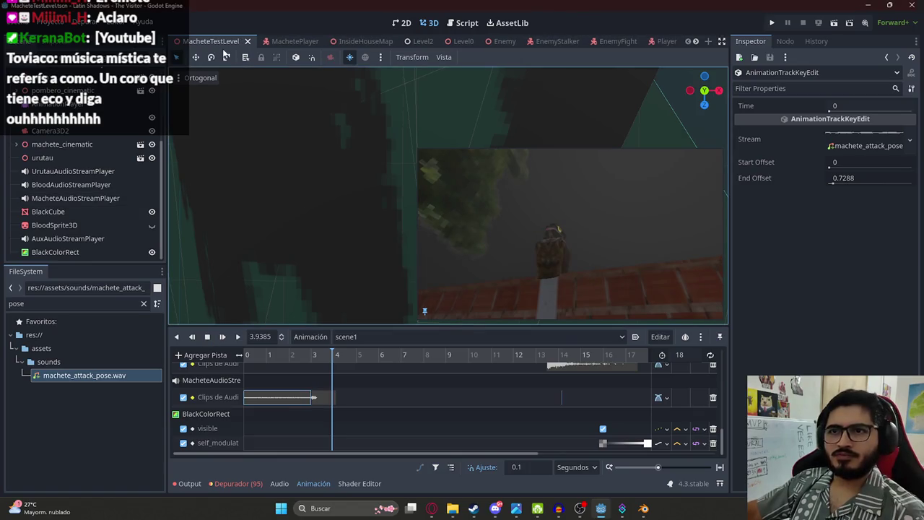
right_click(223, 43)
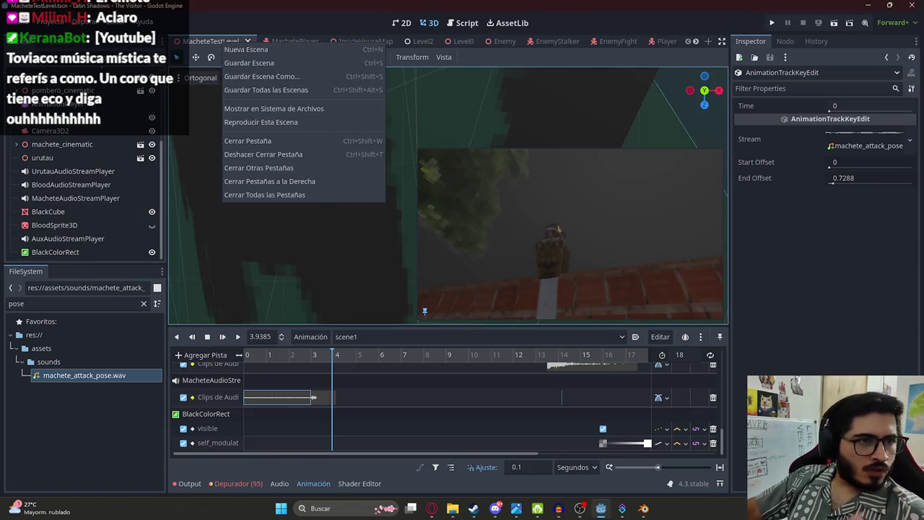
Playtest MacheteTestLevel with Reproducir Esta Escena, then stop the run with F8
key(Escape)
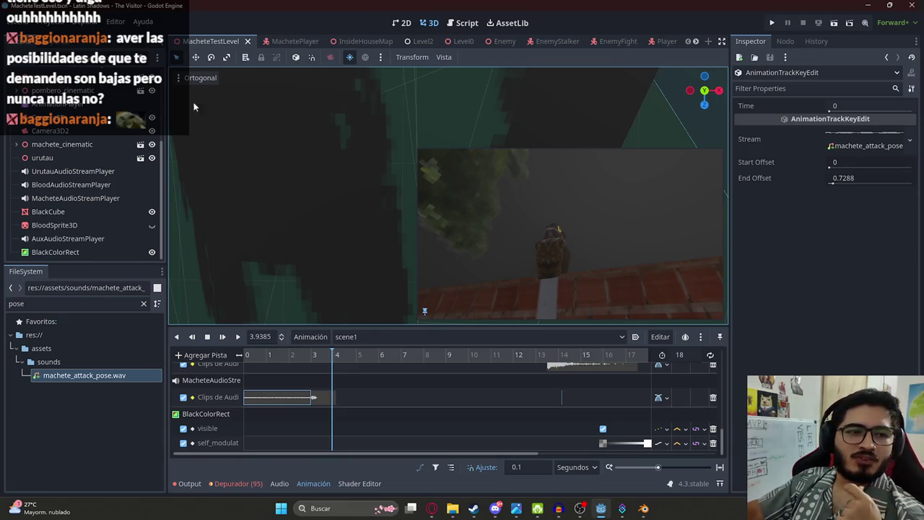
right_click(196, 48)
click(267, 123)
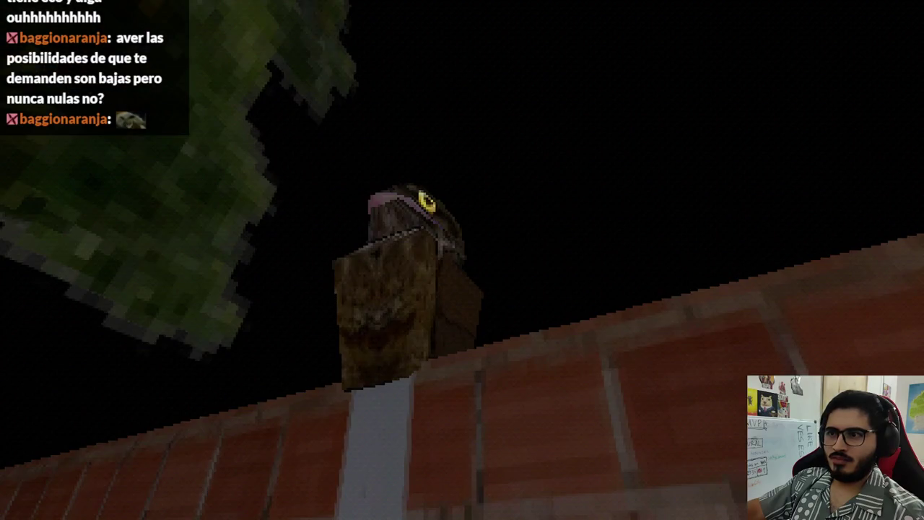
key(F8)
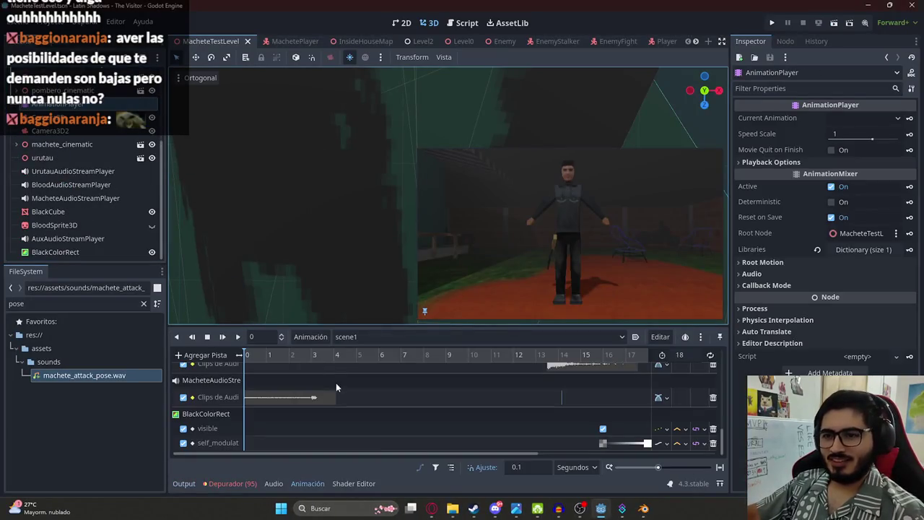
Play scene1, then try the machete sound clip at 4.6 seconds and shorten it
click(232, 338)
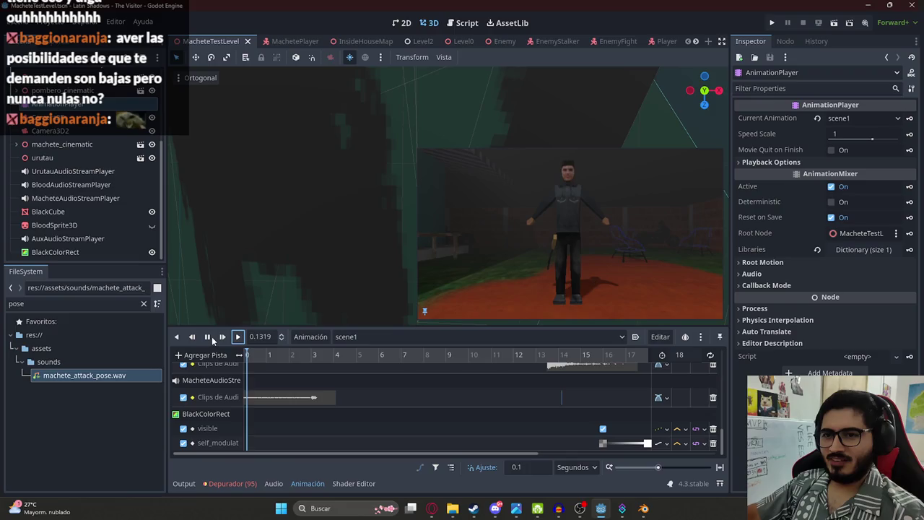
scroll(366, 410, down, 2)
scroll(300, 394, up, 3)
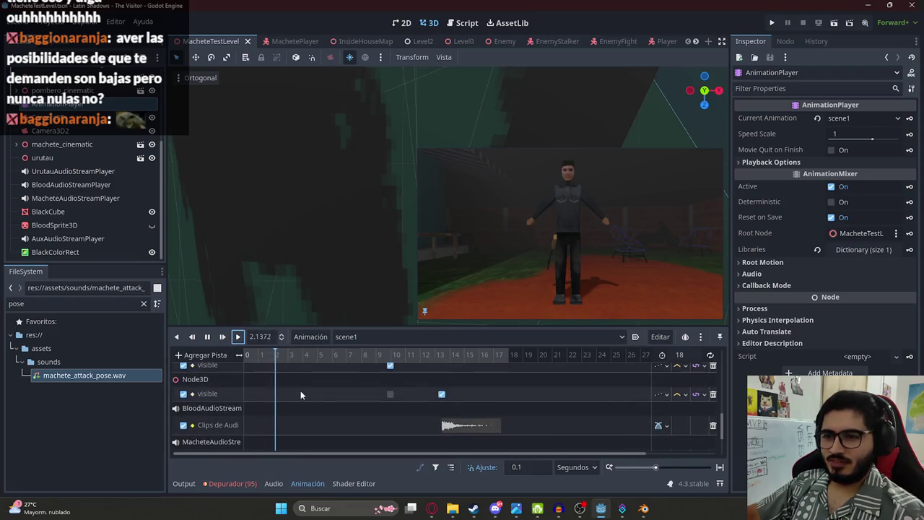
scroll(300, 395, down, 3)
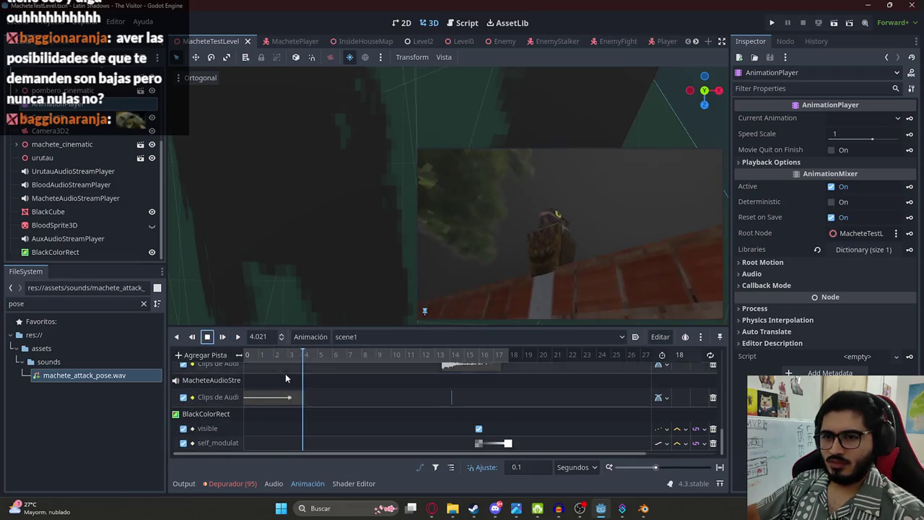
scroll(300, 396, up, 5)
click(253, 399)
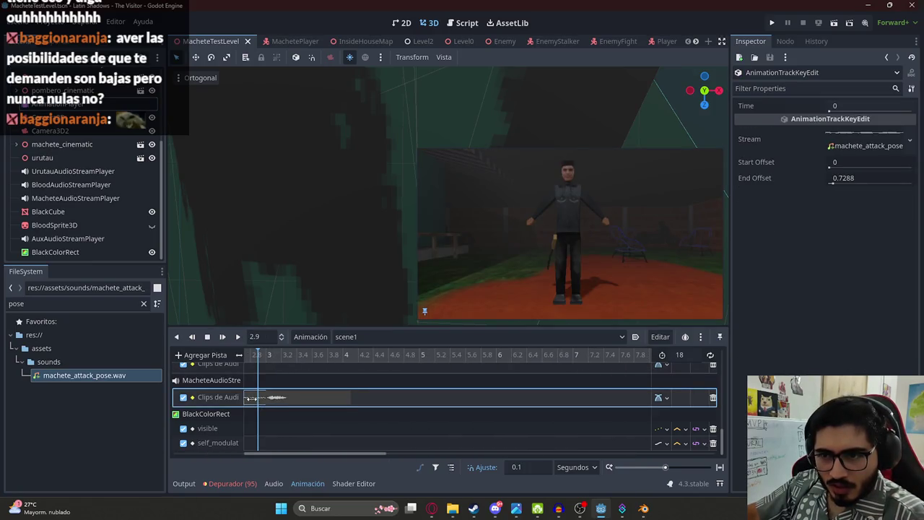
drag(258, 401, 617, 400)
scroll(525, 401, down, 5)
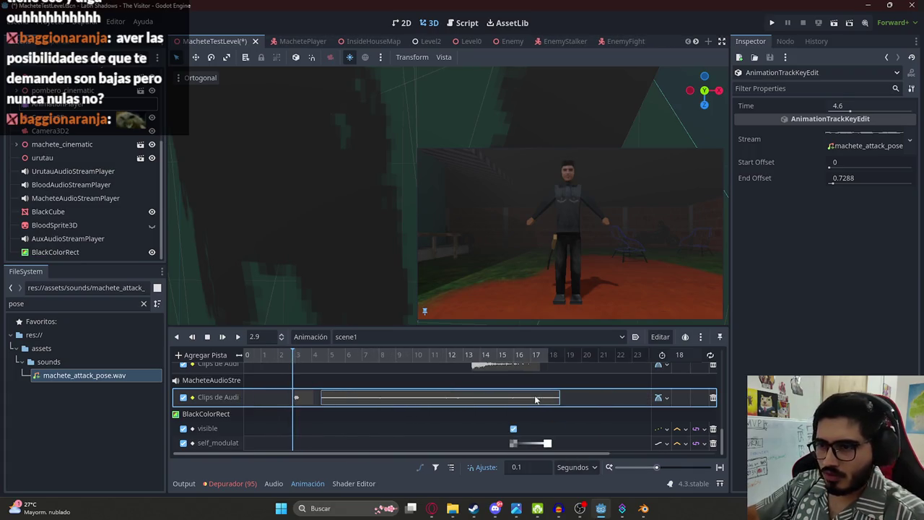
drag(562, 398, 351, 398)
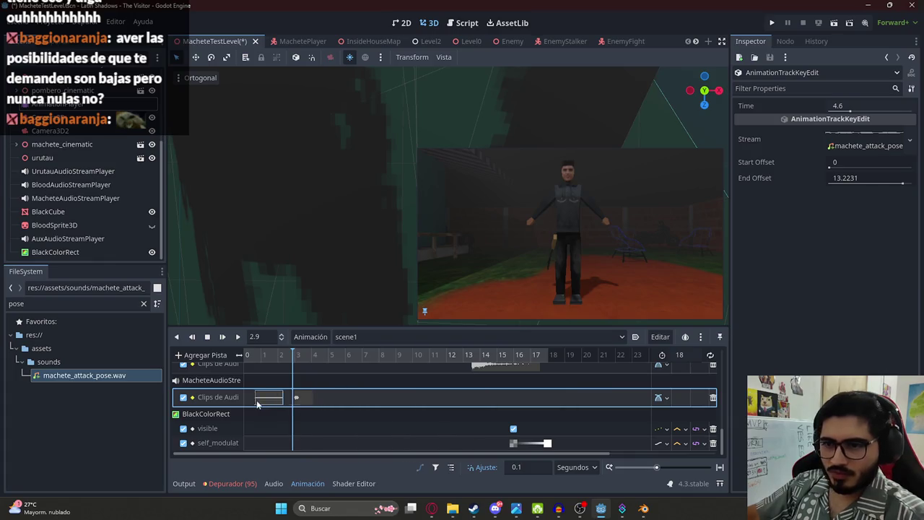
Move the machete clip back to 0, trim its end, save, and run the scene
click(246, 352)
scroll(247, 353, up, 1)
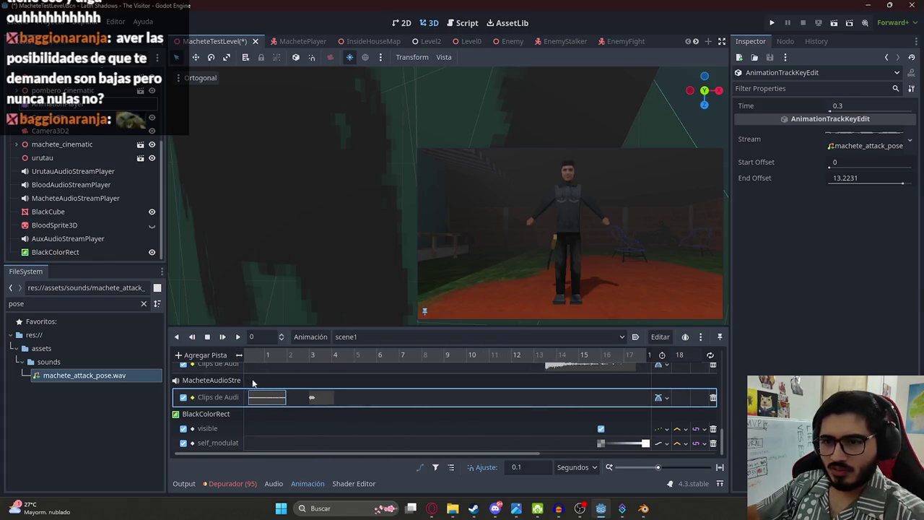
drag(262, 453, 257, 453)
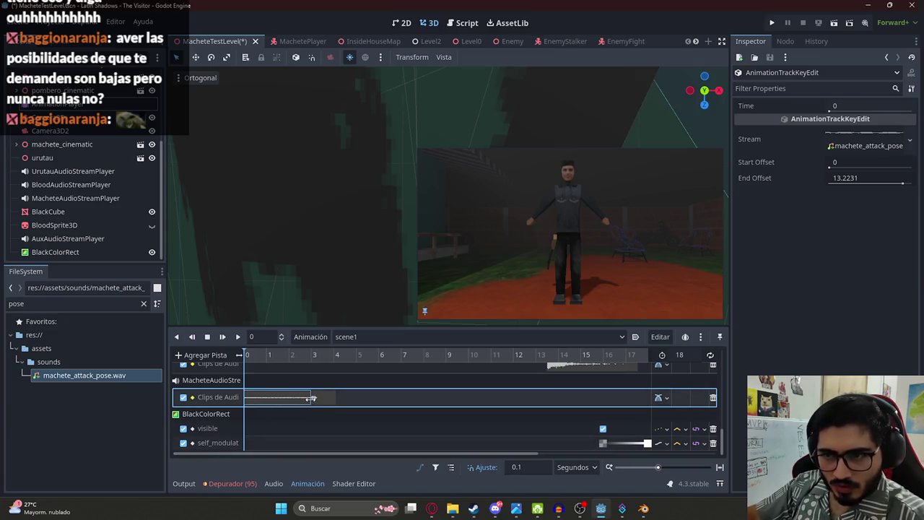
drag(312, 397, 315, 398)
click(222, 336)
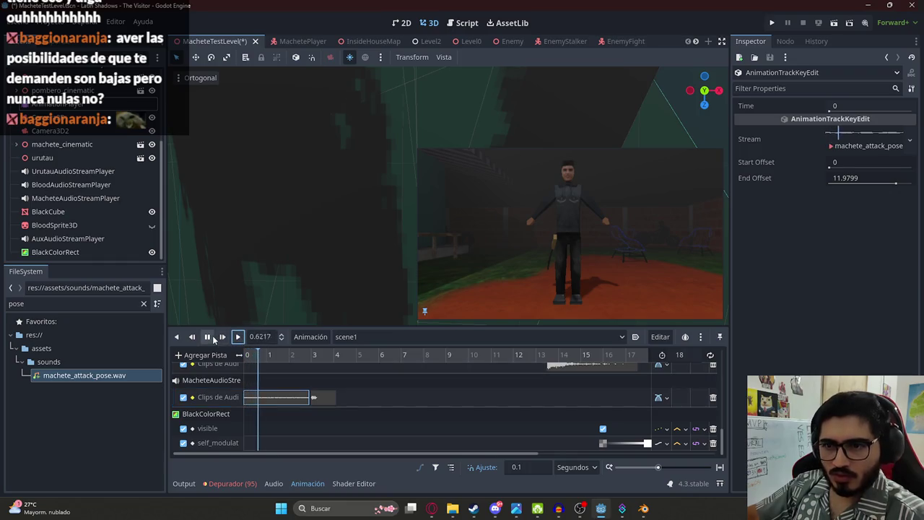
key(ctrl+s)
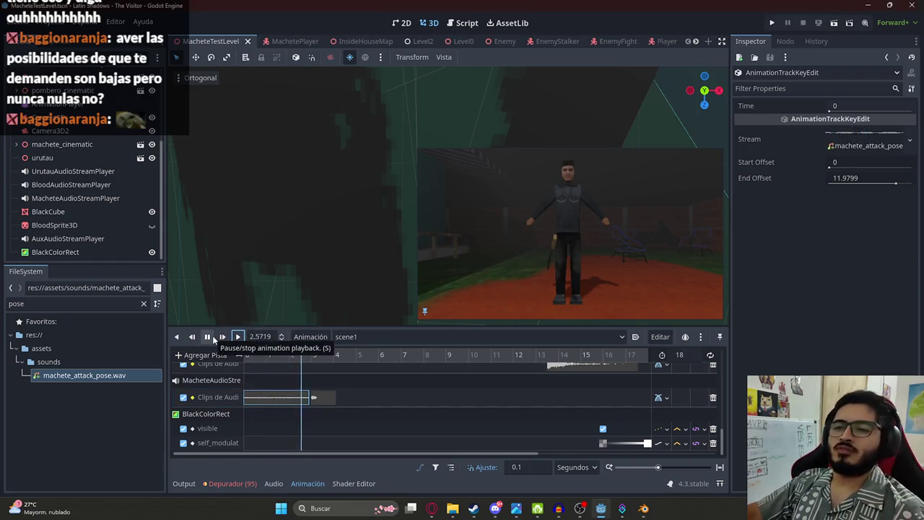
right_click(213, 44)
click(252, 123)
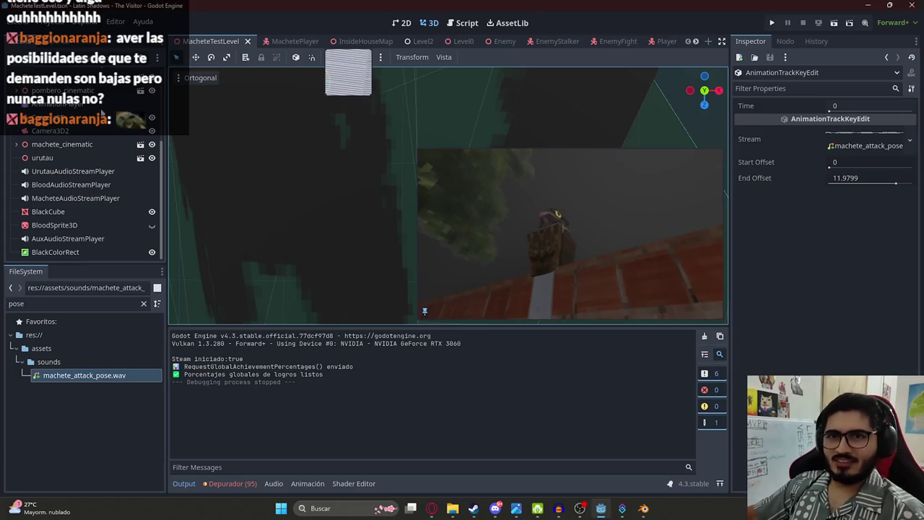
Select the cutscene AnimationPlayer and play the scene1 animation through, then stop it
click(88, 104)
scroll(345, 368, up, 3)
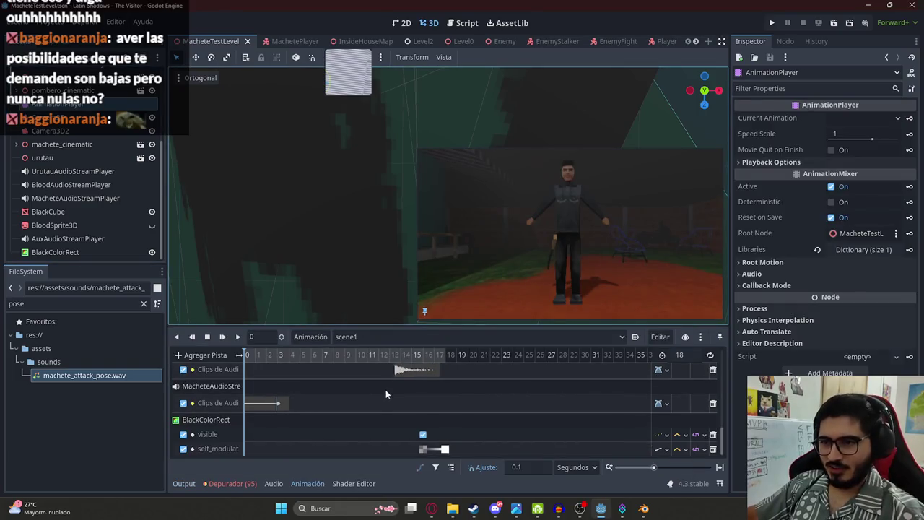
drag(276, 356, 332, 355)
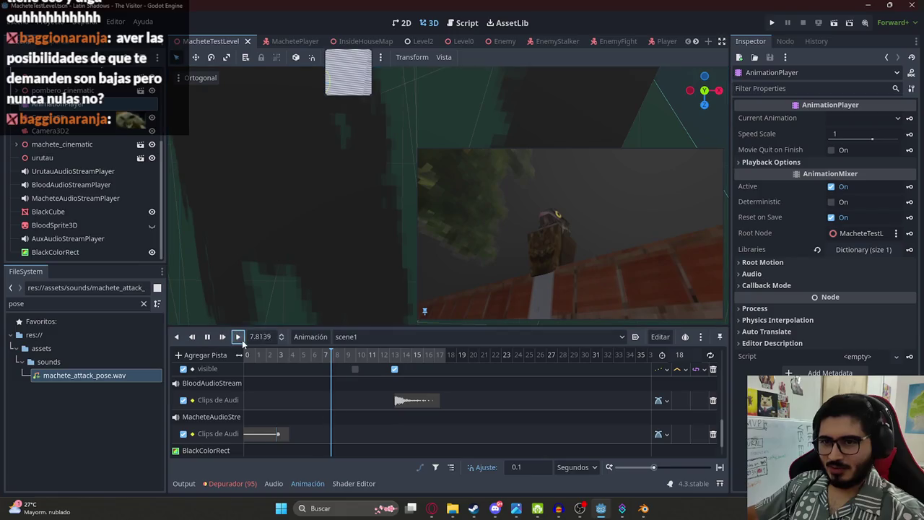
click(238, 337)
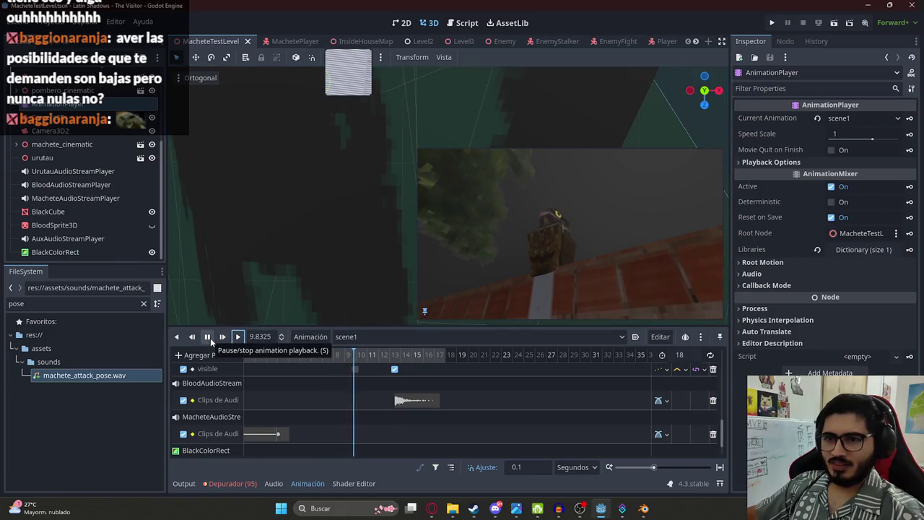
scroll(339, 377, up, 3)
scroll(345, 385, down, 3)
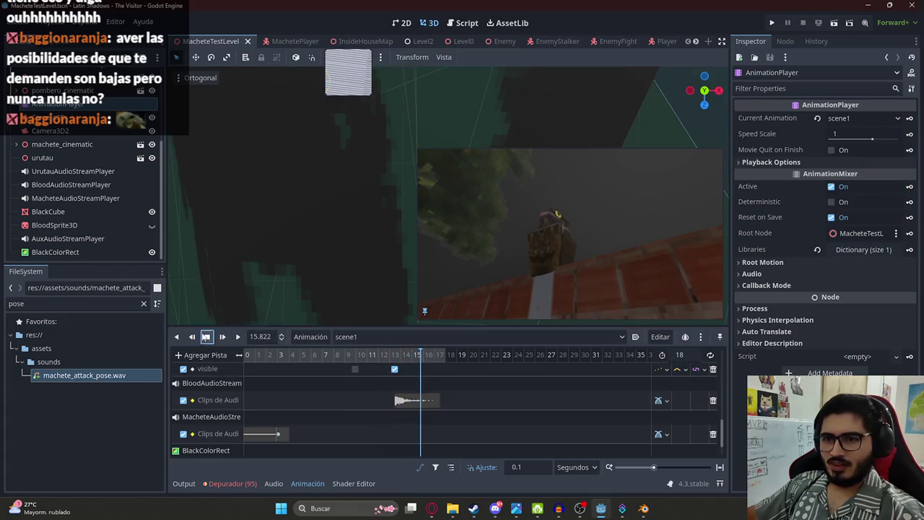
click(206, 336)
Check the machete sound clip keys on the MacheteAudioStream track, replay, and save the level
click(278, 433)
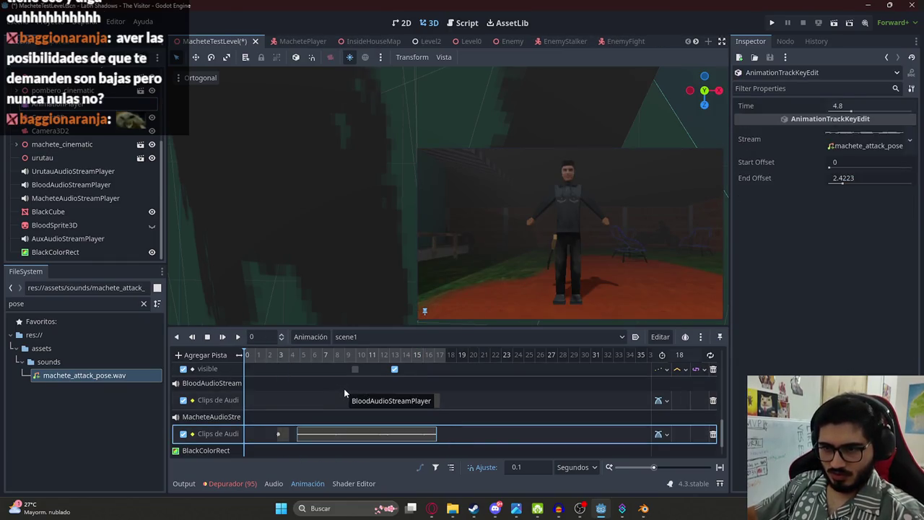
click(323, 419)
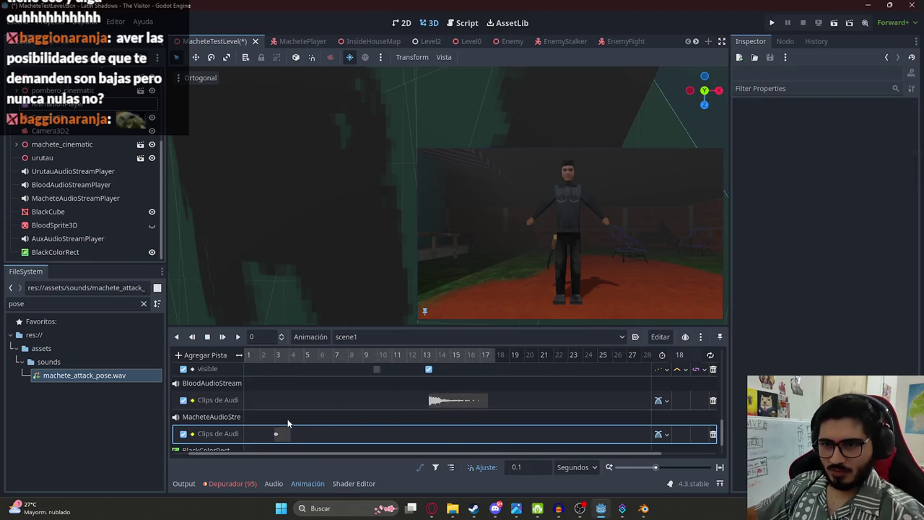
click(291, 430)
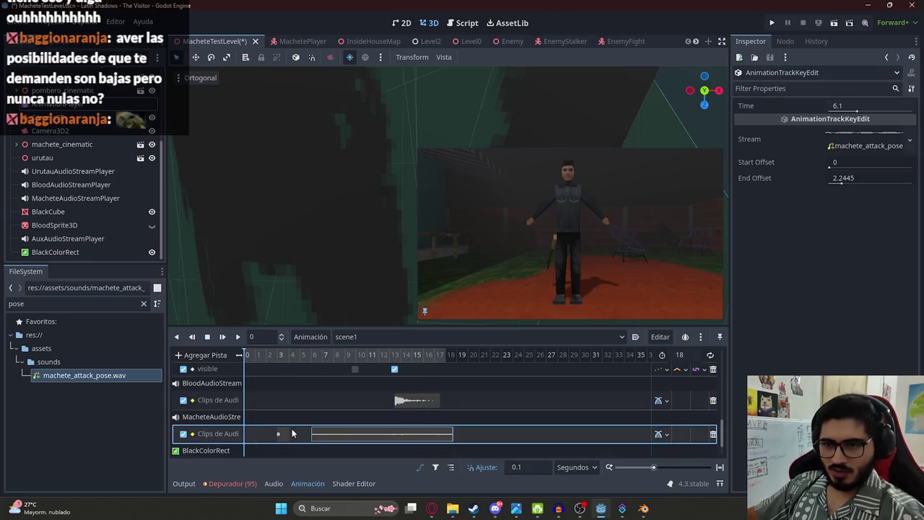
click(292, 433)
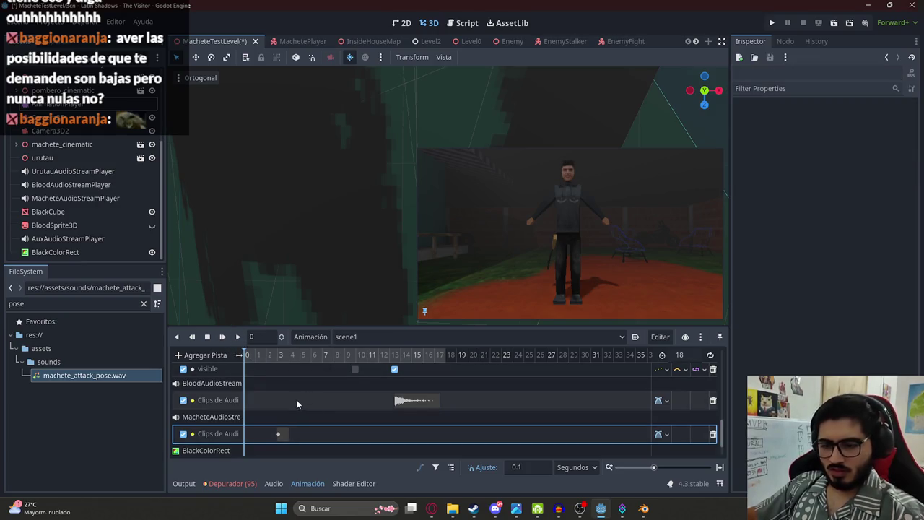
click(278, 433)
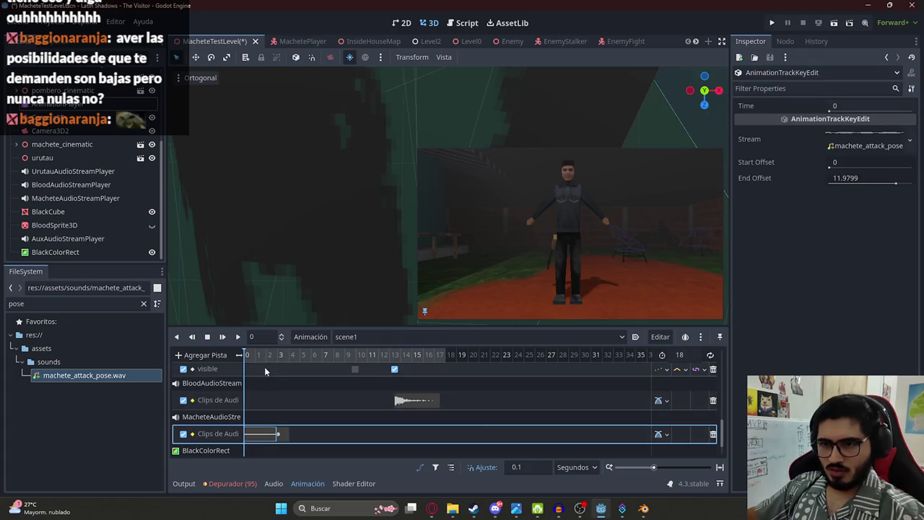
click(237, 337)
key(ctrl+s)
Pick an animation from the list and run MacheteTestLevel on its own to playtest
click(354, 336)
click(360, 357)
right_click(193, 37)
click(280, 116)
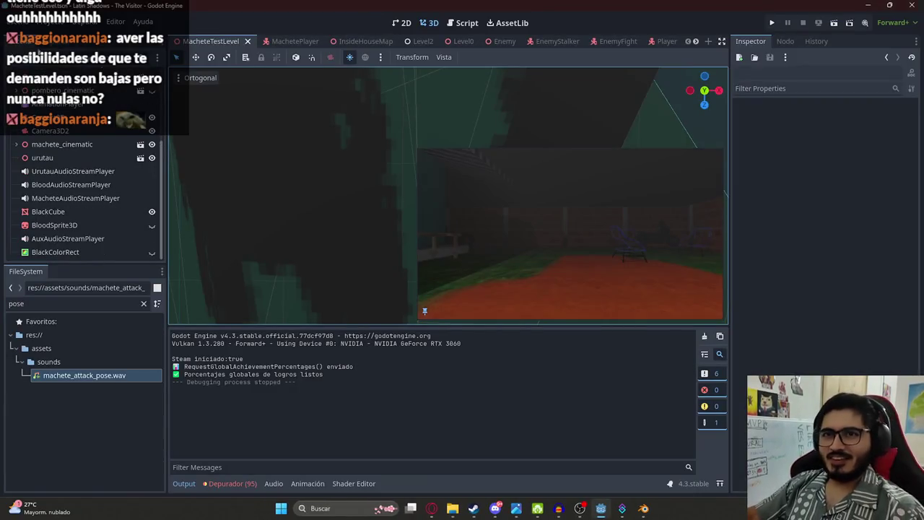
Open the MacheteTestLevel tab's context menu to run that scene on its own
right_click(196, 45)
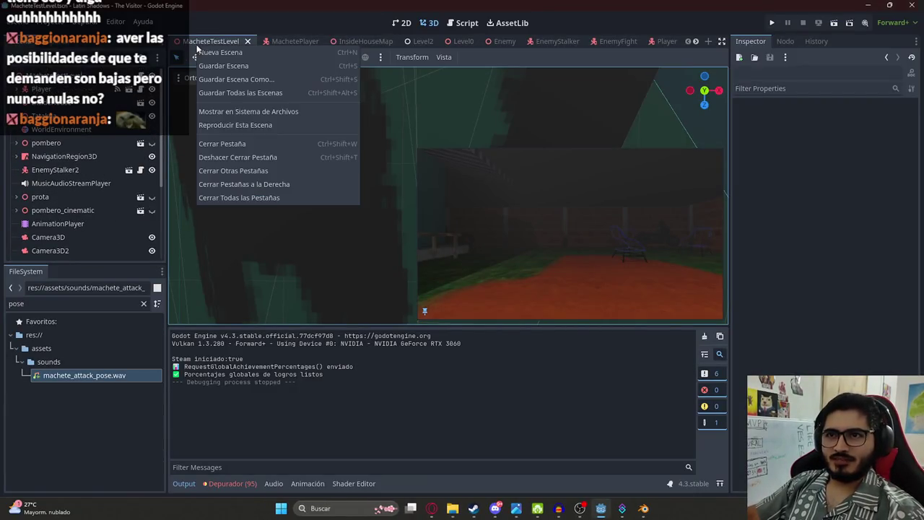
Run MacheteTestLevel with Reproducir Esta Escena twice to replay the machete cutscene
click(273, 129)
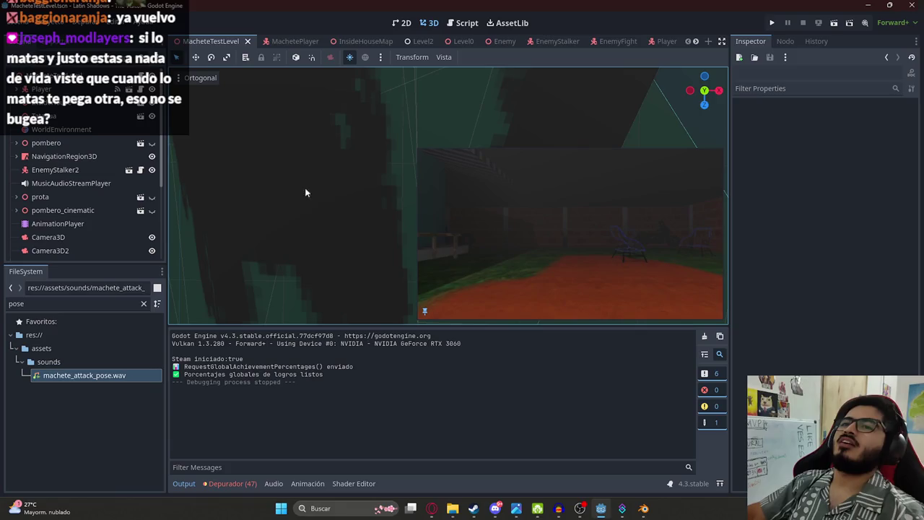
right_click(196, 41)
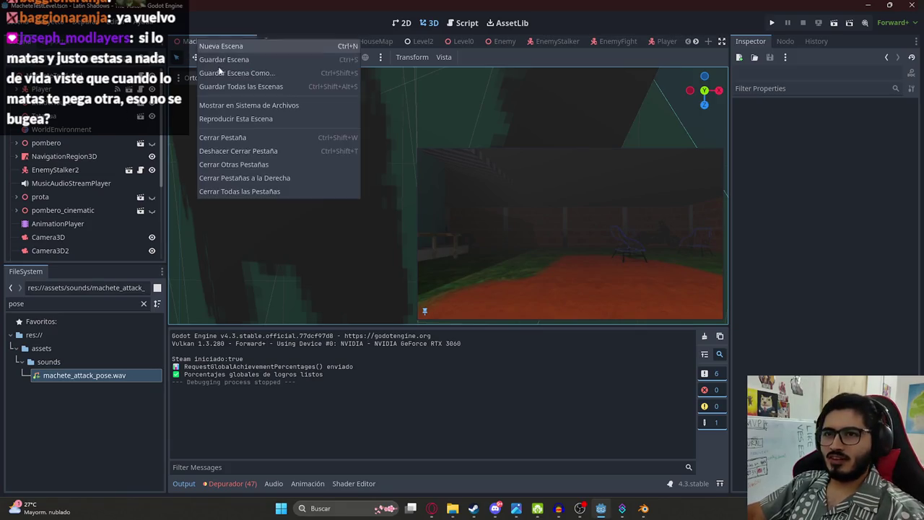
click(243, 118)
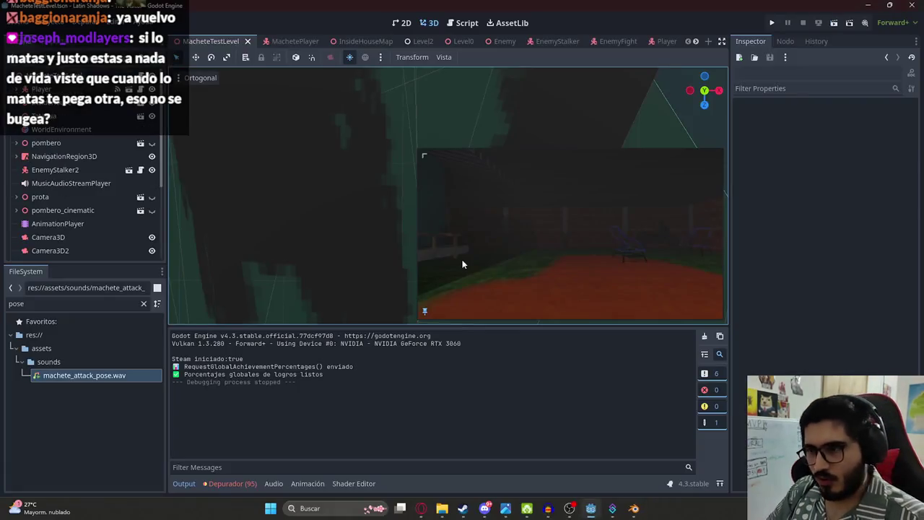
Bring Blender forward and clear the rig's bone selection
click(644, 509)
scroll(309, 155, down, 5)
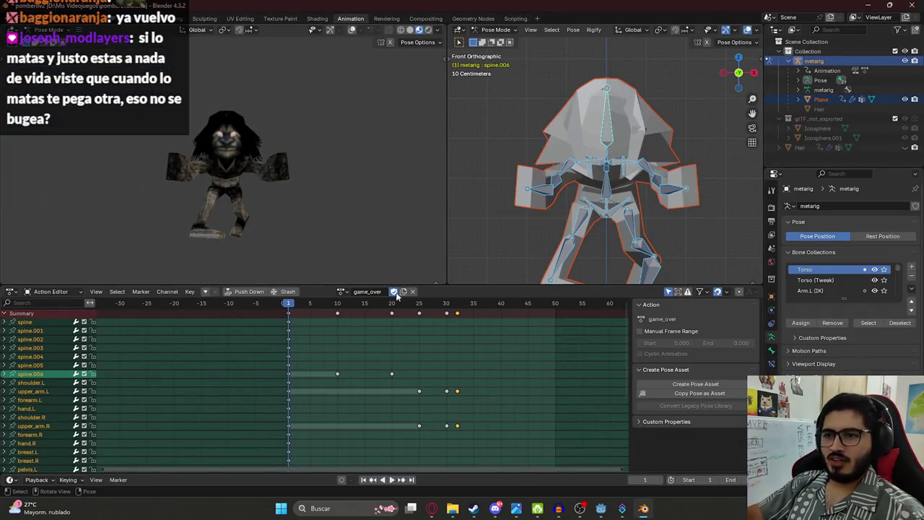
key(a)
key(alt+a)
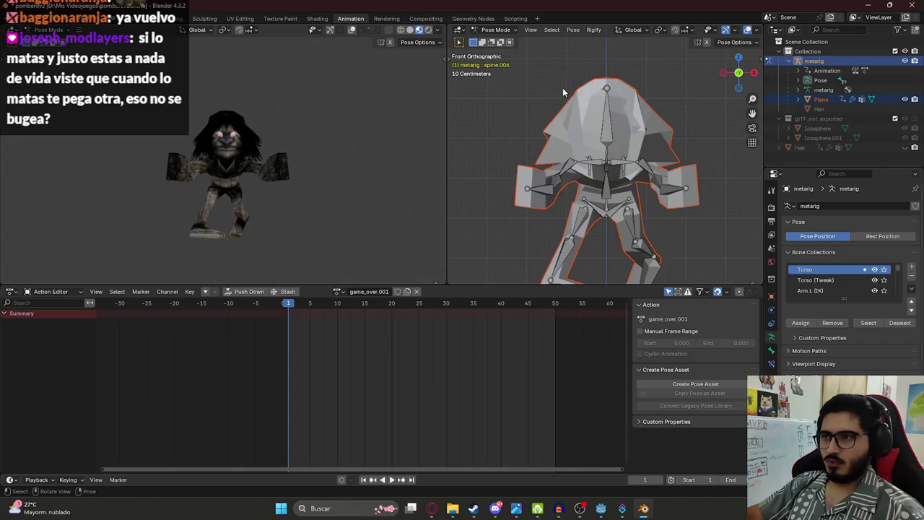
key(ctrl+z)
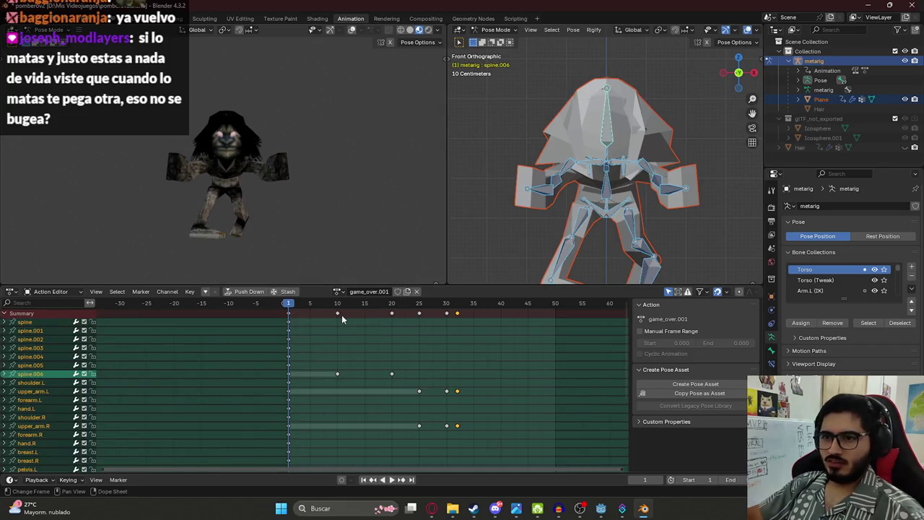
Delete the game_over copy's keyframes at frames 10, 20, 25 and 30
click(337, 315)
key(x)
click(458, 312)
key(x)
click(404, 312)
click(419, 312)
key(x)
click(429, 316)
key(x)
click(446, 316)
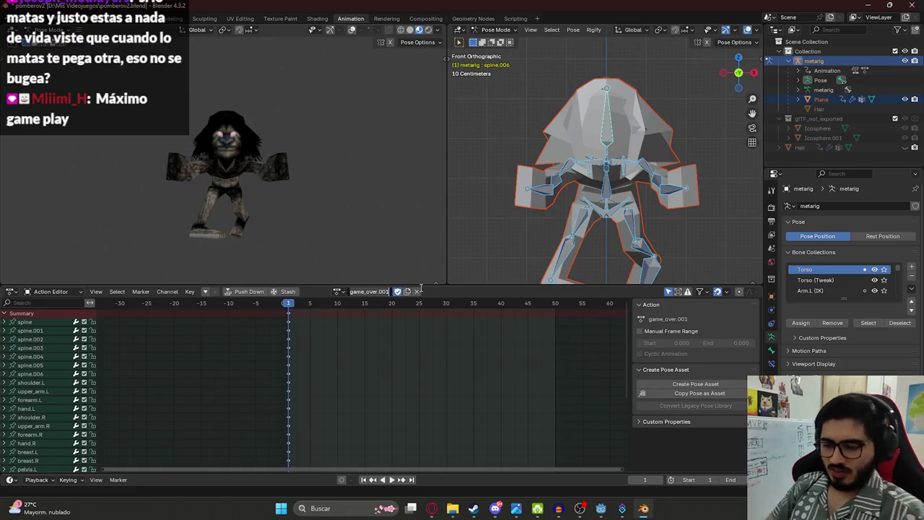
Rename the stripped action to killedpose1
text(killedpos)
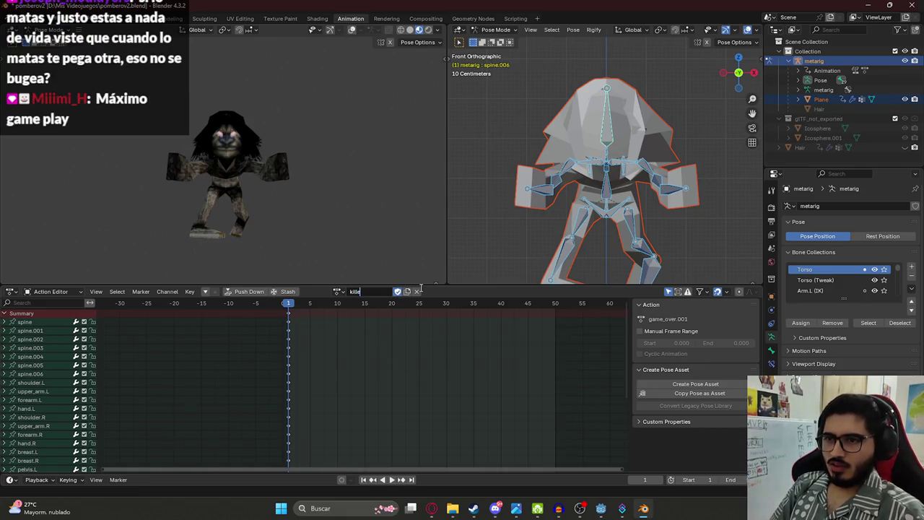
text(e1)
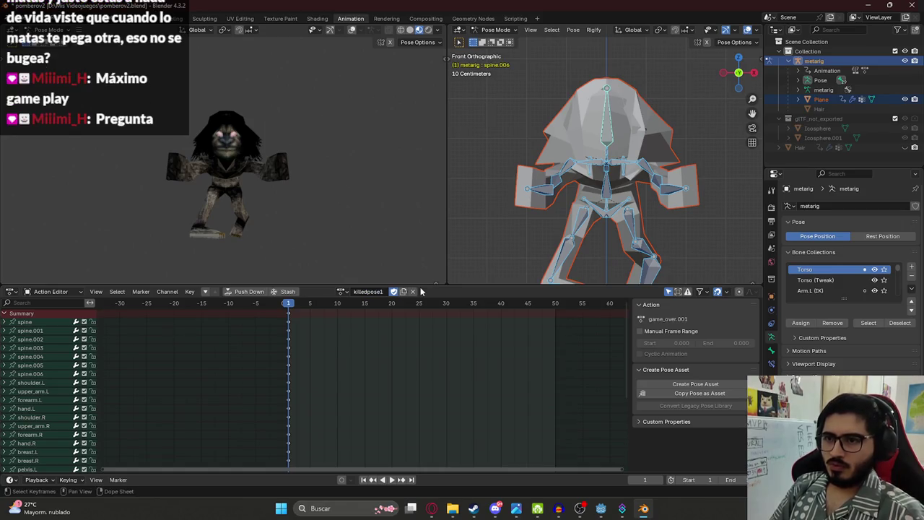
key(Return)
click(344, 291)
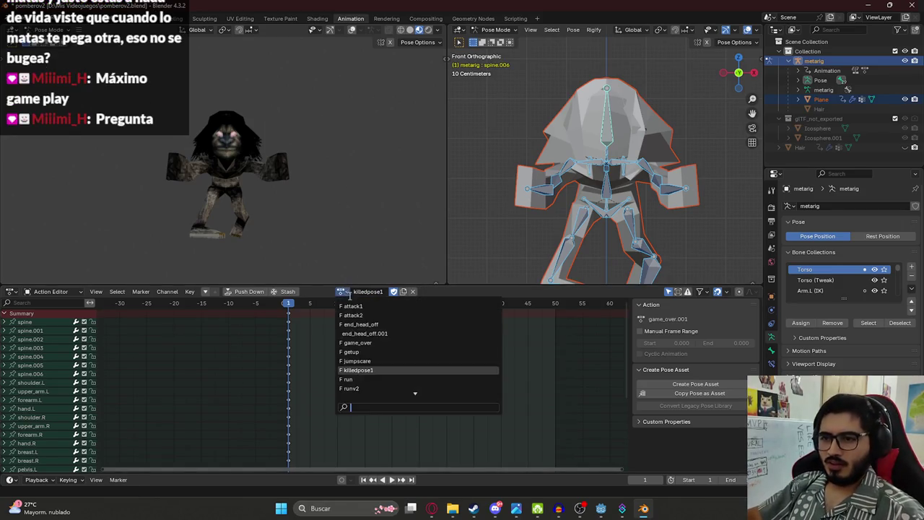
Browse through the scene0, scene1 and scene2 actions
scroll(365, 389, down, 2)
click(365, 388)
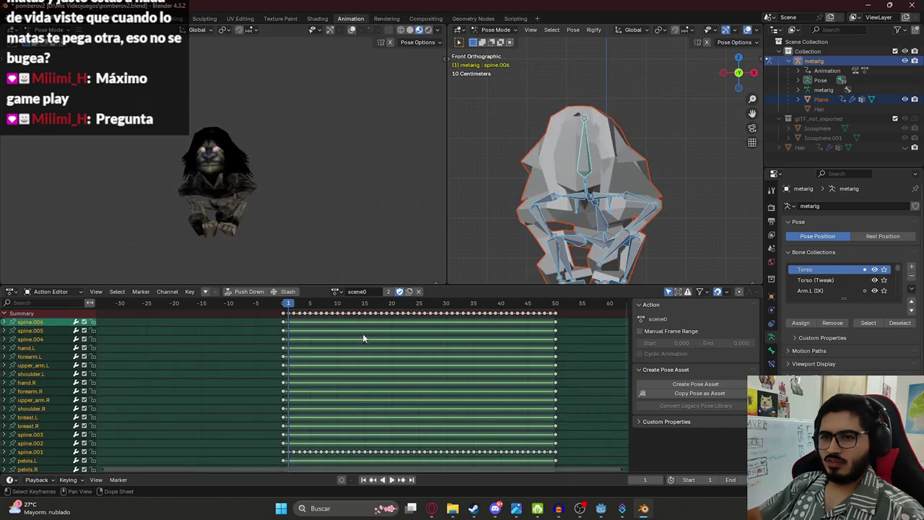
click(336, 292)
click(376, 366)
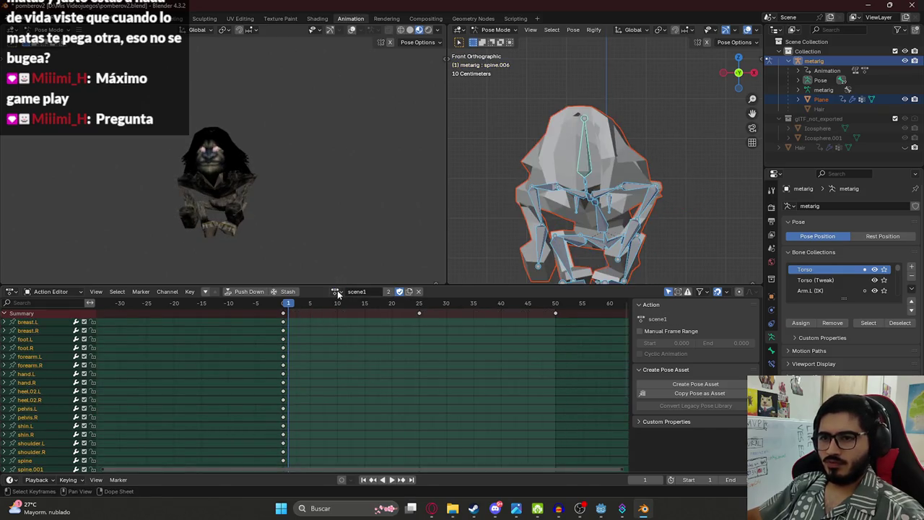
click(336, 292)
click(343, 378)
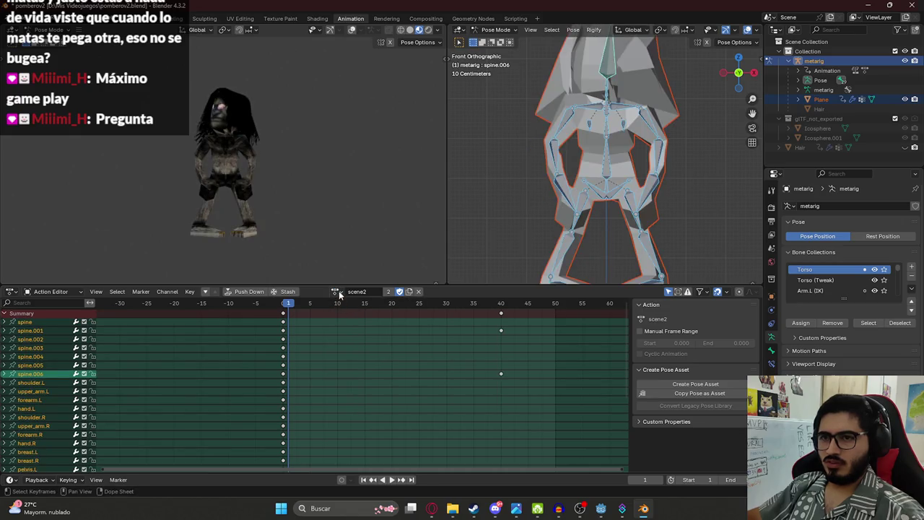
click(336, 292)
scroll(362, 318, up, 3)
scroll(362, 318, up, 1)
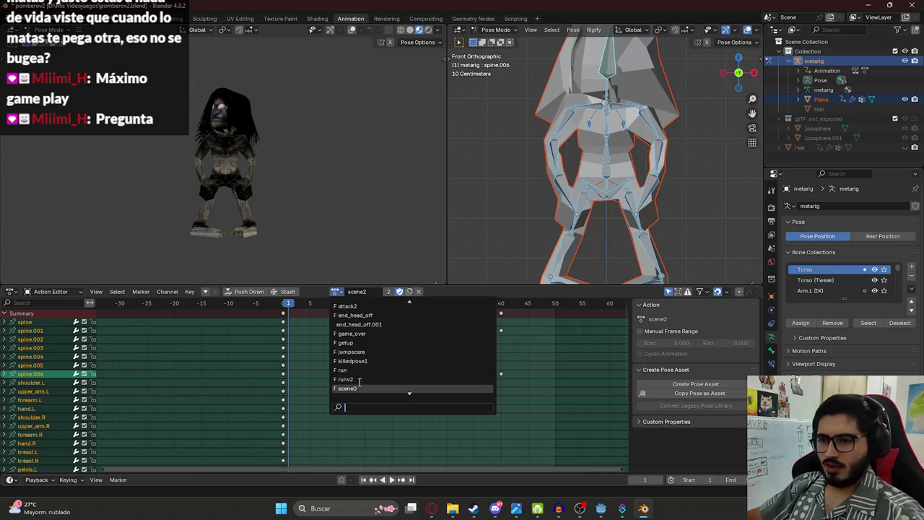
Copy the pose from the runv2 action, then switch back to killedpose1
click(357, 387)
key(ctrl+c)
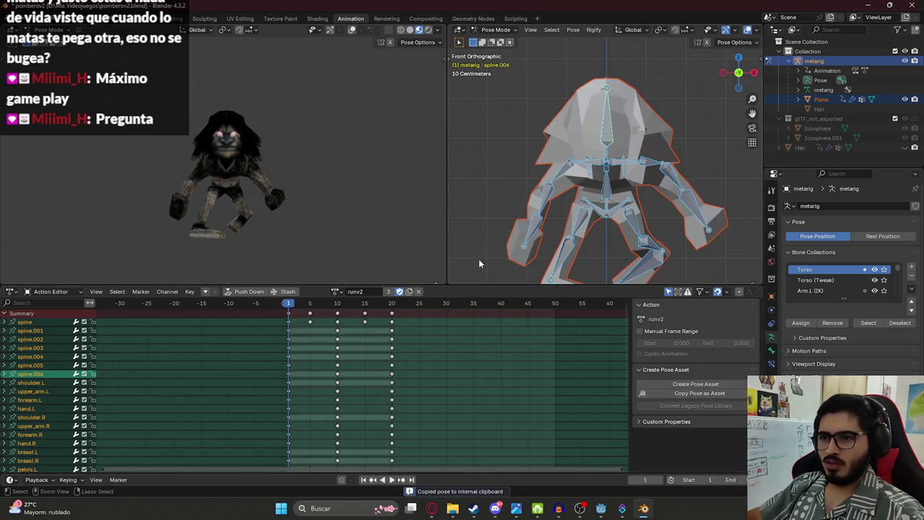
click(338, 292)
scroll(364, 386, down, 4)
click(368, 334)
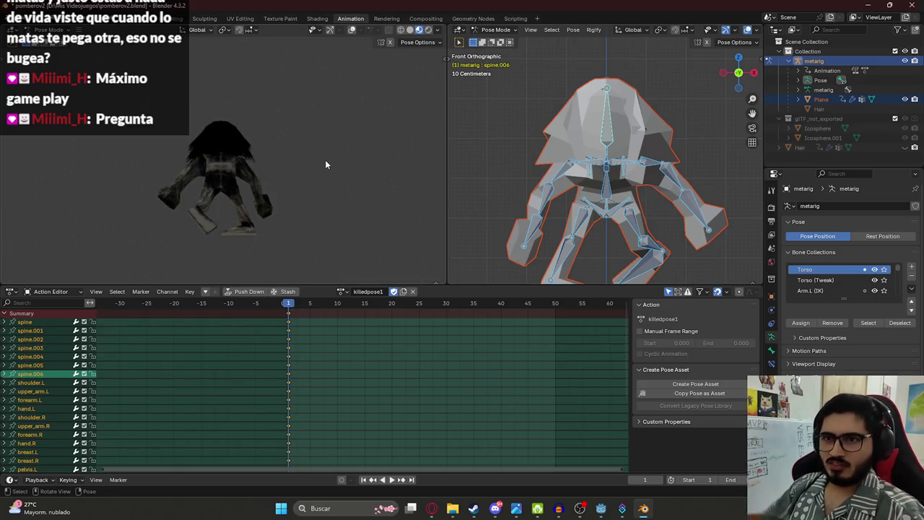
Paste the copied runv2 pose onto the right leg and toe bones
click(644, 220)
click(581, 225)
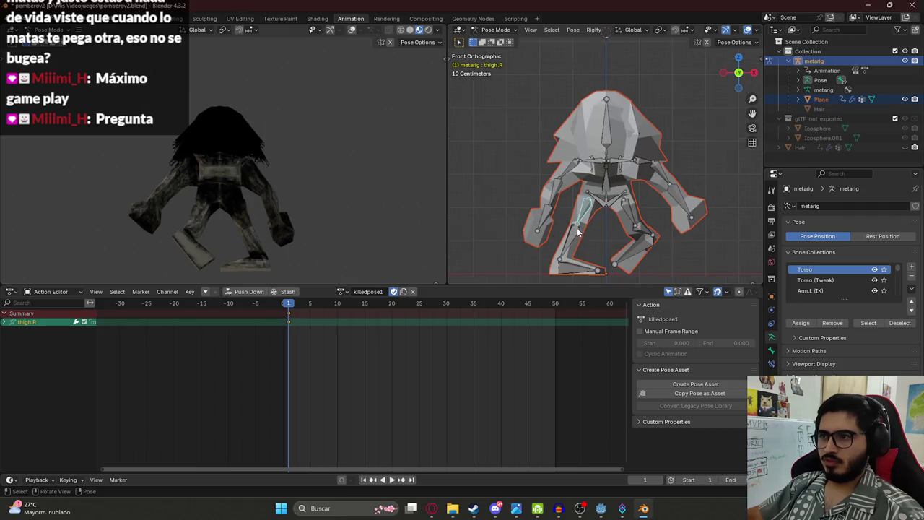
shift+click(575, 237)
shift+click(574, 268)
key(ctrl+c)
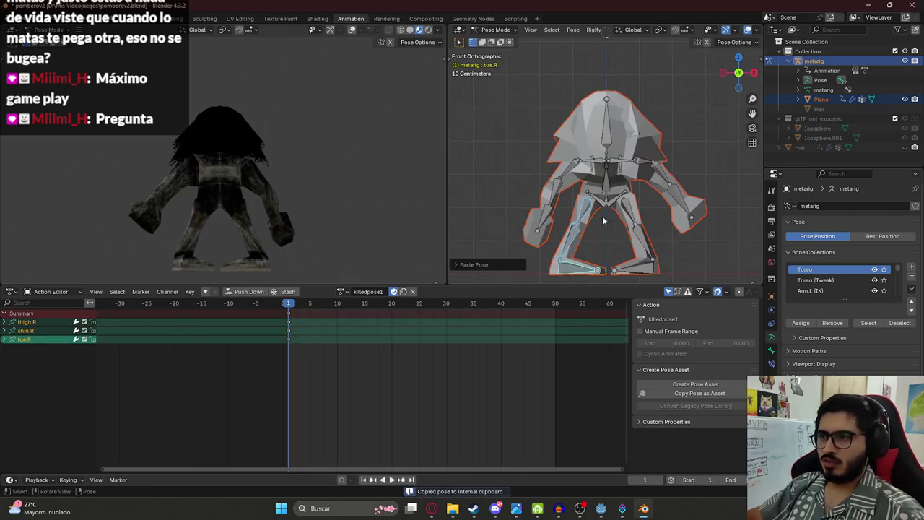
key(a)
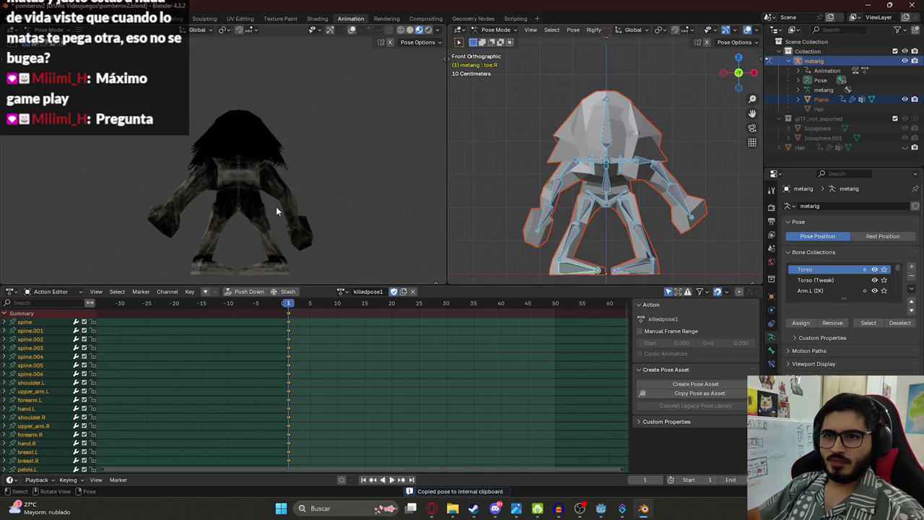
mouse_move(294, 305)
mouse_down()
mouse_move(310, 306)
mouse_move(289, 306)
mouse_up()
Duplicate killedpose1 as a new action named killedpose2 and save the file
click(403, 291)
double_click(385, 296)
key(End)
key(BackSpace)
key(BackSpace)
key(BackSpace)
text(2)
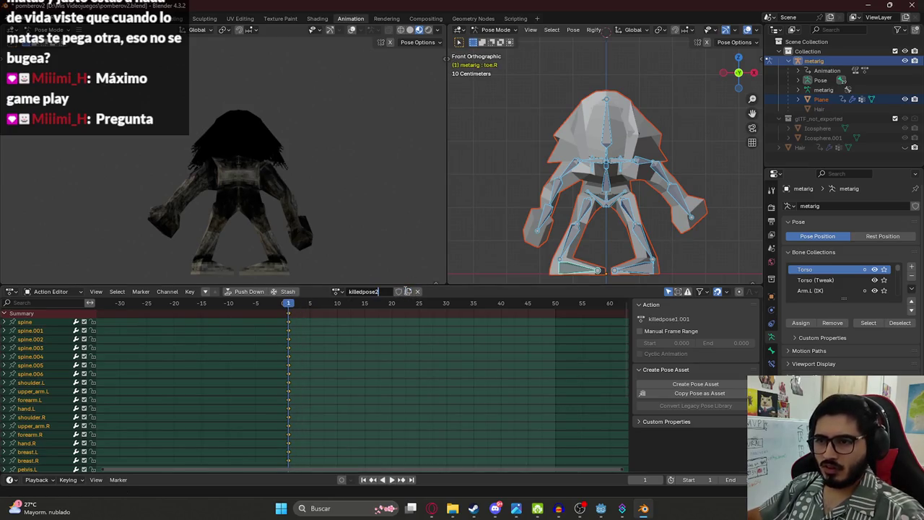
key(Return)
click(352, 323)
key(ctrl+s)
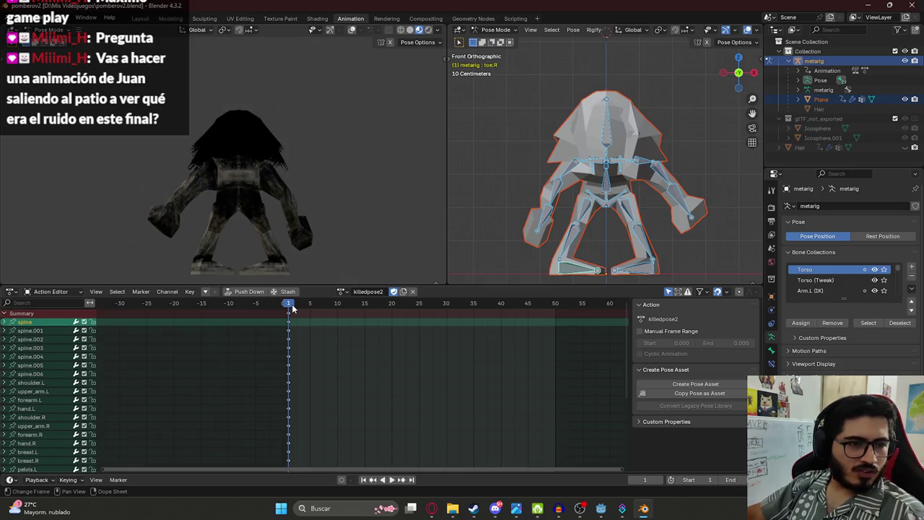
Return to frame 1, save pomberov2.blend, and switch to the YouTube music tab
drag(293, 308, 286, 310)
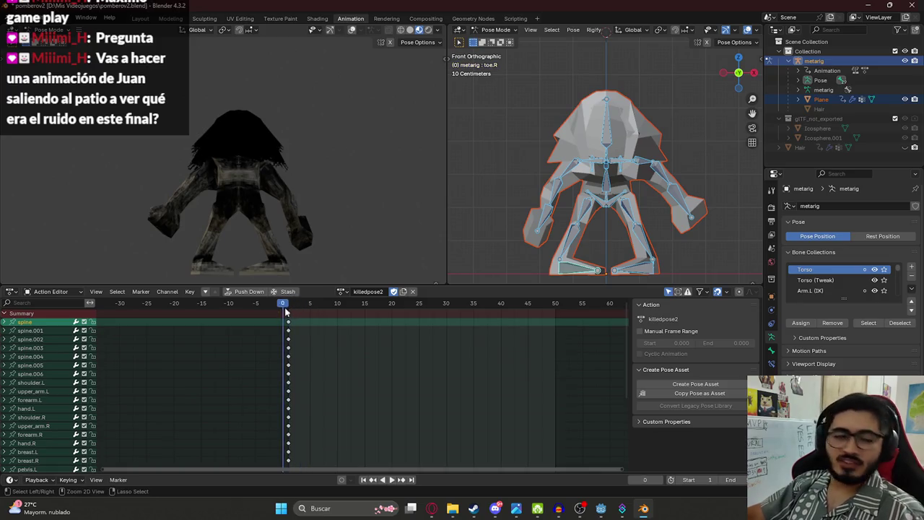
key(ctrl+s)
click(289, 307)
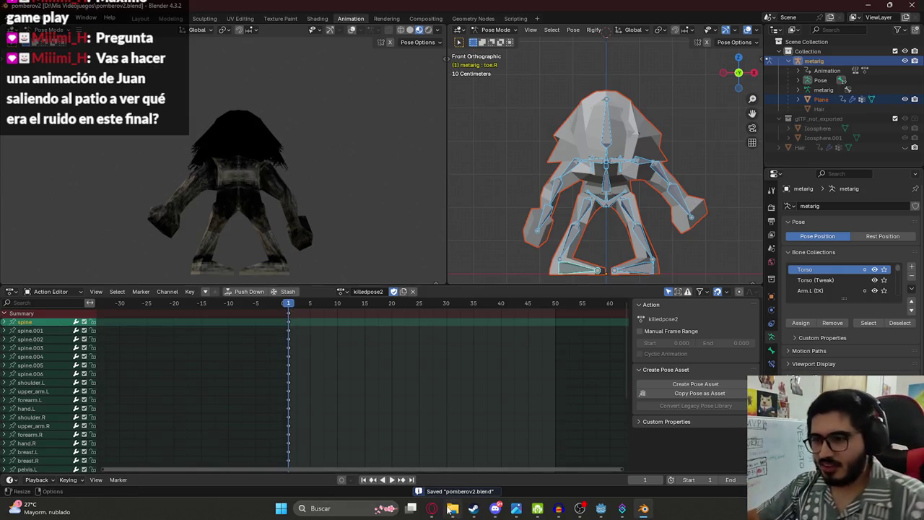
click(437, 508)
key(ctrl+Tab)
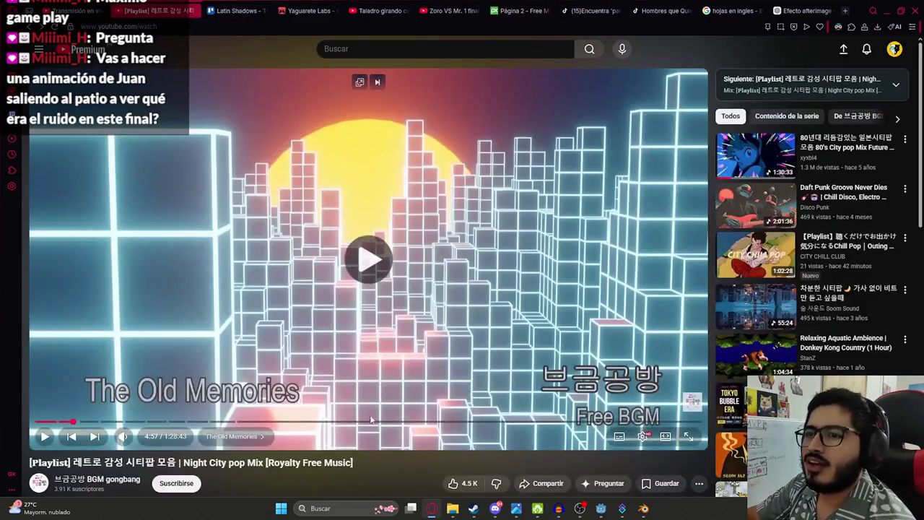
Minimize the browser to bring Blender's killedpose2 animation view back
click(429, 508)
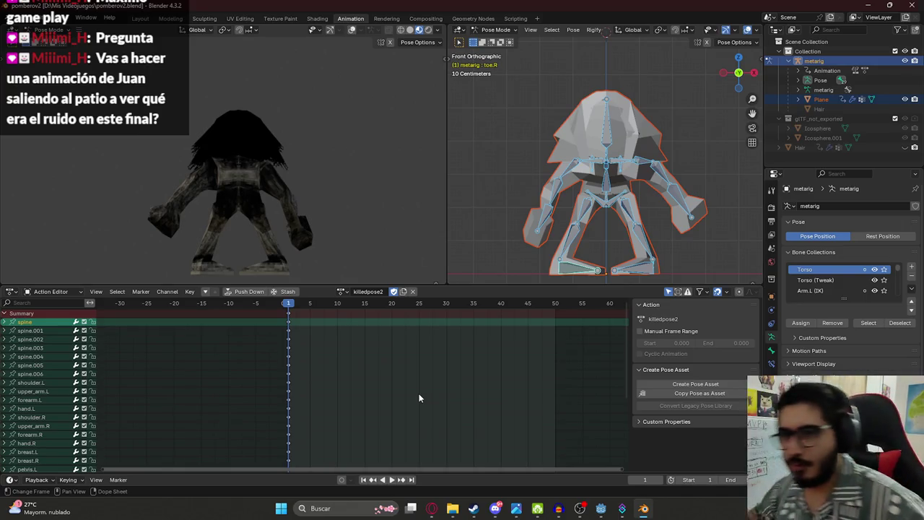
At frame 5, rotate spine.001 and spine.002 to bend the torso
drag(287, 307, 309, 303)
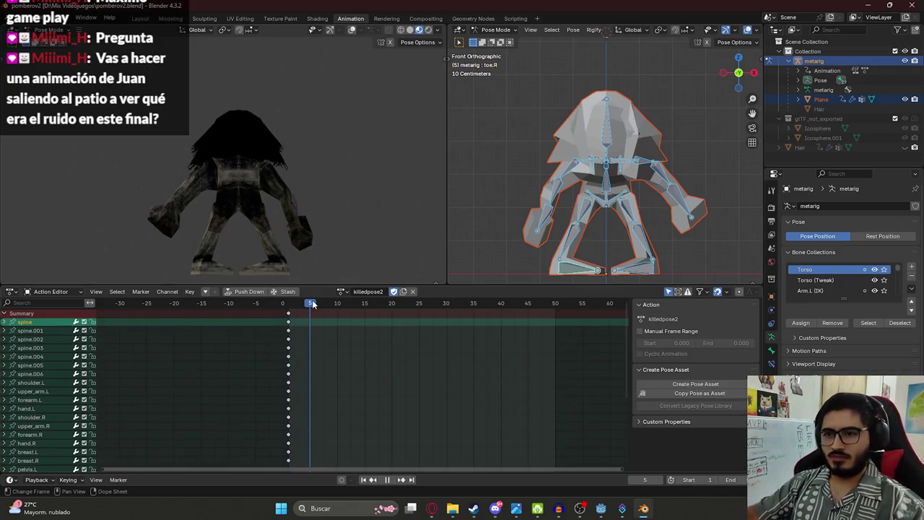
click(606, 179)
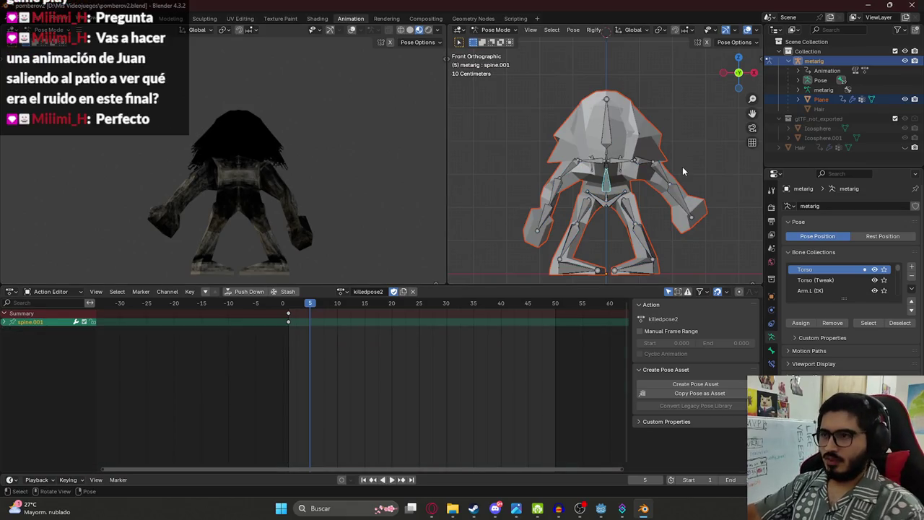
key(KP_3)
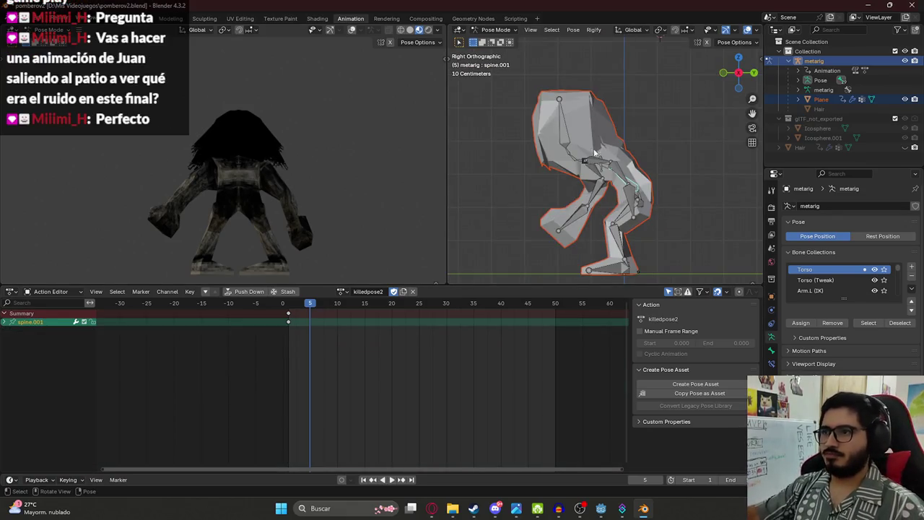
key(r)
click(635, 159)
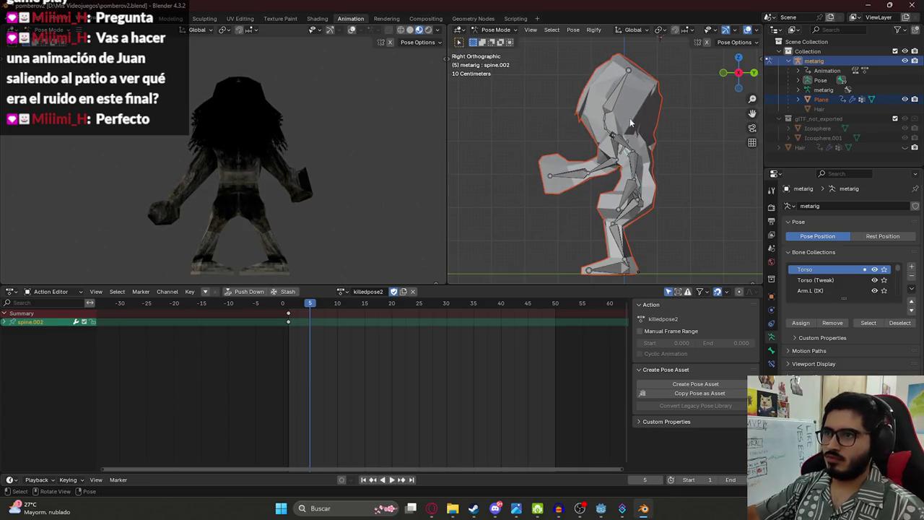
click(630, 124)
key(r)
click(666, 116)
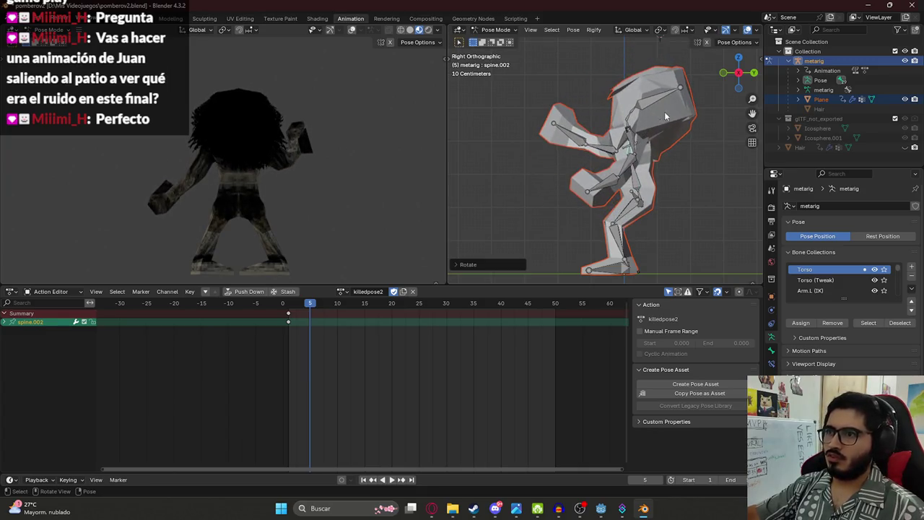
click(639, 178)
key(r)
click(650, 175)
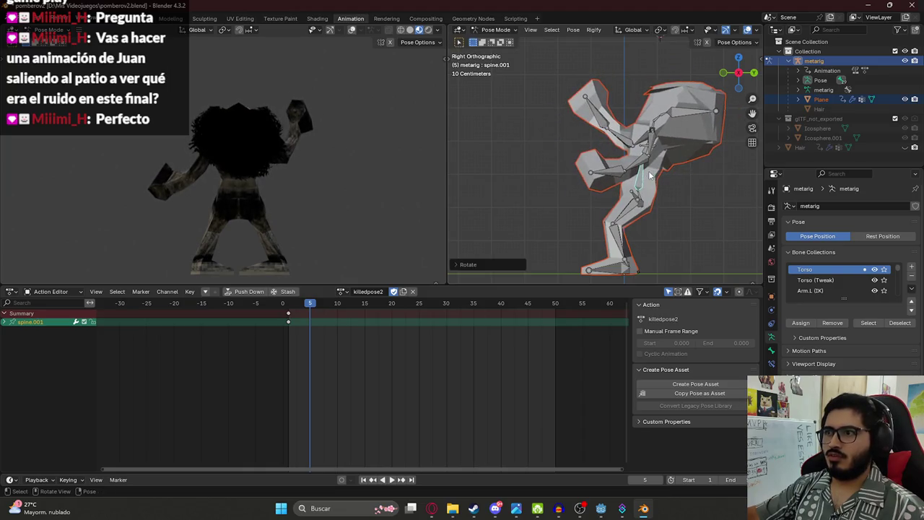
Raise the left upper arm, turn the right forearm outward, and key all bones
click(654, 151)
key(KP_1)
scroll(676, 160, up, 4)
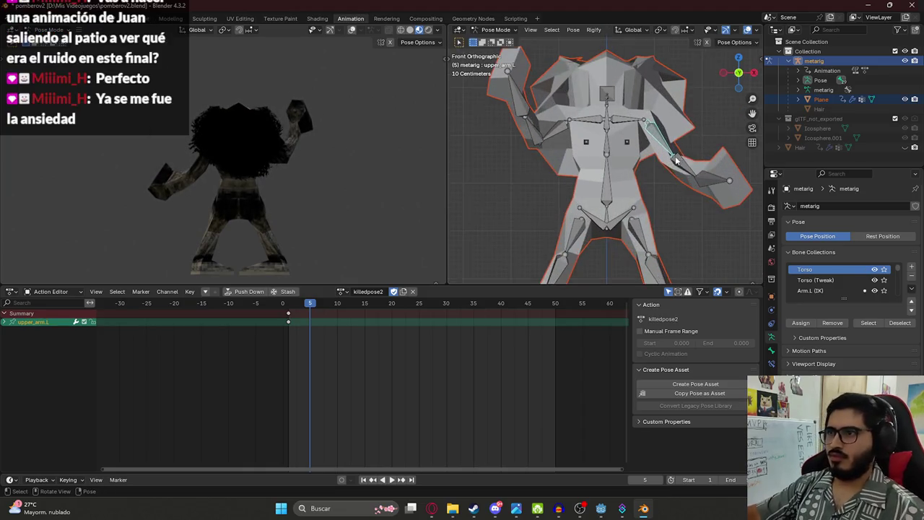
key(r)
click(643, 137)
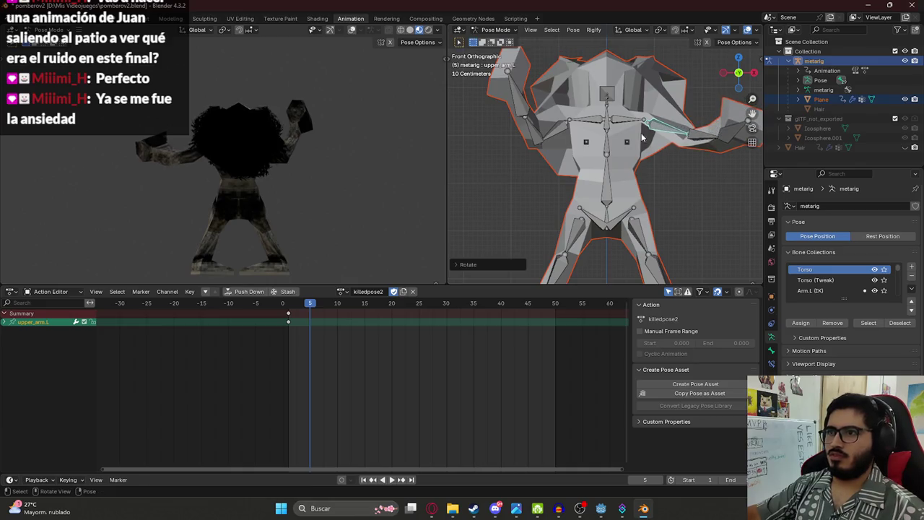
click(533, 126)
key(r)
click(585, 143)
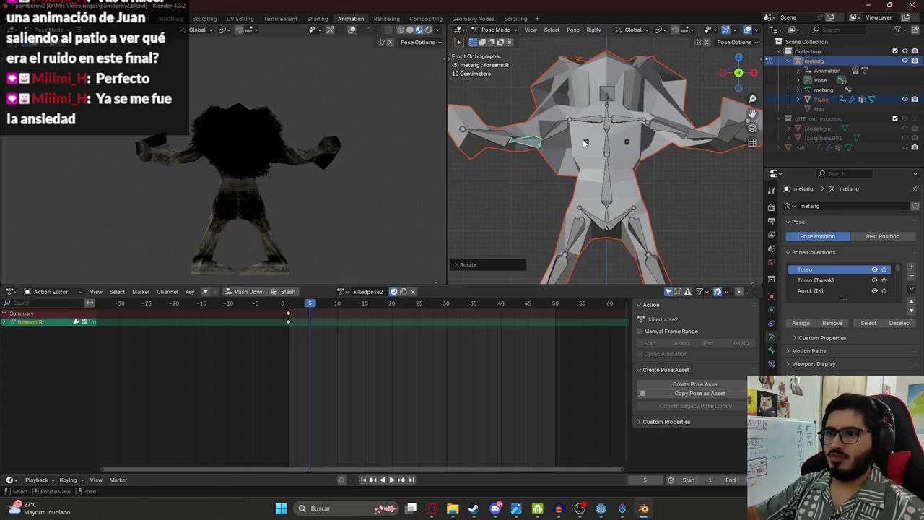
key(a)
key(i)
Play back the killed pose twice, save pomberov2.blend, and return to Layout
key(space)
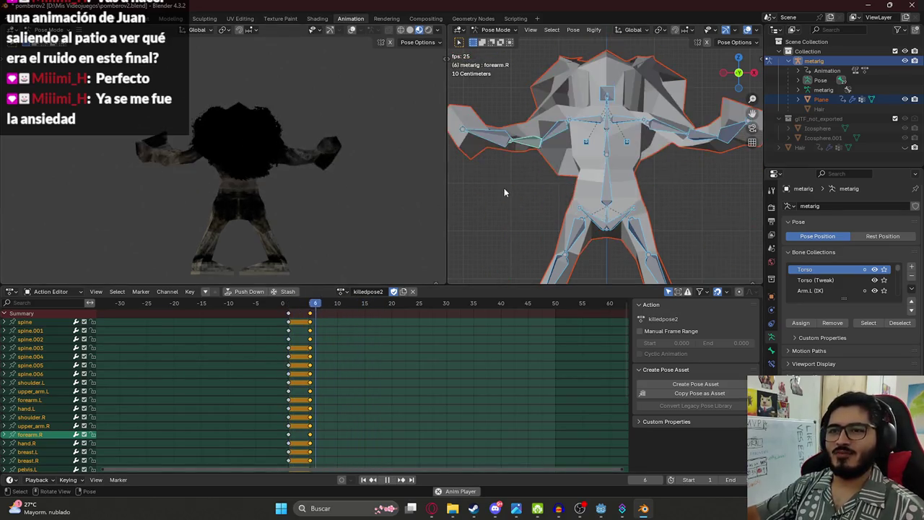
key(Escape)
scroll(554, 203, down, 4)
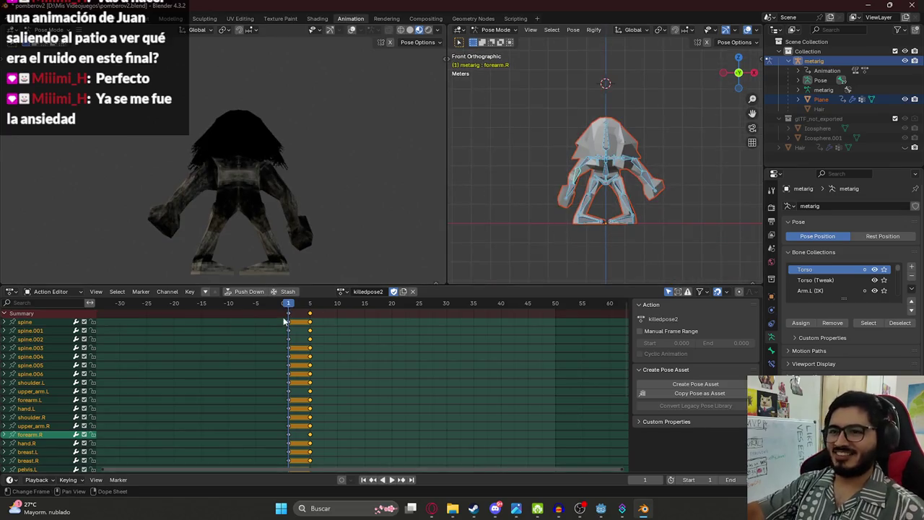
key(space)
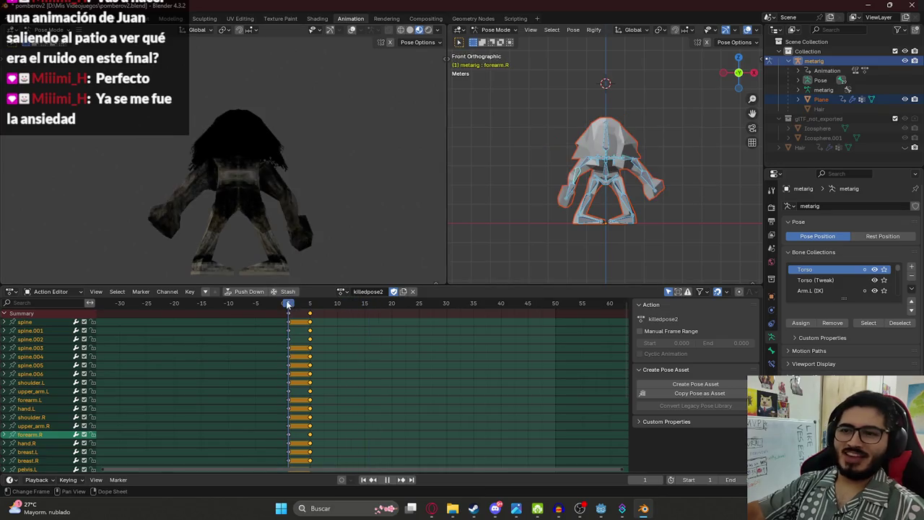
key(Escape)
key(ctrl+s)
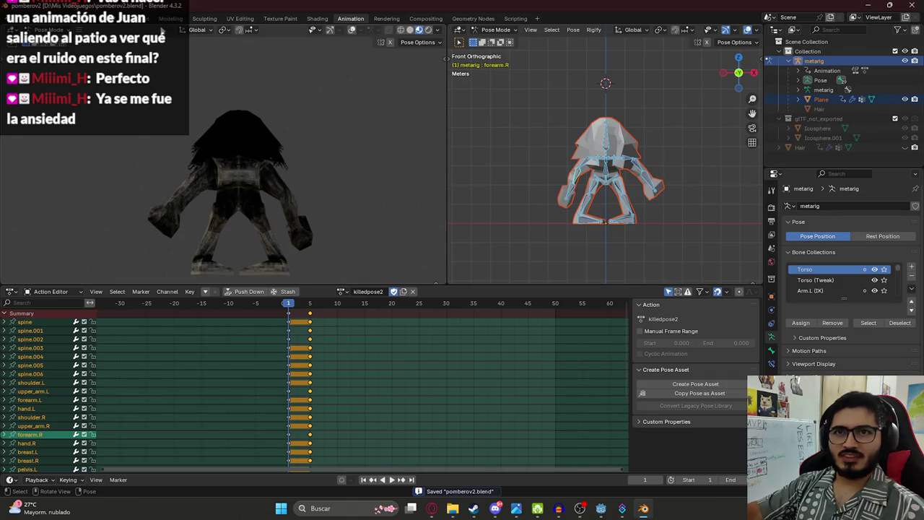
click(145, 18)
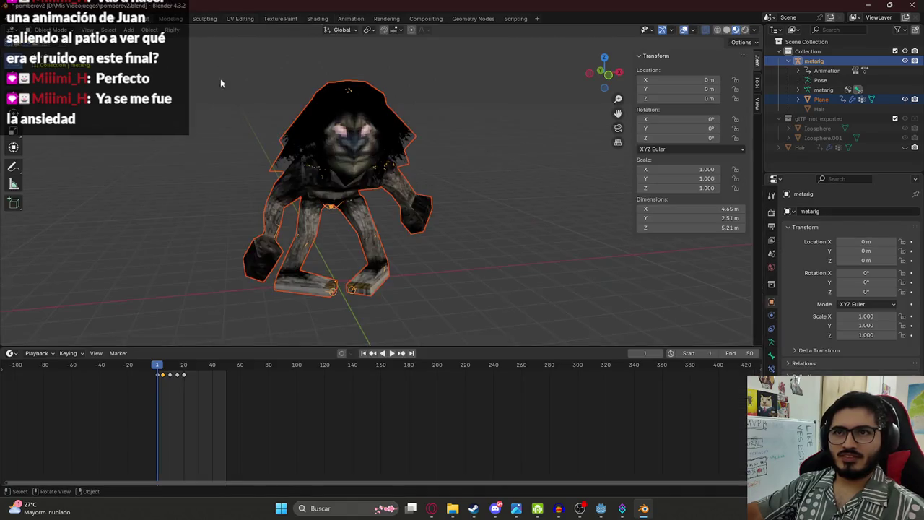
Export the animated Pombero rig as pombero.glb via glTF 2.0, then switch to Godot
key(ctrl+s)
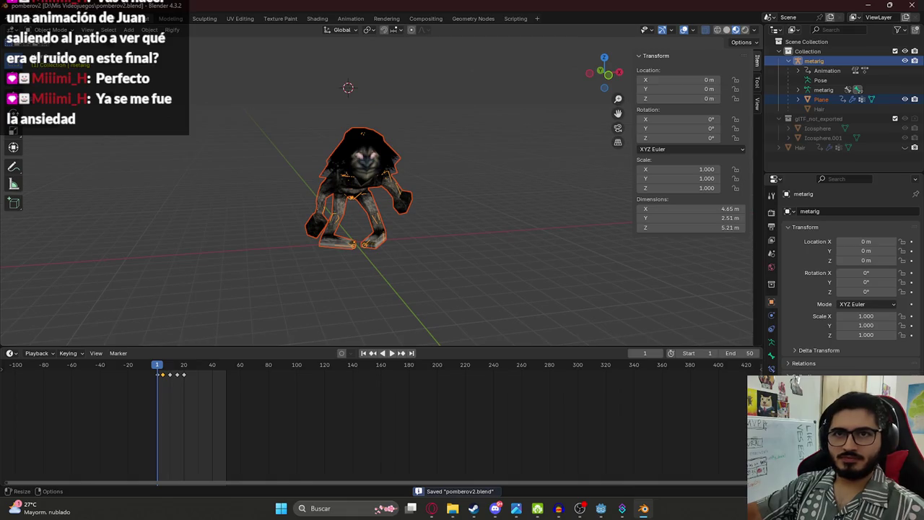
click(28, 18)
mouse_move(77, 164)
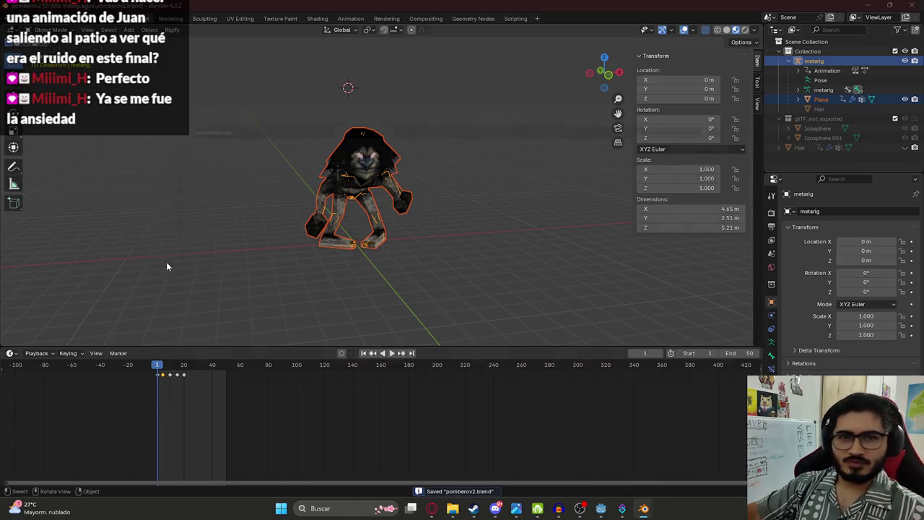
click(166, 261)
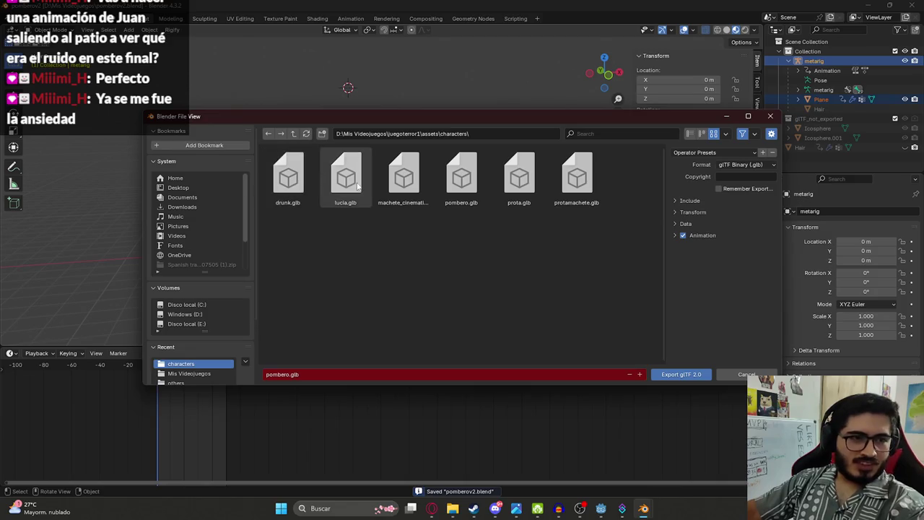
click(689, 201)
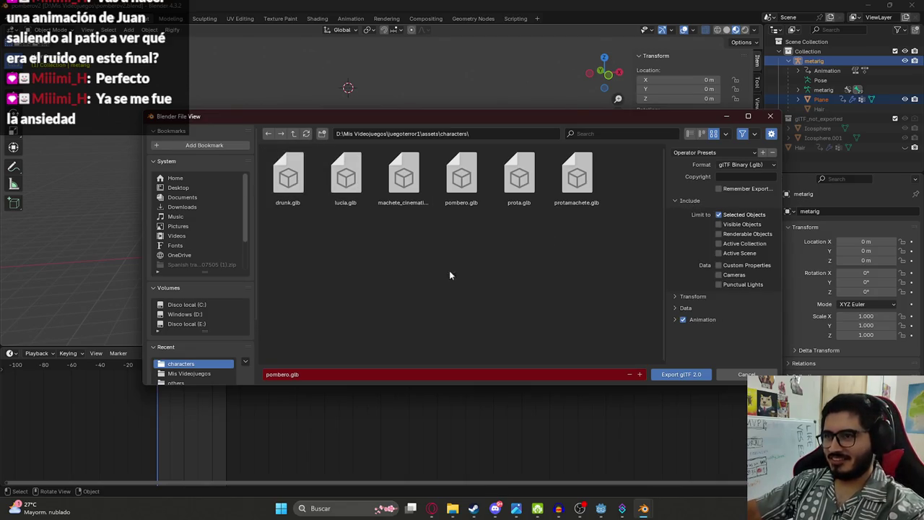
click(680, 374)
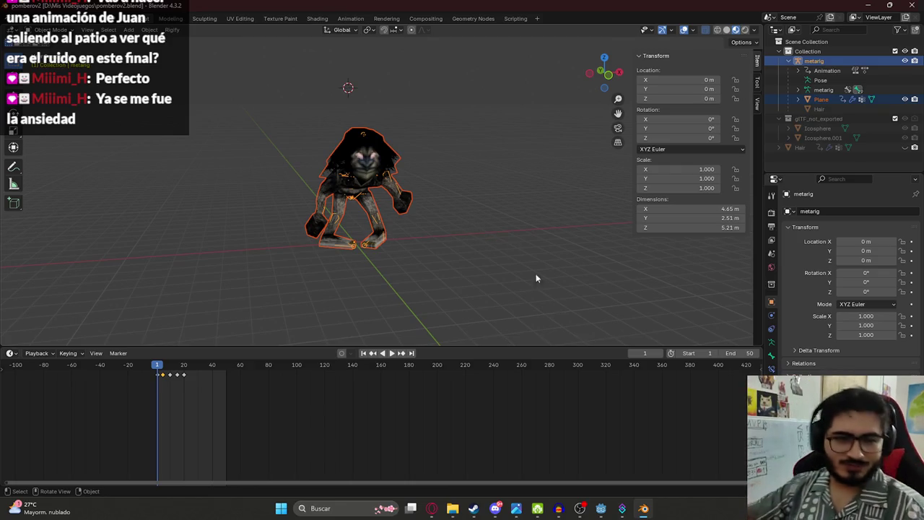
key(alt+Tab)
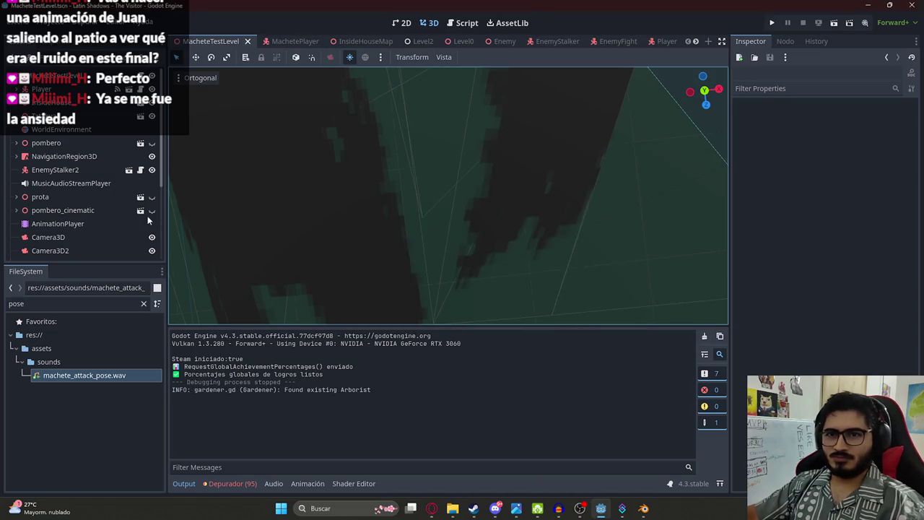
Select the AnimationPlayer node and load its scene1 animation
scroll(72, 202, down, 5)
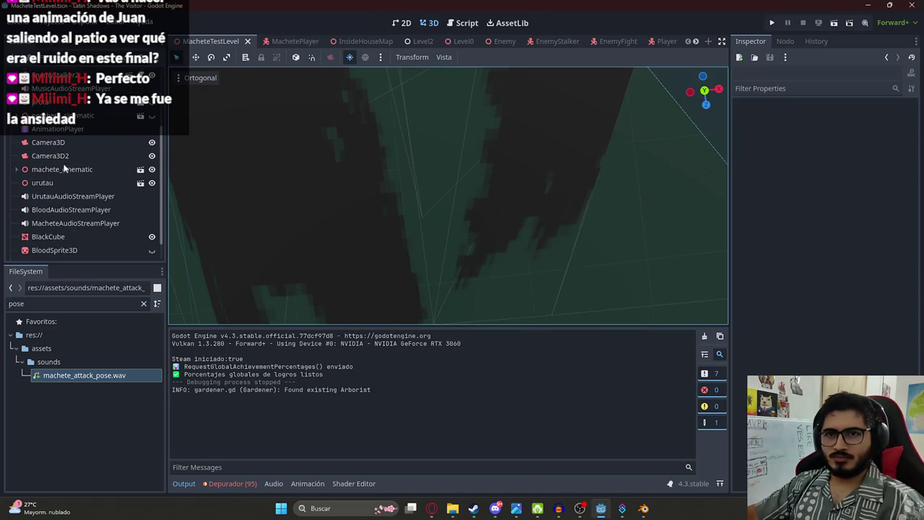
click(65, 156)
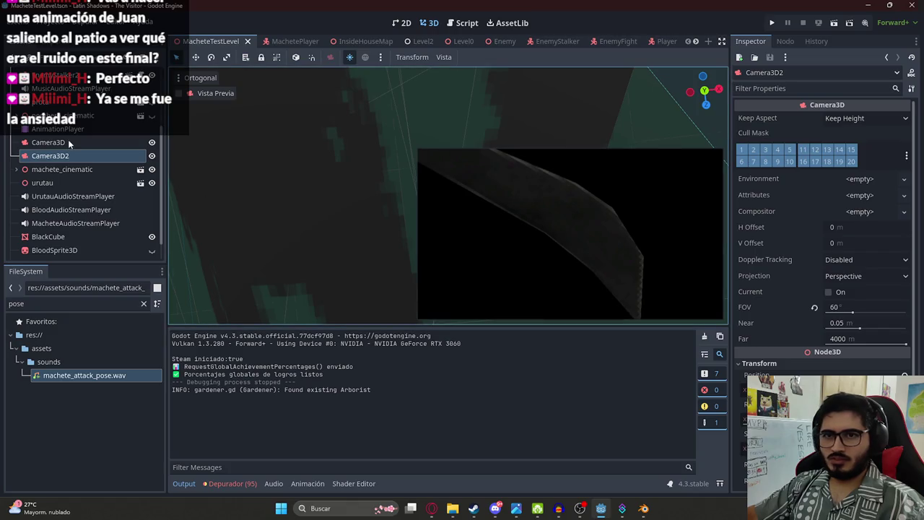
key(Up)
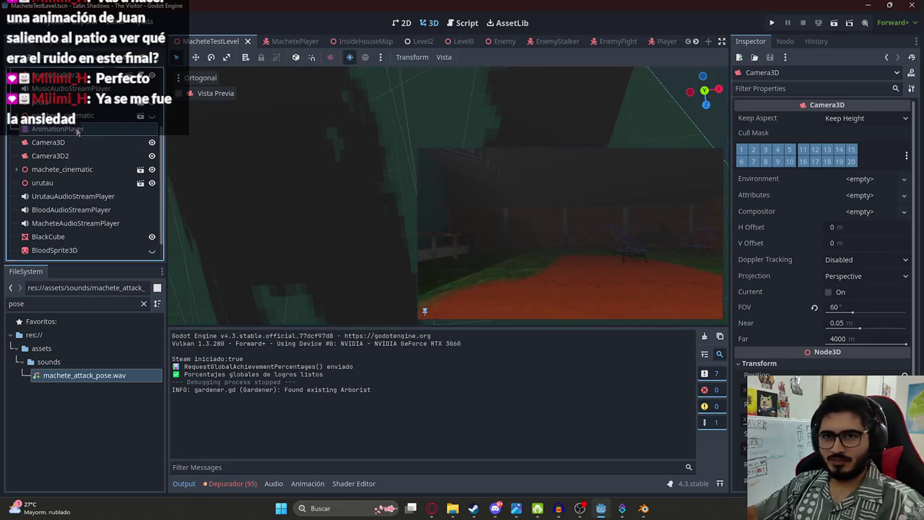
key(Up)
click(352, 337)
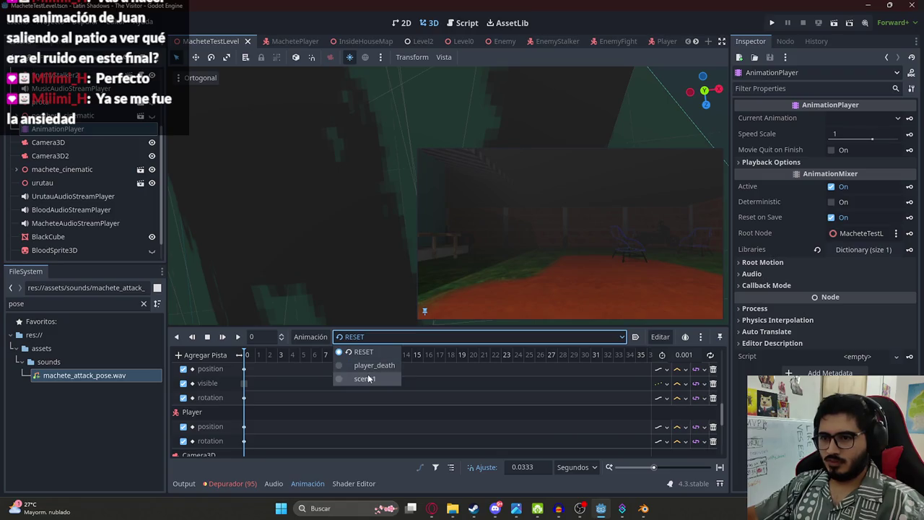
click(364, 378)
Preview the scene1 cutscene through Camera3D2 around 7.9–10.6 seconds
drag(251, 355, 393, 355)
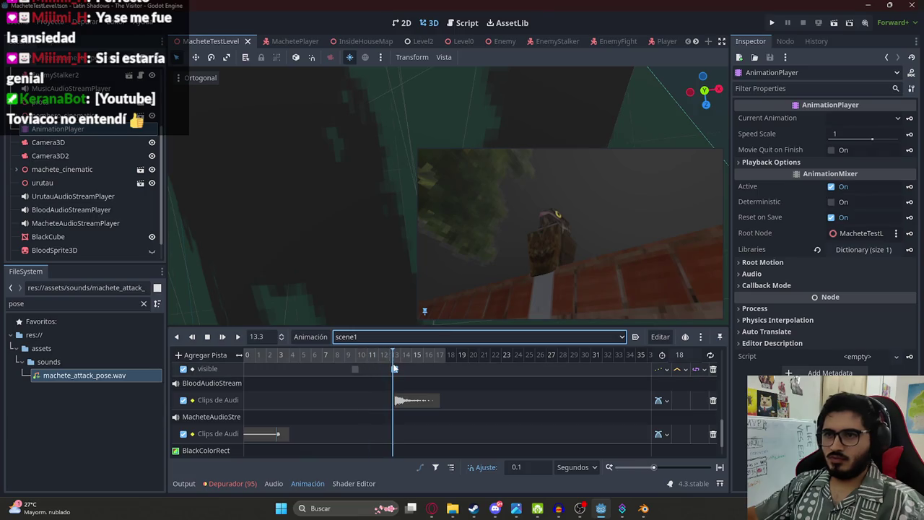
click(80, 156)
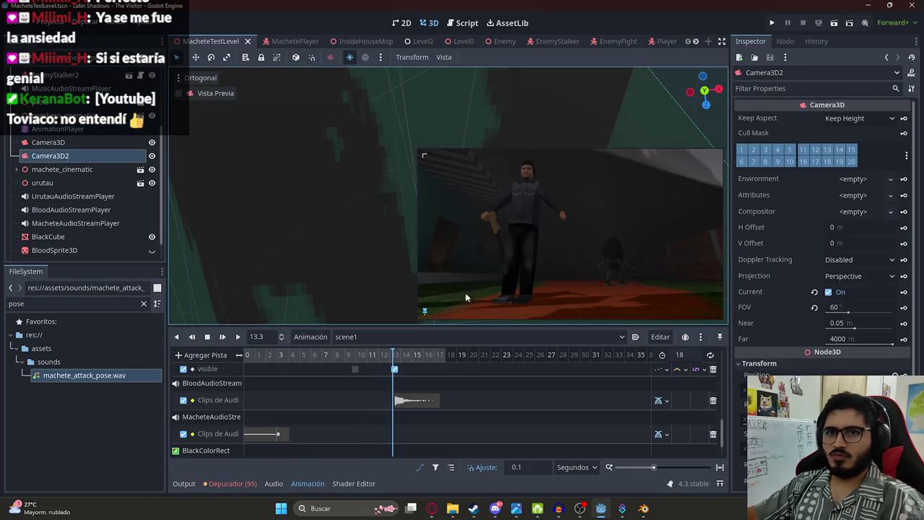
click(362, 355)
click(240, 336)
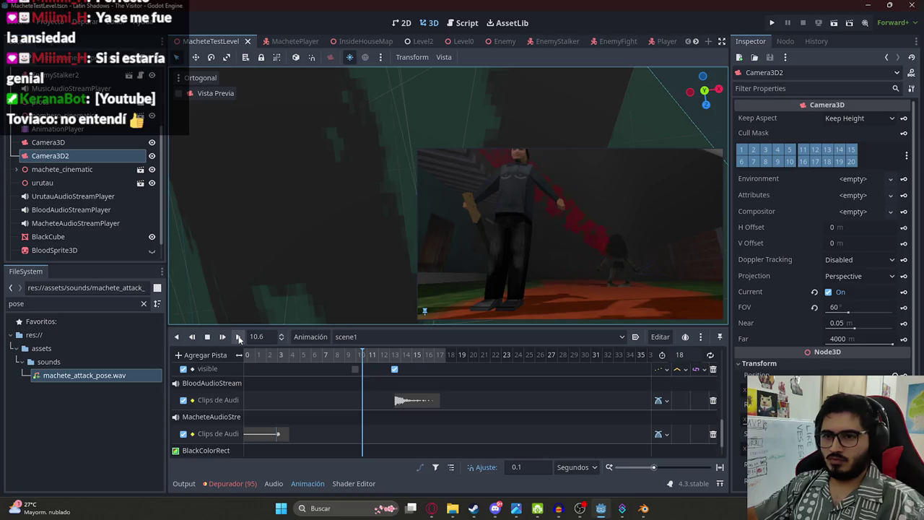
click(342, 356)
click(354, 355)
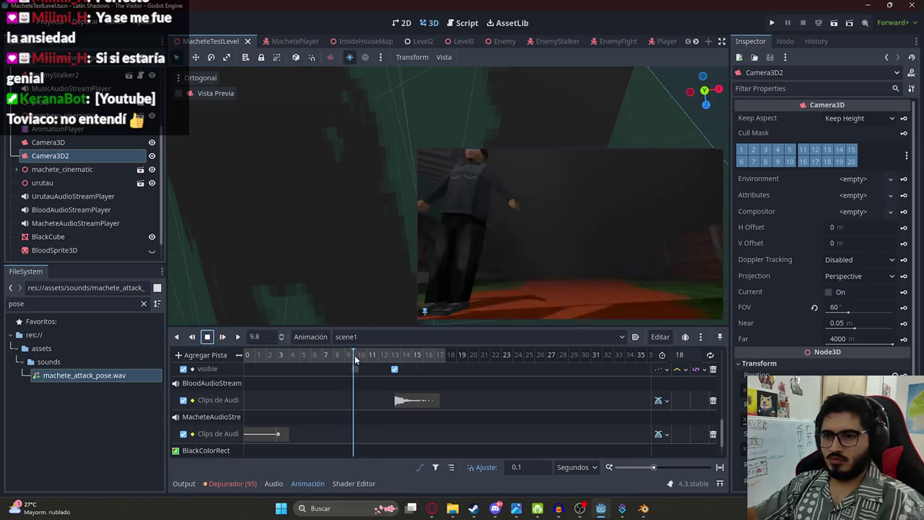
Inspect the play_player_scene2 key at second 10 and open machete_test_level.gd
scroll(369, 378, up, 2)
scroll(369, 379, up, 2)
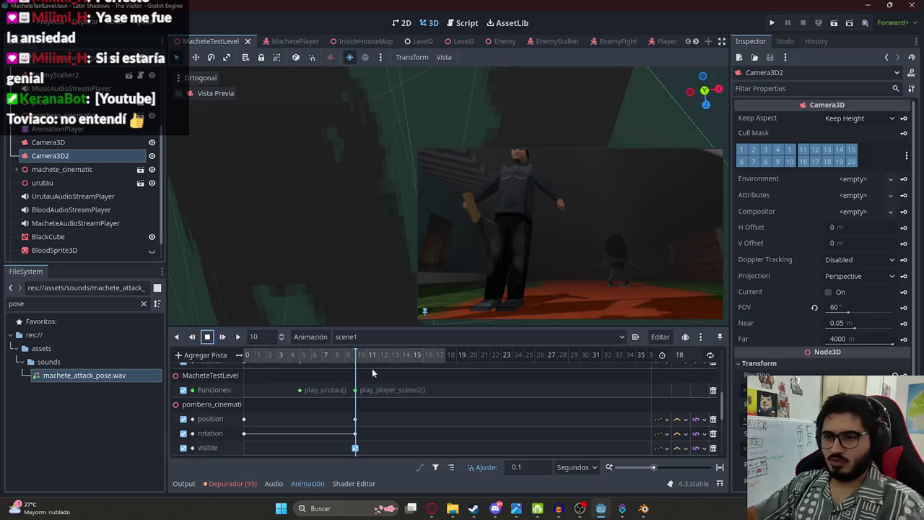
click(355, 390)
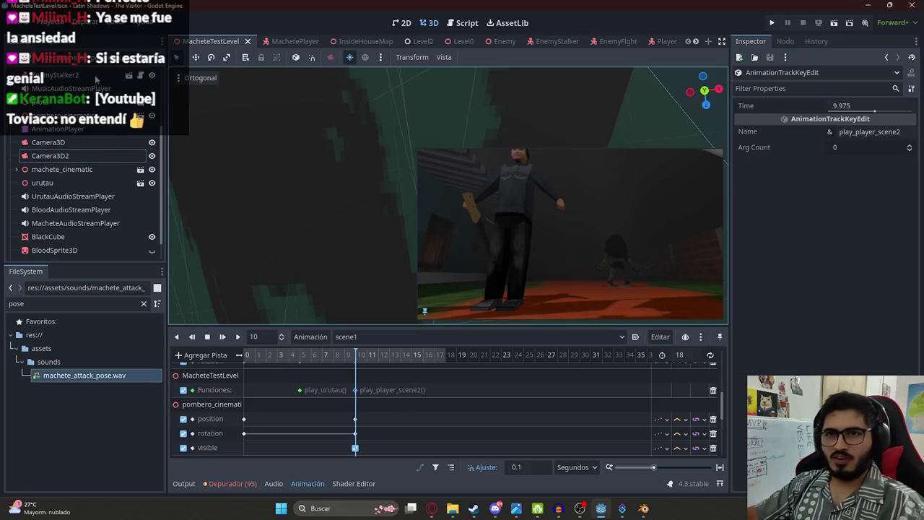
scroll(87, 181, up, 3)
click(141, 77)
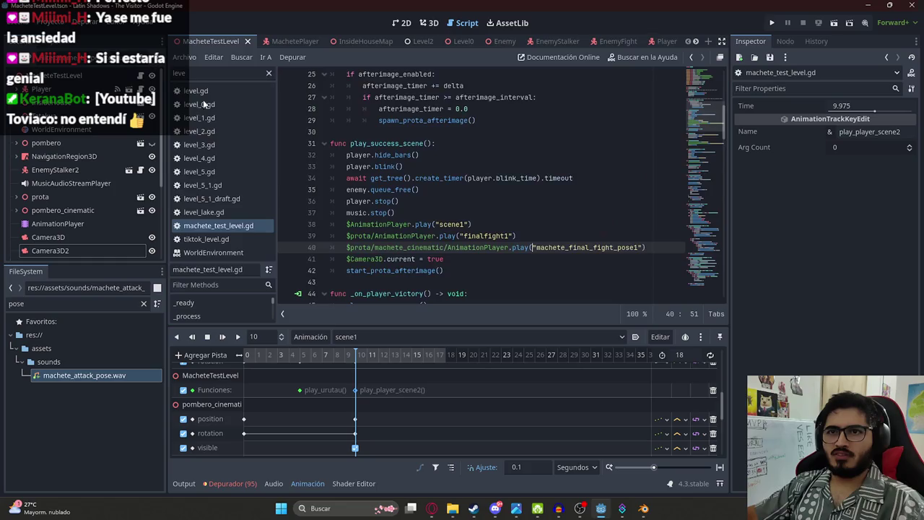
Add $pombero/AnimationPlayer.play("killedpose1") after the machete_cinematic line in play_player_scene2
key(ctrl+f)
text(play_player)
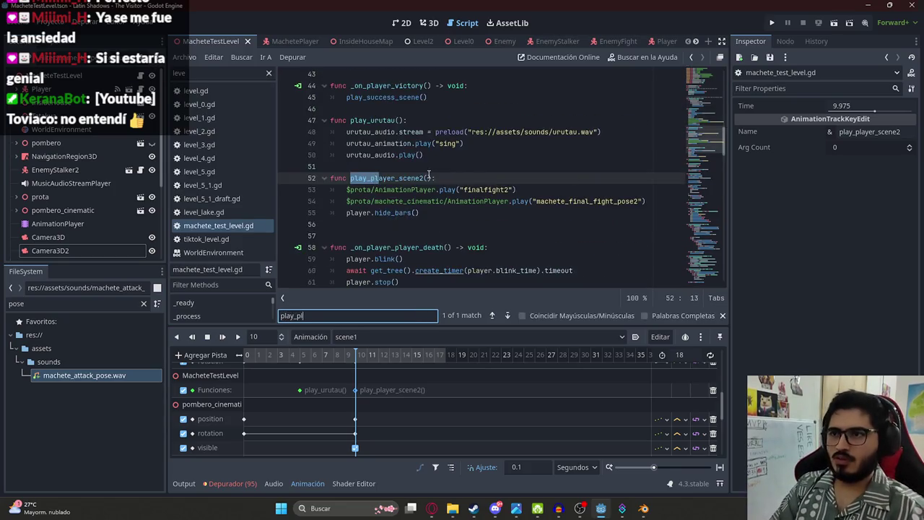
text(_scene2)
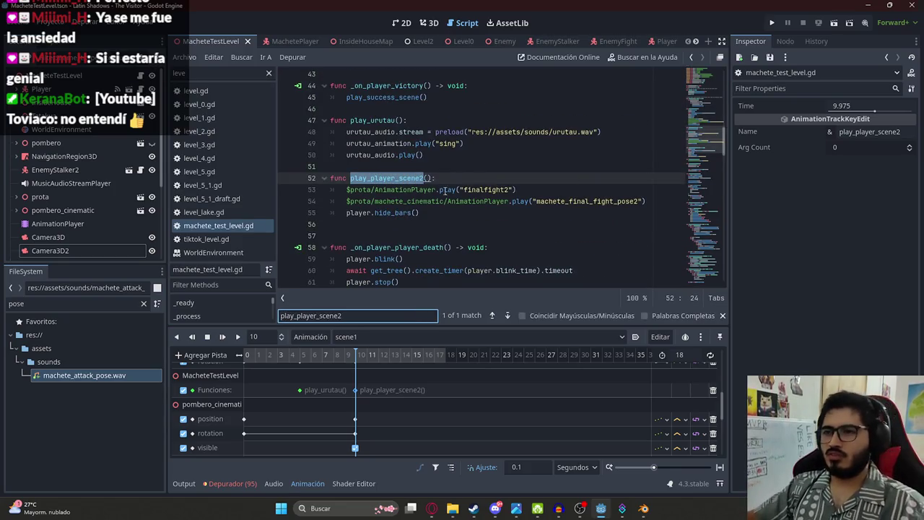
click(562, 188)
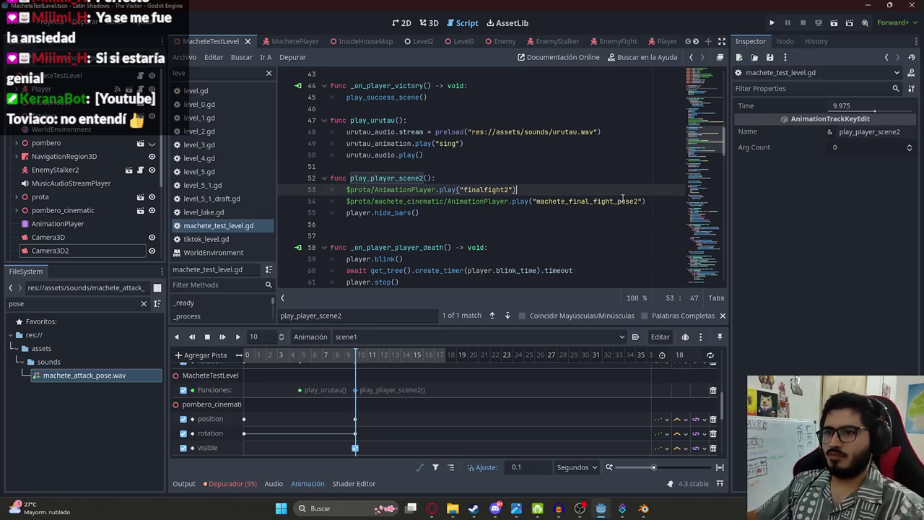
click(647, 202)
key(Return)
text($)
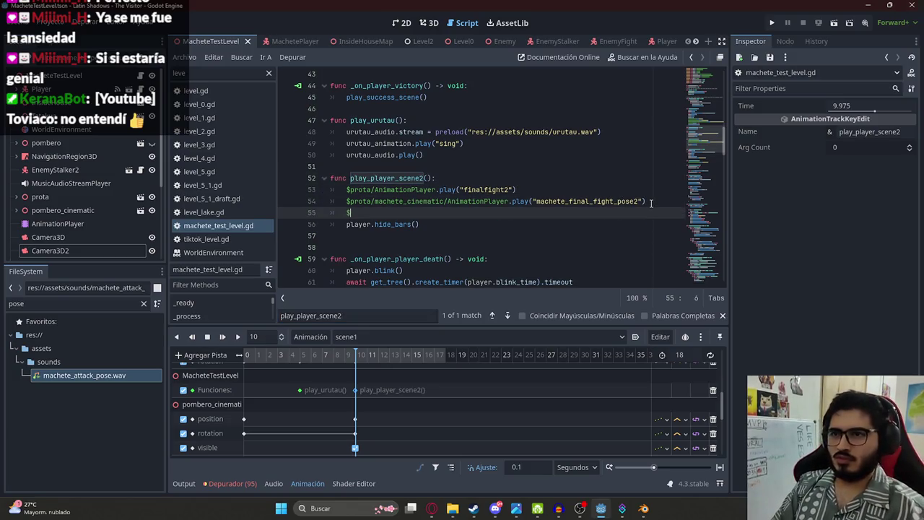
text(p)
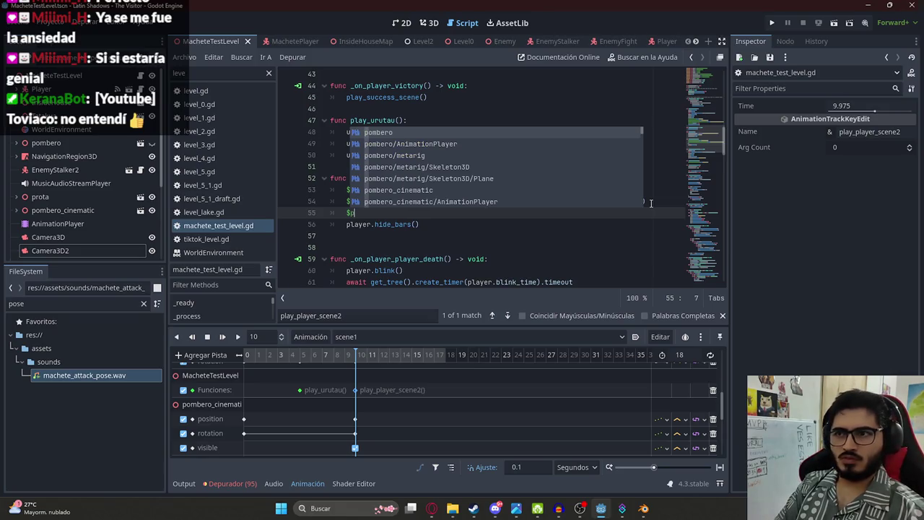
key(Down)
key(Return)
text(lay()
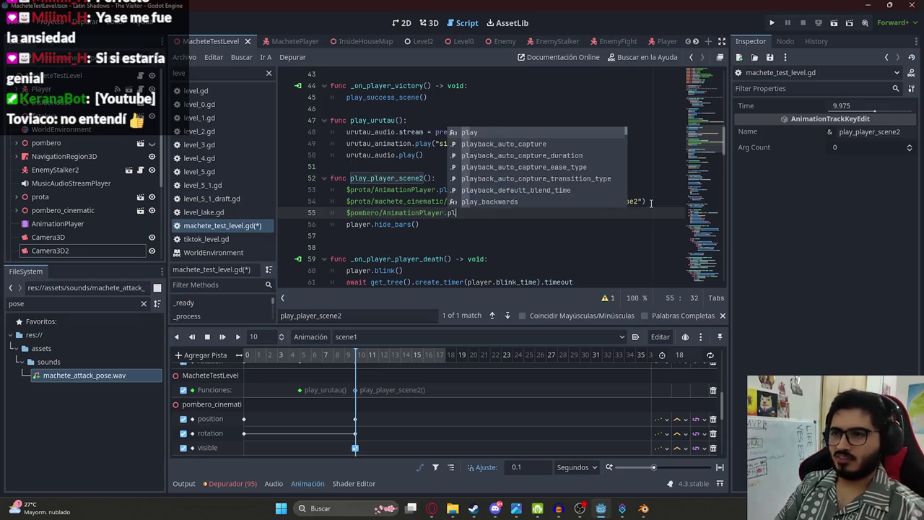
key(Down)
key(Down)
key(Down)
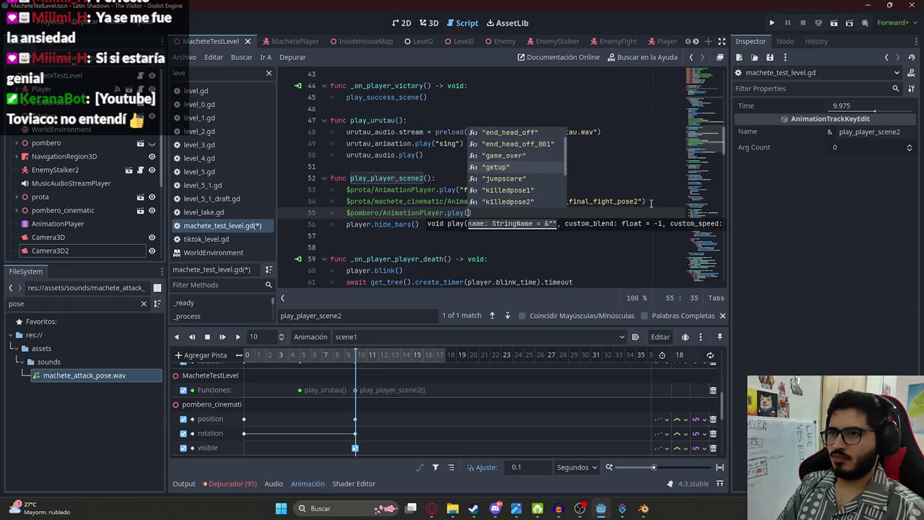
key(Down)
key(Down)
key(Return)
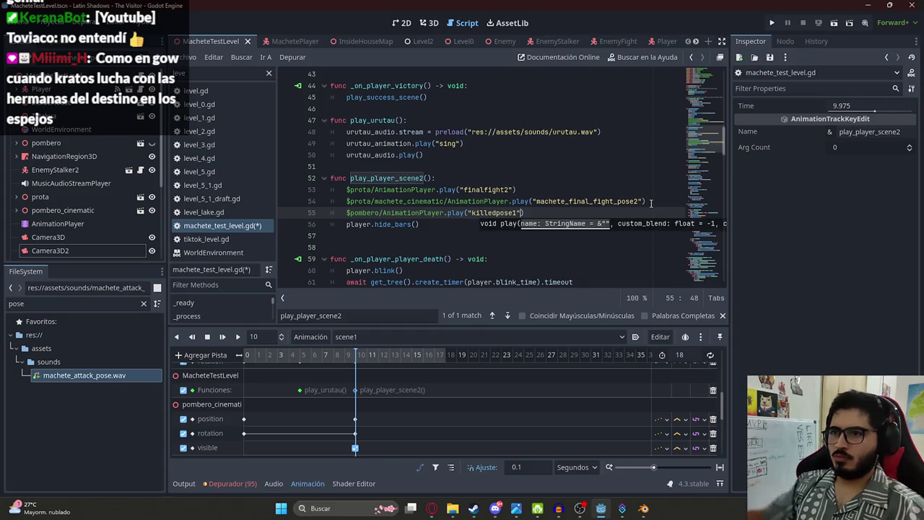
Save machete_test_level.gd and return to the 3D scene view
drag(538, 216, 350, 213)
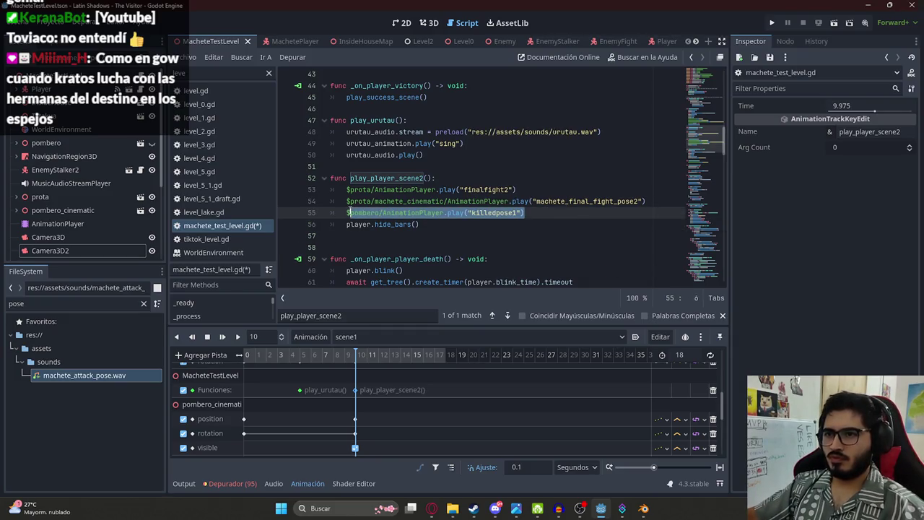
scroll(410, 367, up, 2)
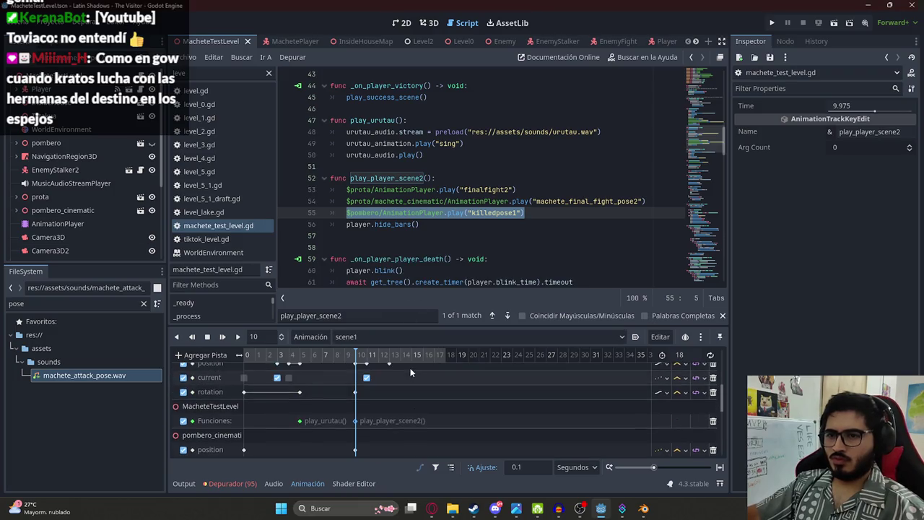
key(ctrl+s)
click(428, 22)
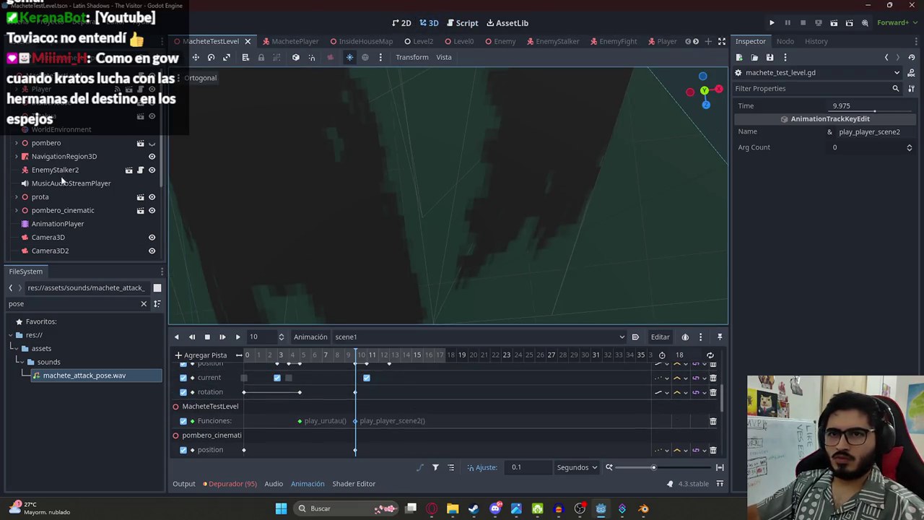
Select Camera3D2 and preview the cutscene through its view on the scene1 timeline
click(85, 251)
scroll(360, 371, up, 2)
scroll(361, 371, up, 2)
drag(359, 354, 394, 355)
scroll(429, 415, down, 4)
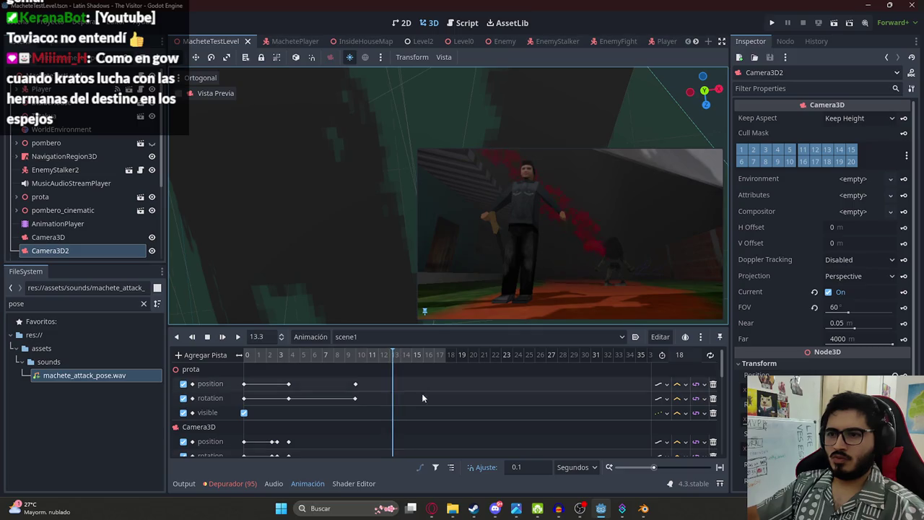
scroll(419, 407, up, 3)
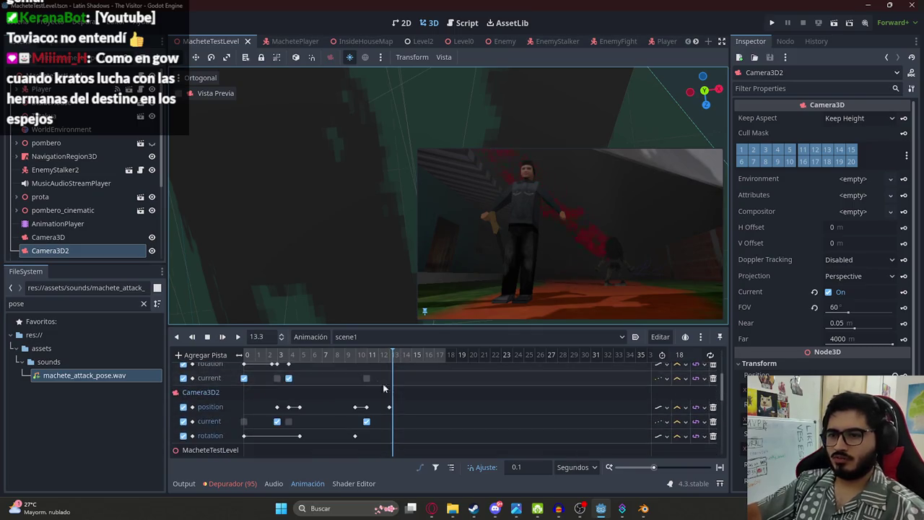
Scrub scene1 from 10.5 to about 12.9 seconds, then jump from the call key to play_player_scene2
click(364, 356)
drag(364, 357, 396, 358)
scroll(420, 407, down, 6)
click(388, 357)
scroll(401, 389, up, 5)
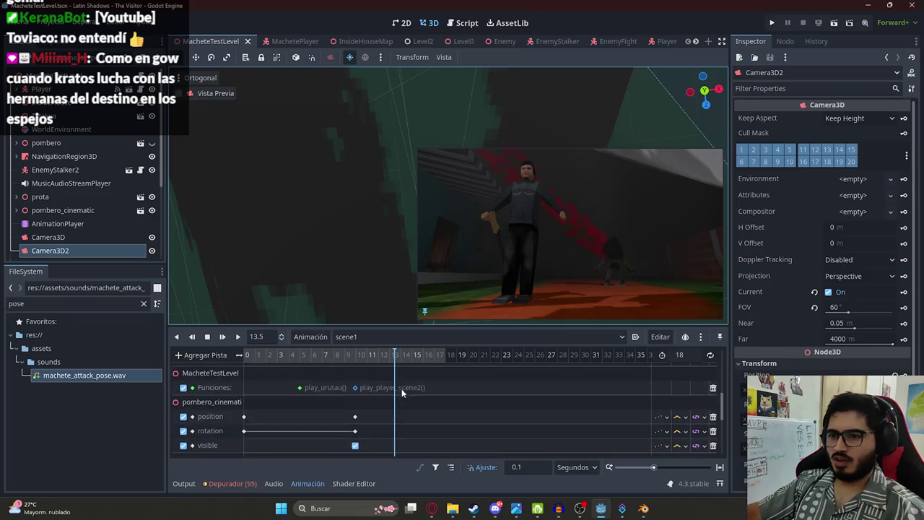
right_click(397, 388)
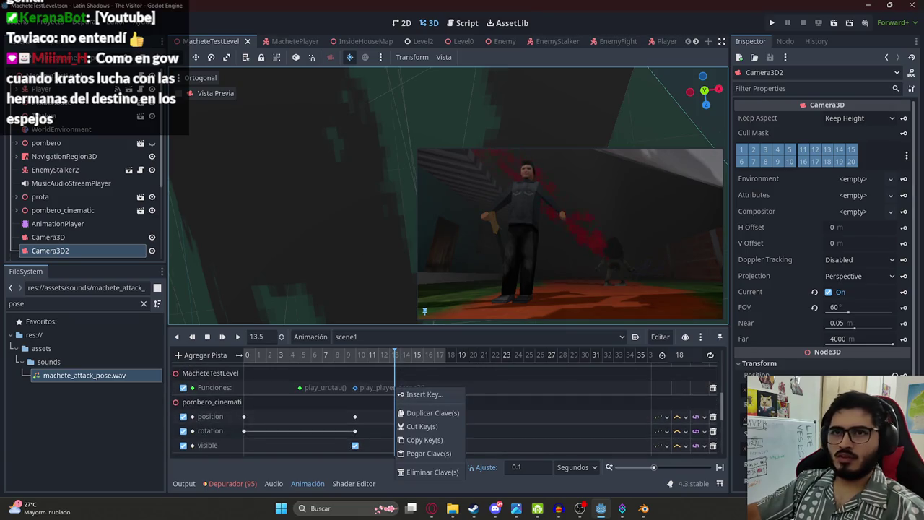
double_click(397, 388)
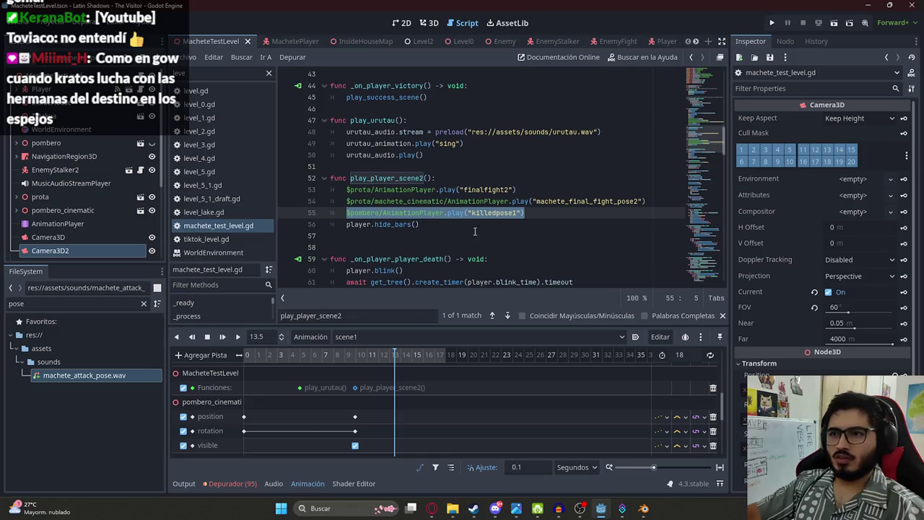
Write func play_pombero_death(): on line 58, calling $pombero/AnimationPlayer.play("killedpose2")
click(401, 247)
text(_pombero_death)
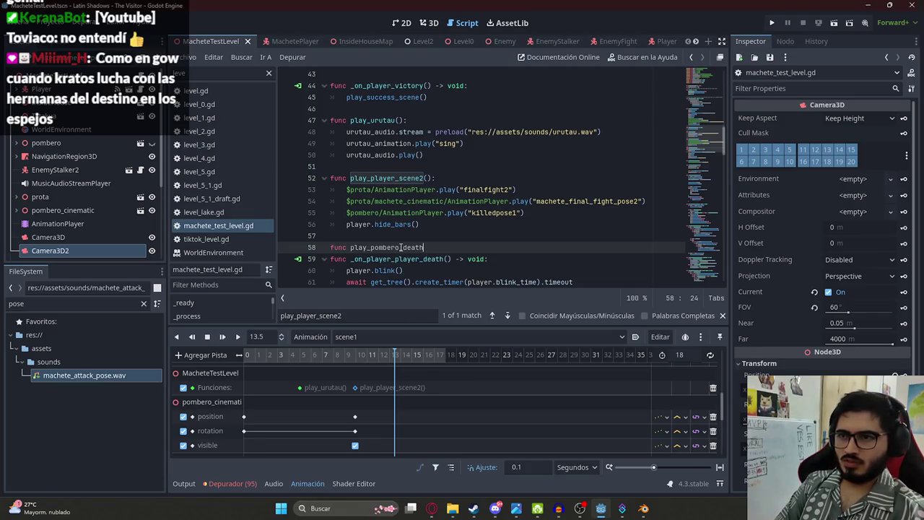
text(:)
key(Return)
text($pombero/AnimationPlayer.play("killedpose1"))
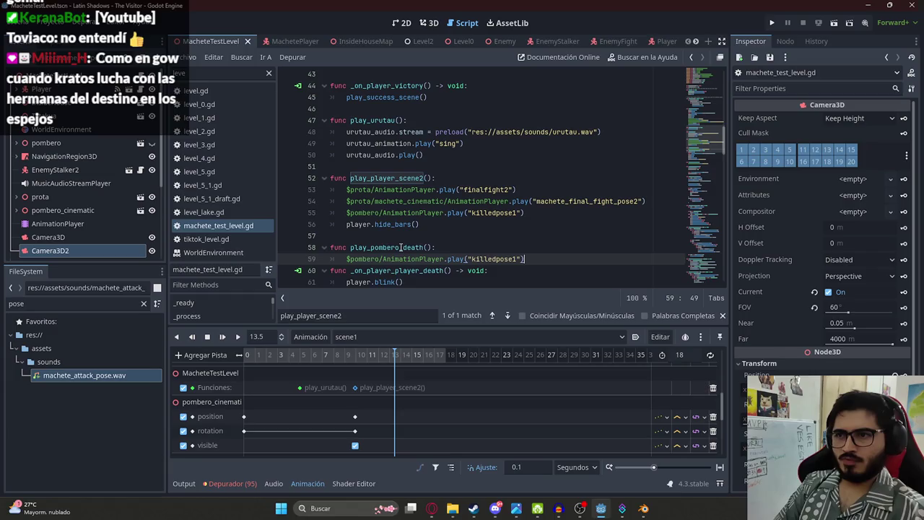
key(BackSpace)
text(2)
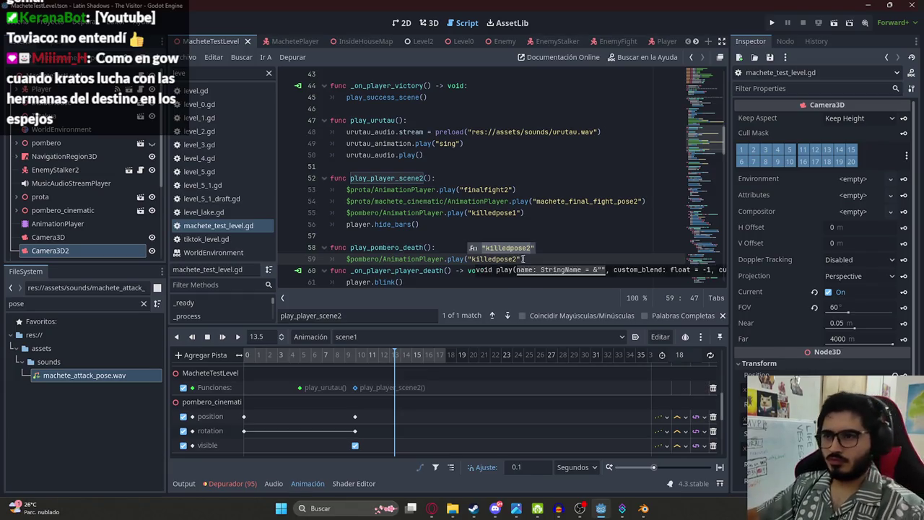
Select the play_pombero_death function name, then run the scene with F6
click(397, 247)
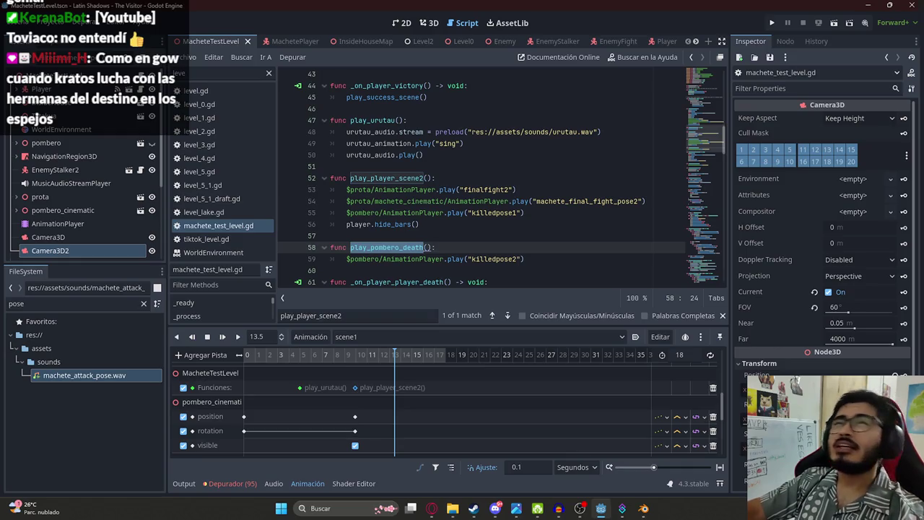
click(386, 238)
double_click(383, 247)
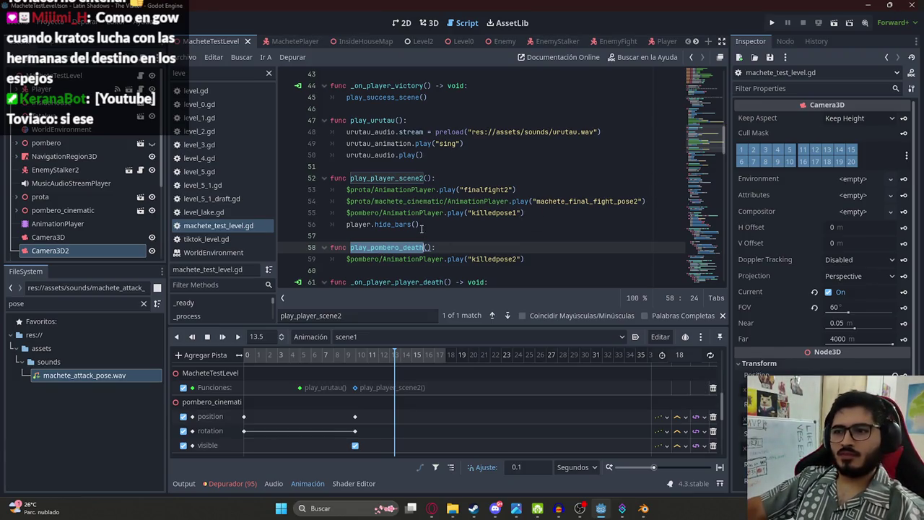
right_click(219, 42)
key(Escape)
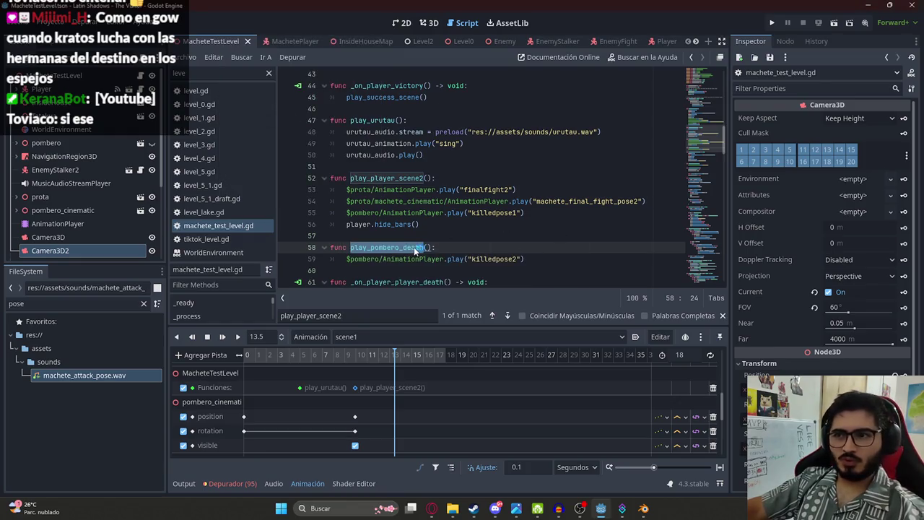
key(F6)
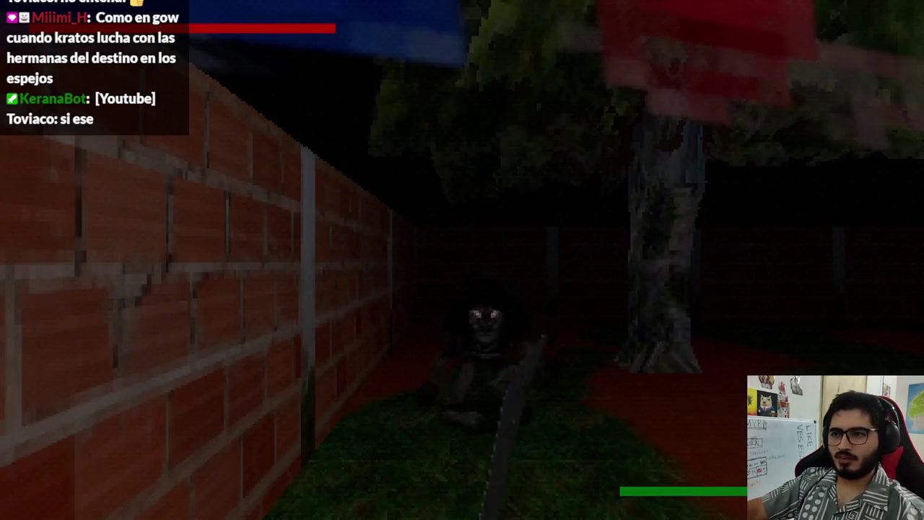
Walk past the wooden door and yard into the brick corridor up to the dark figure, then quit with F8
key(w)
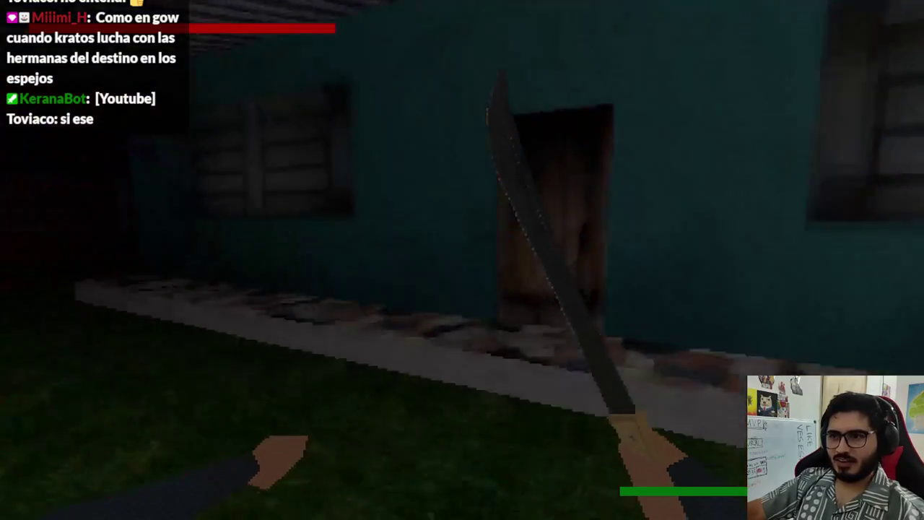
key(w)
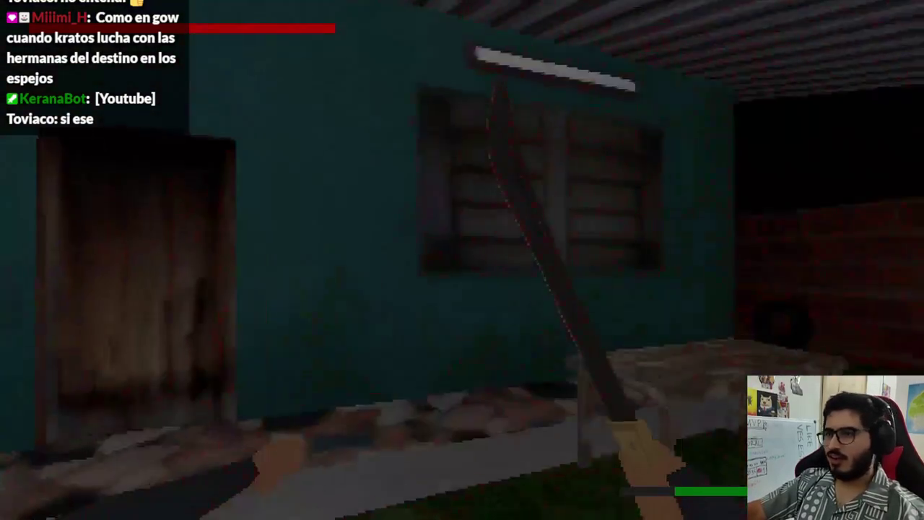
key(w)
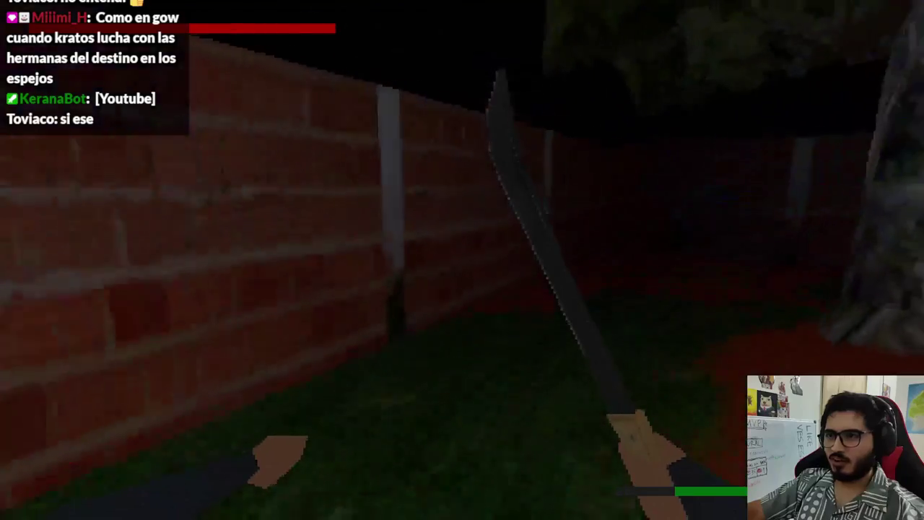
key(w)
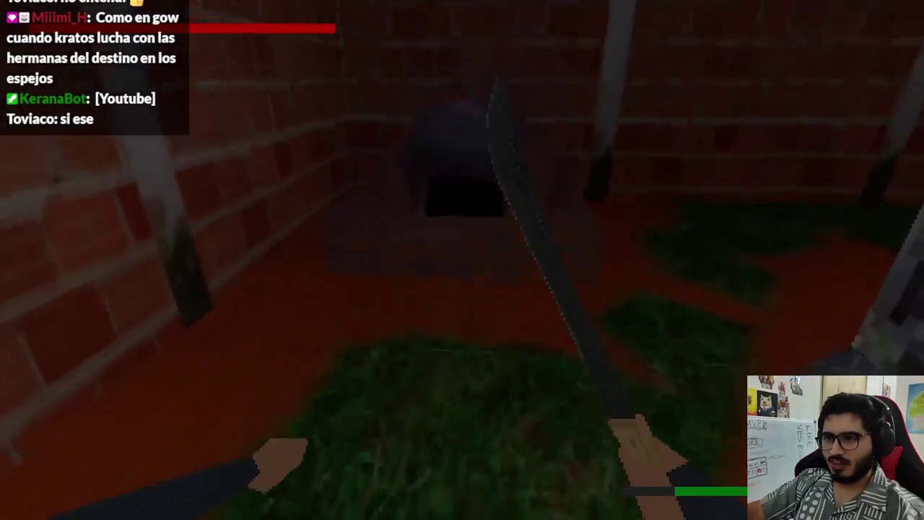
key(w)
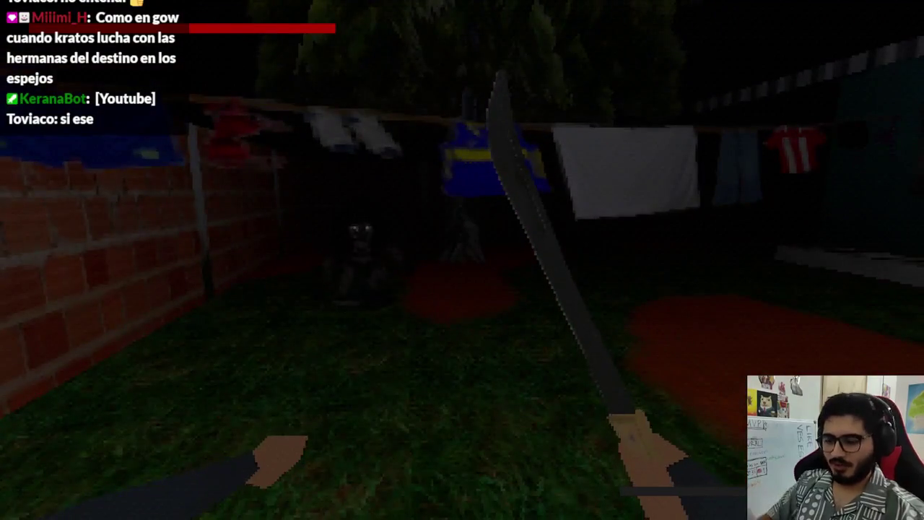
key(F8)
click(448, 248)
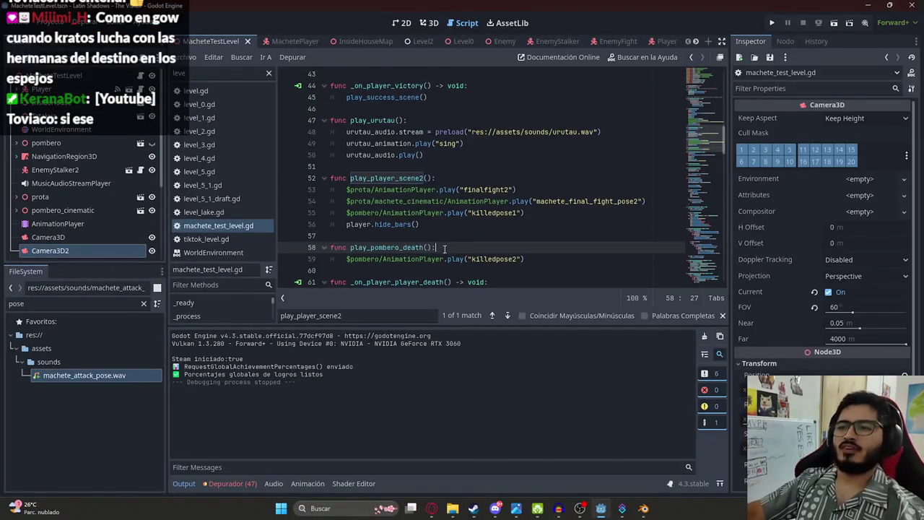
In the 3D view, show the level's animation timeline and put the playhead at 13.5 seconds
click(429, 22)
click(64, 224)
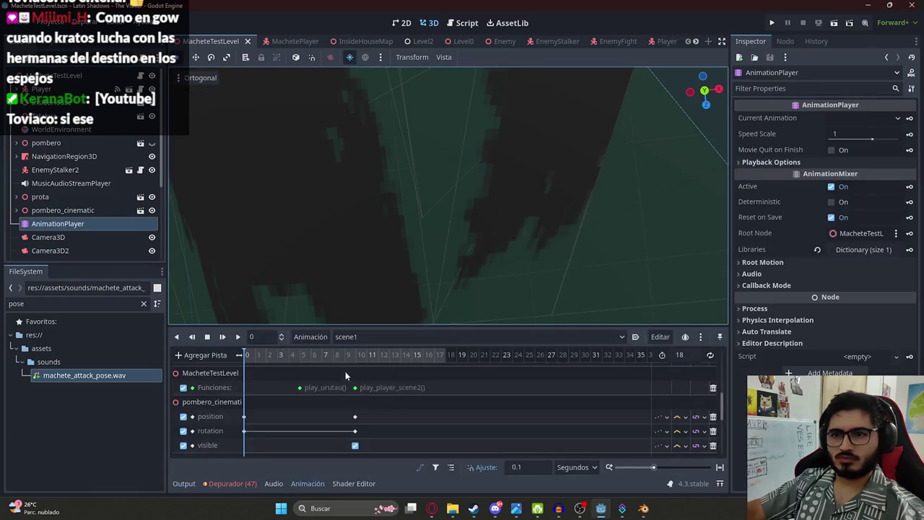
click(389, 354)
scroll(397, 373, down, 5)
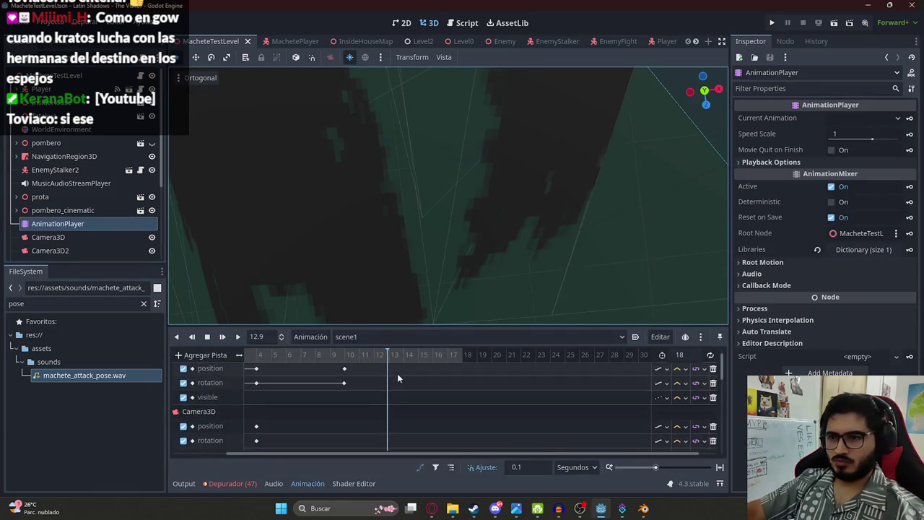
scroll(401, 381, up, 3)
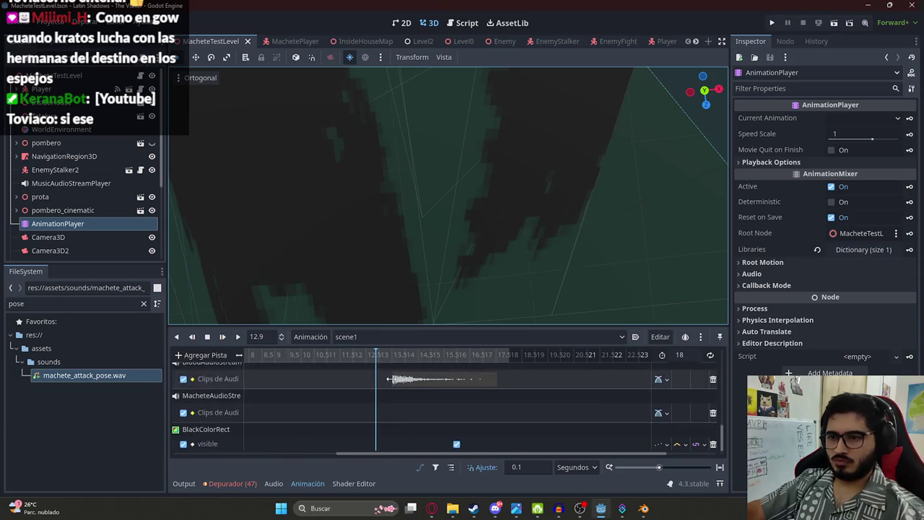
click(392, 357)
scroll(407, 390, up, 4)
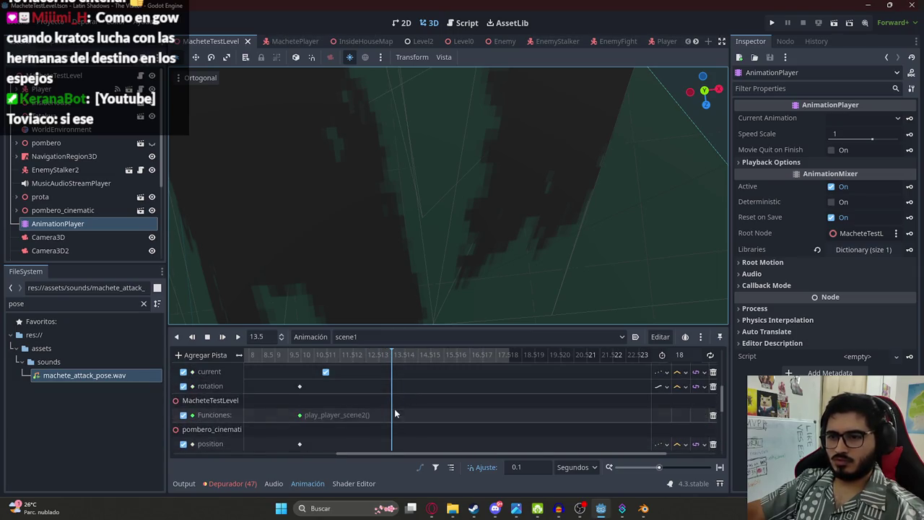
Insert a play_pombero_death call key on the Funciones track, nudge it to 13.1 s, and save
right_click(393, 417)
click(398, 424)
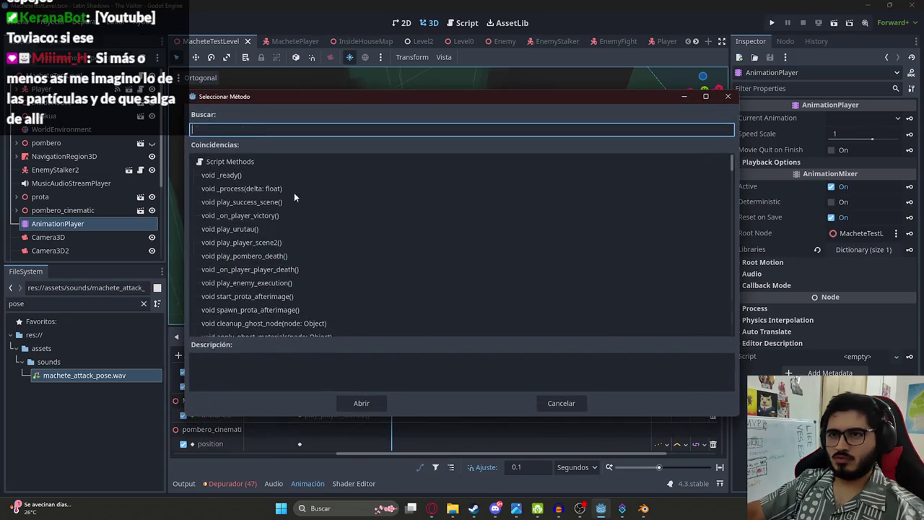
text(play_pombero_death)
double_click(285, 175)
scroll(411, 411, down, 2)
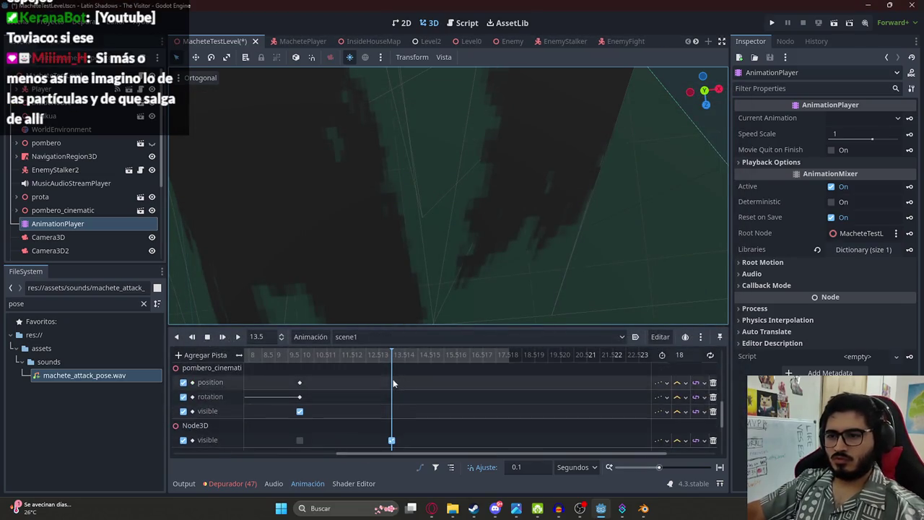
mouse_move(391, 384)
mouse_down()
mouse_move(381, 385)
mouse_move(388, 358)
mouse_up()
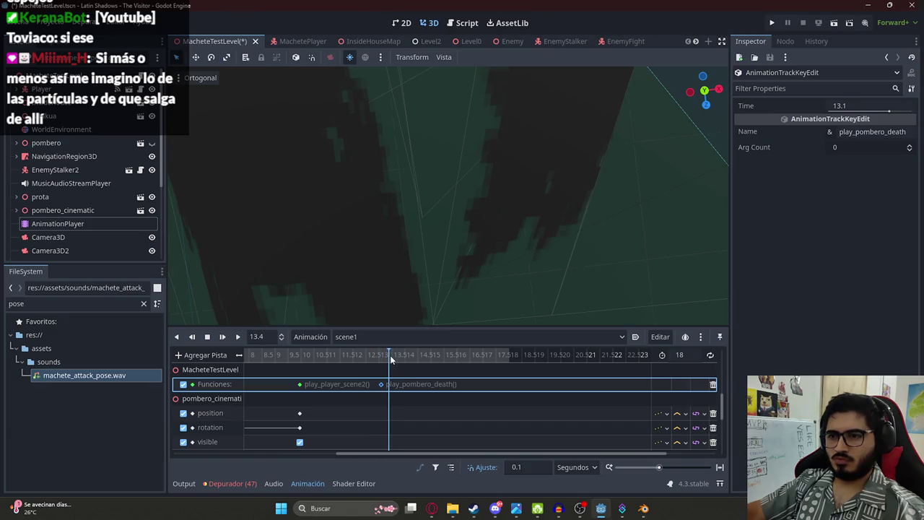
key(ctrl+s)
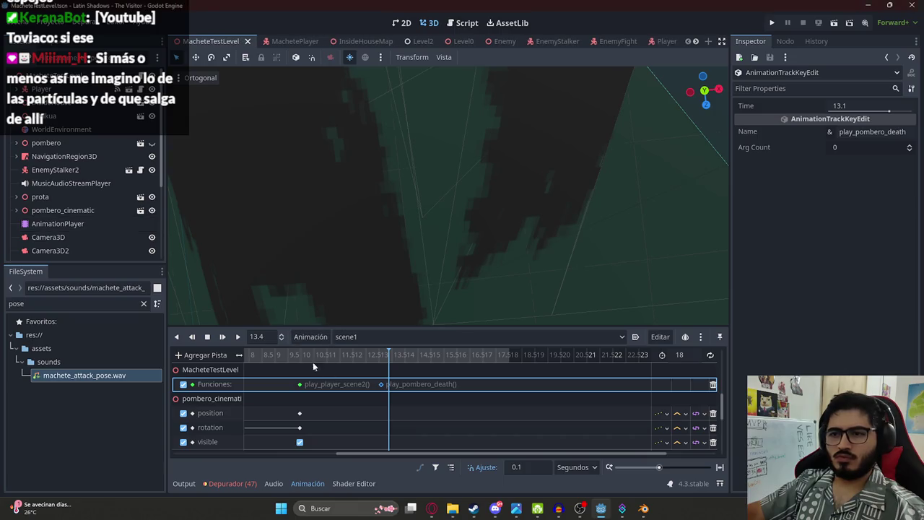
right_click(216, 43)
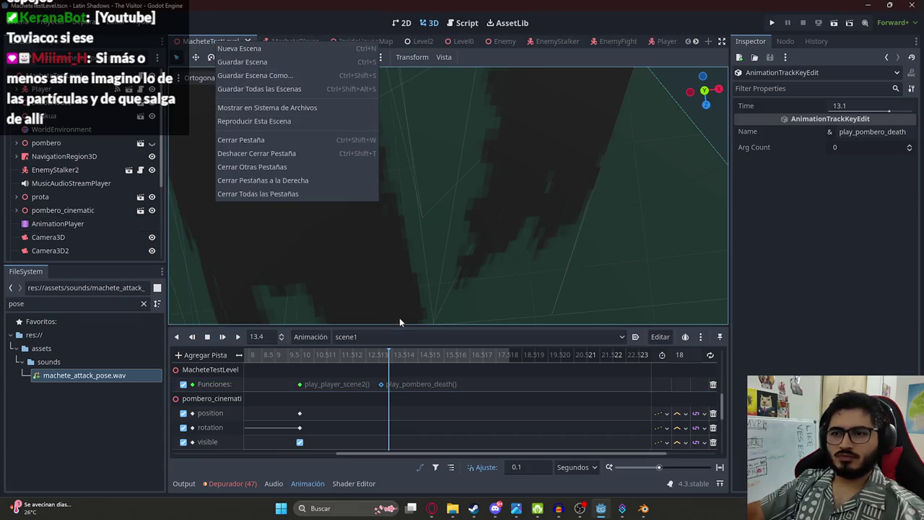
Switch the animation to RESET, run MacheteTestLevel to watch the cutscene, then close the game
click(389, 329)
click(381, 337)
click(363, 354)
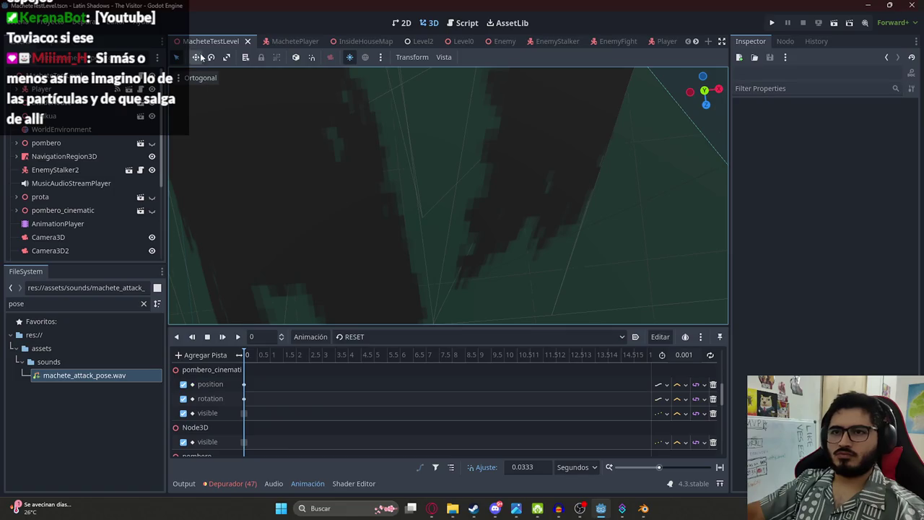
right_click(203, 44)
click(255, 122)
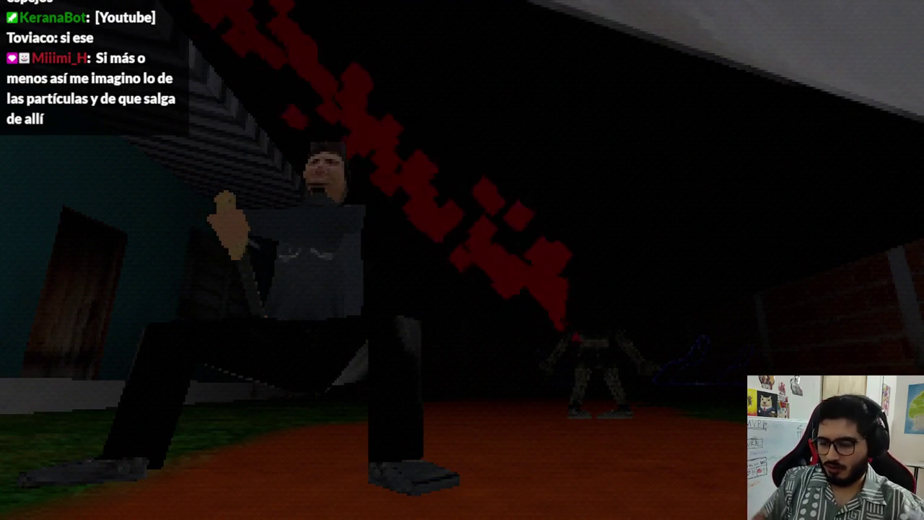
key(alt+F4)
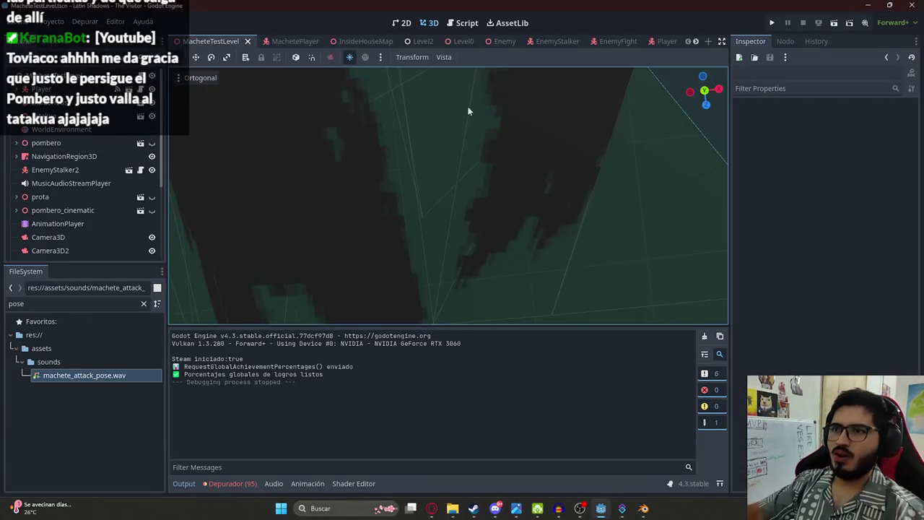
Frame Camera3D2 in the 3D view and load the scene1 animation in the timeline
click(50, 250)
key(f)
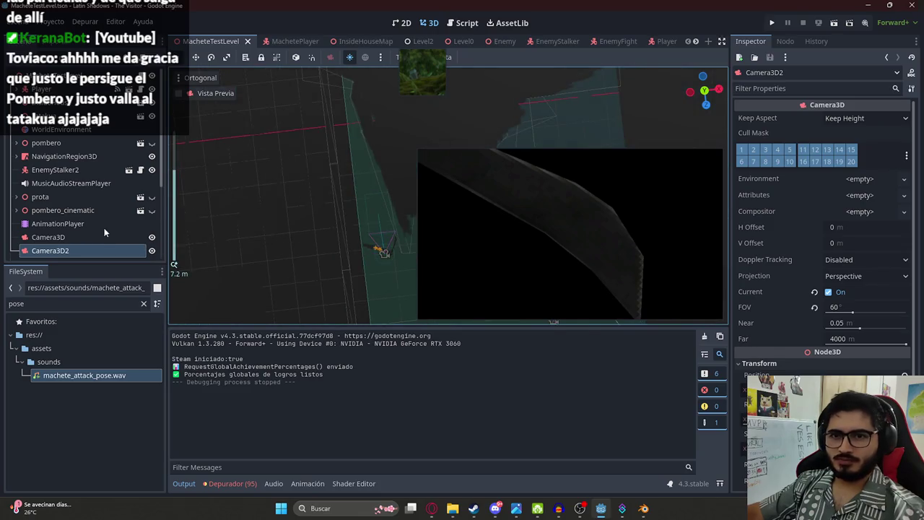
click(80, 223)
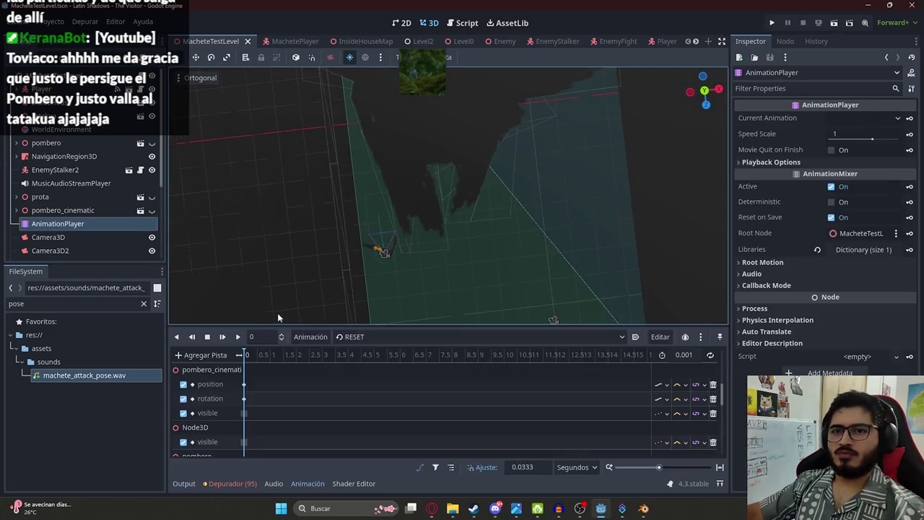
click(372, 337)
click(368, 366)
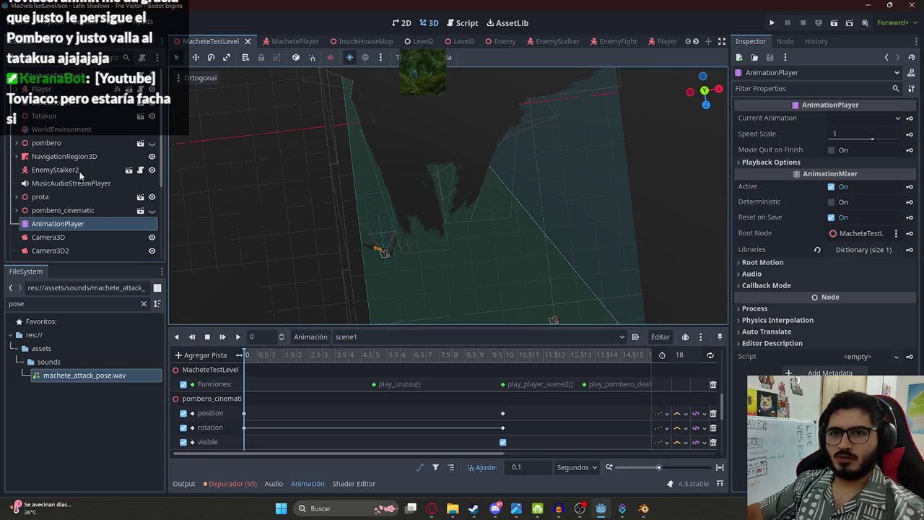
Preview the scene1 cutscene around 10 seconds through Camera3D2, then open the level script with Ctrl+F3
click(68, 250)
mouse_move(267, 355)
mouse_down()
mouse_move(516, 372)
mouse_move(504, 376)
mouse_up()
scroll(507, 390, down, 5)
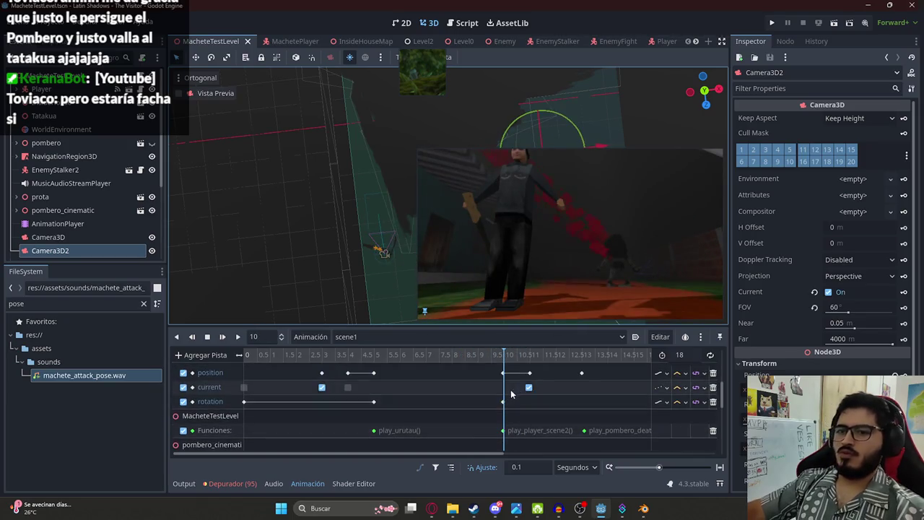
scroll(510, 398, down, 5)
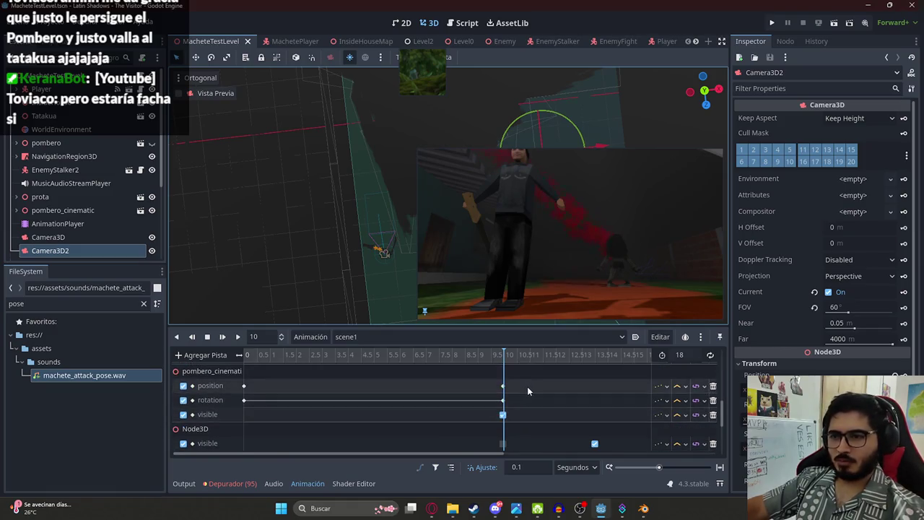
scroll(527, 386, down, 1)
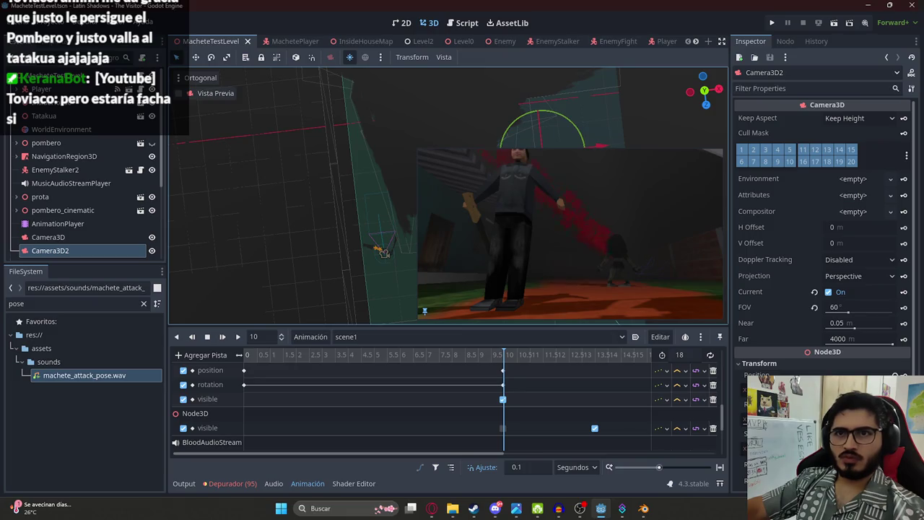
key(ctrl+F3)
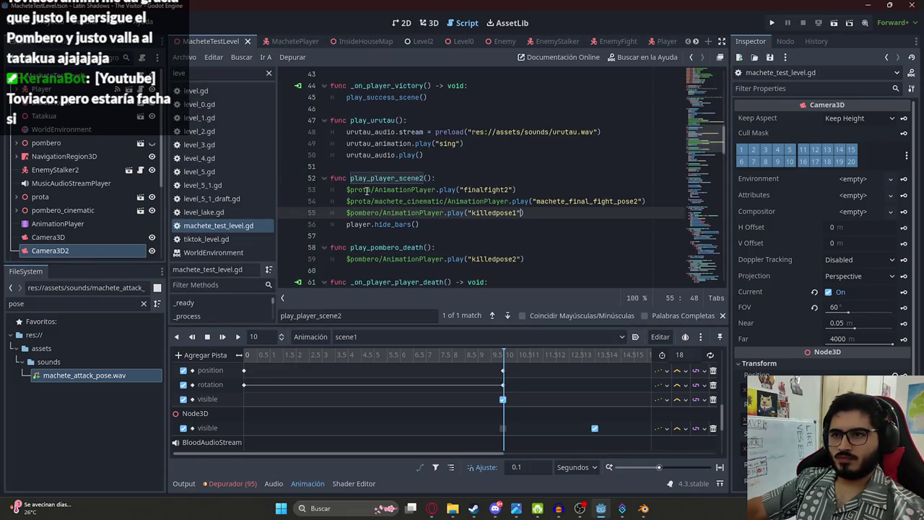
Replace $pombero with $pombero_cinematic on lines 55 and 59
click(363, 190)
double_click(364, 212)
text(pombero)
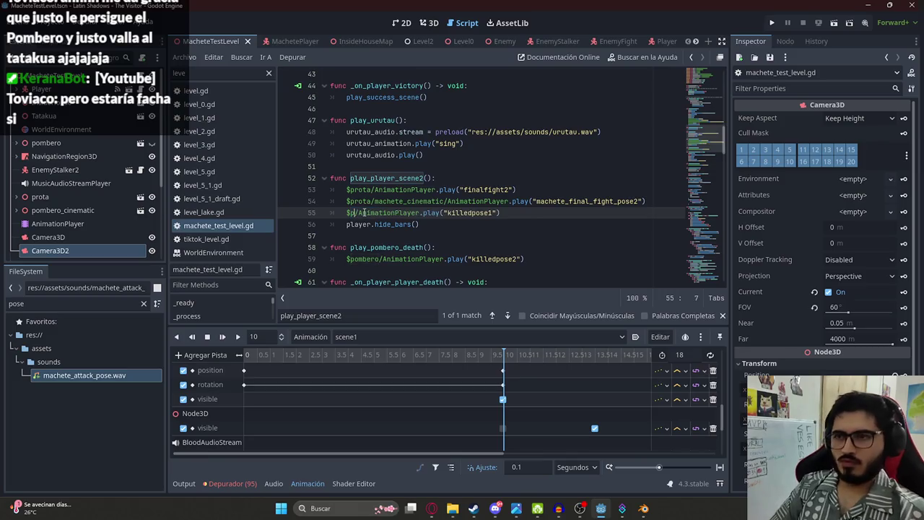
text(_cinematic)
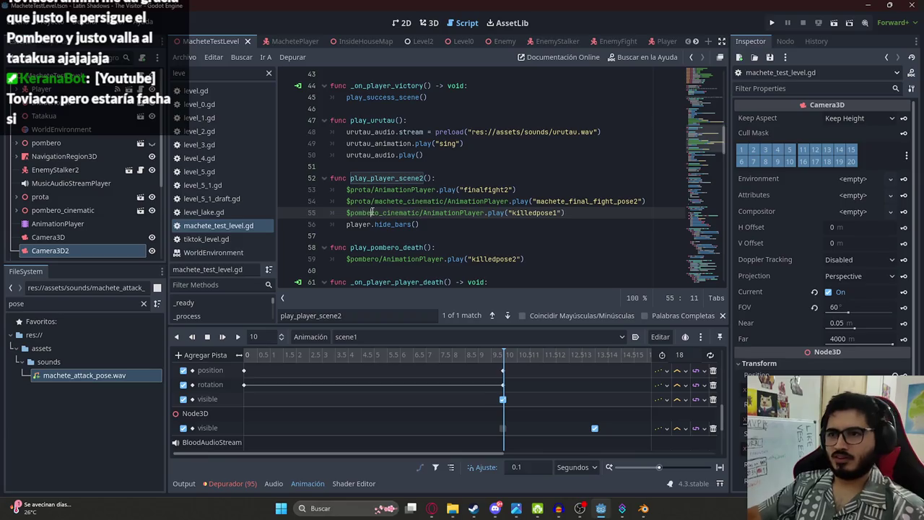
double_click(360, 258)
text(pombero_cinematic)
Save machete_test_level.gd and launch the game with F5
key(ctrl+s)
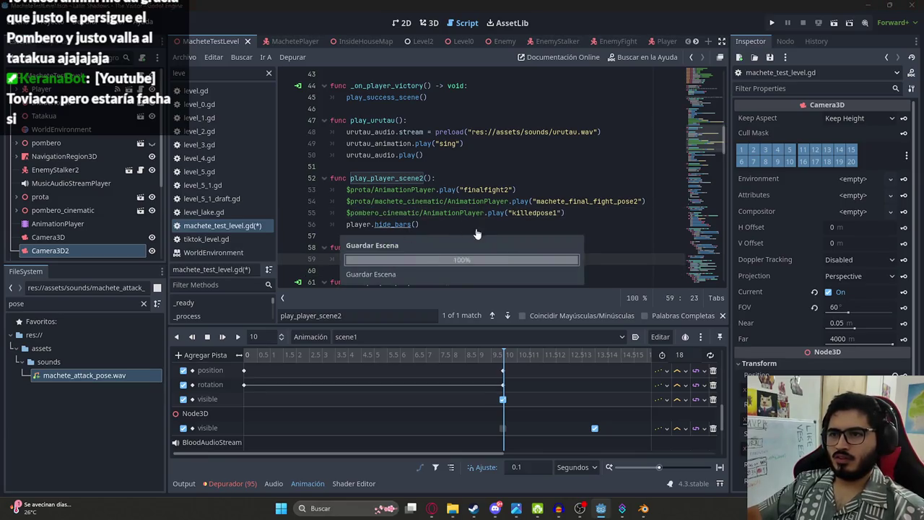
click(185, 57)
click(280, 121)
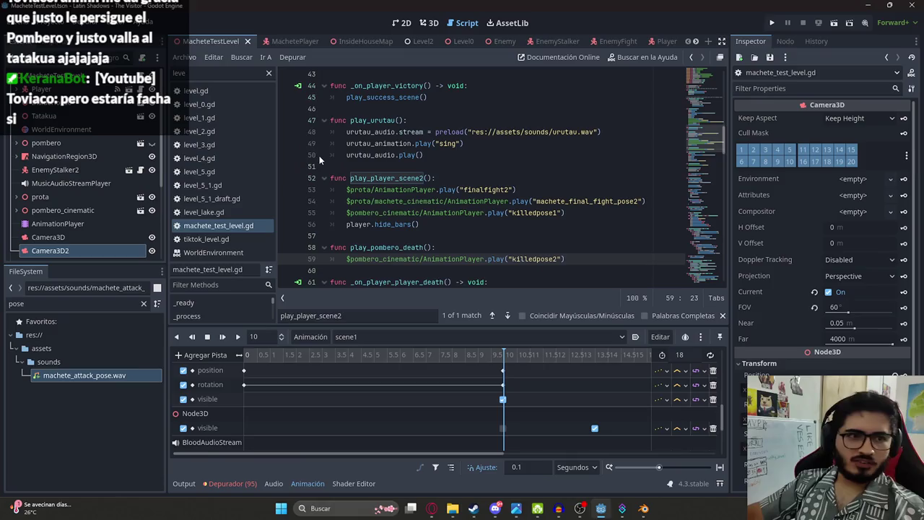
key(F5)
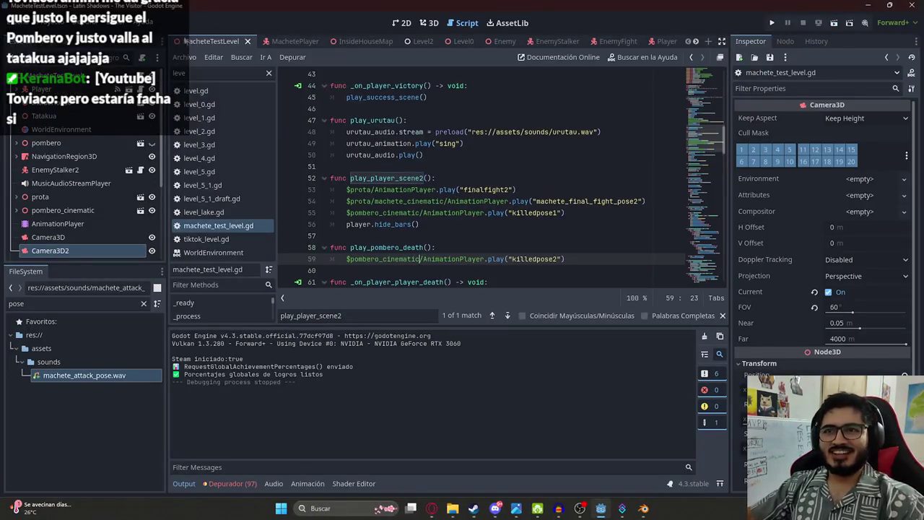
Relaunch the game with F5 to watch the updated killed-pose cutscene, then return to the 3D view
click(184, 57)
click(238, 121)
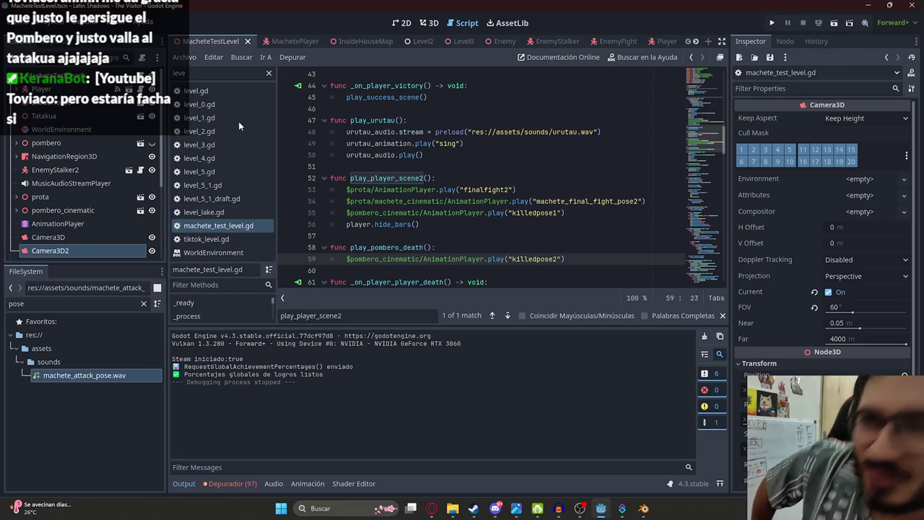
key(F5)
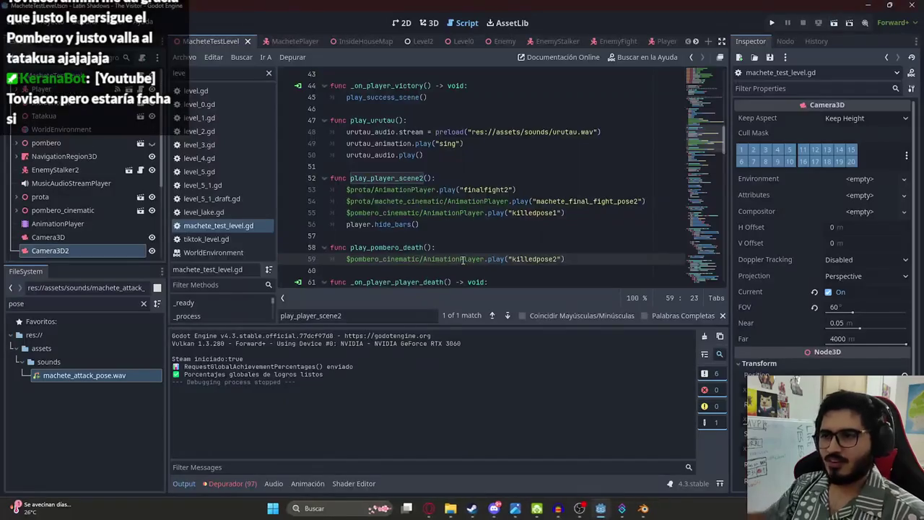
click(429, 23)
Set the playhead to 13.4 seconds and select the play_pombero_death key in scene1
click(73, 224)
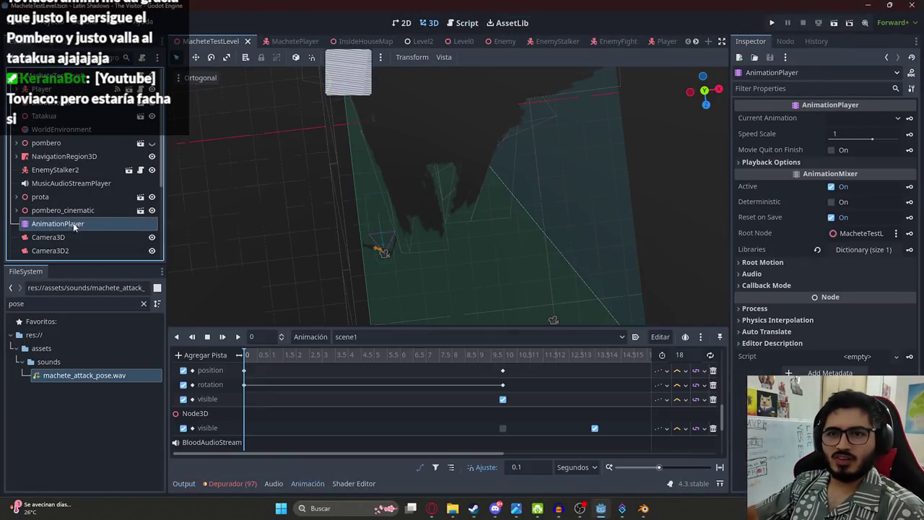
scroll(487, 384, up, 5)
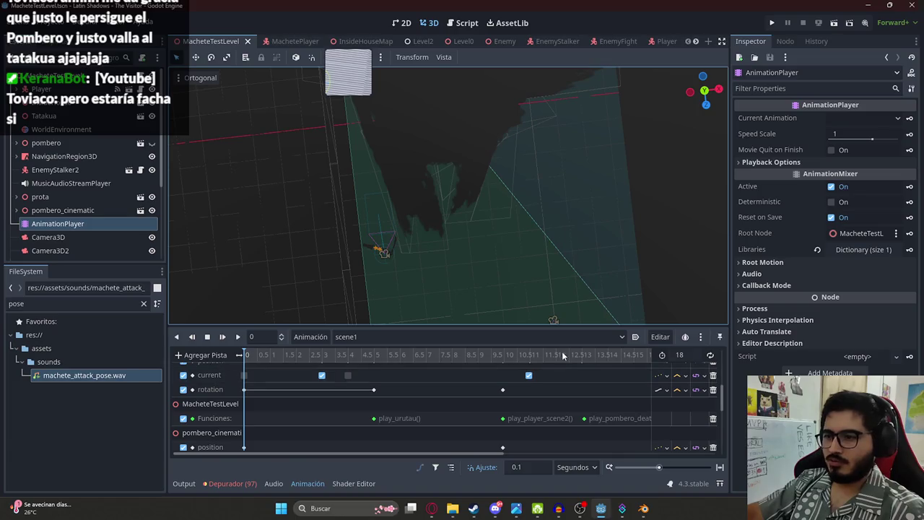
scroll(404, 390, up, 3)
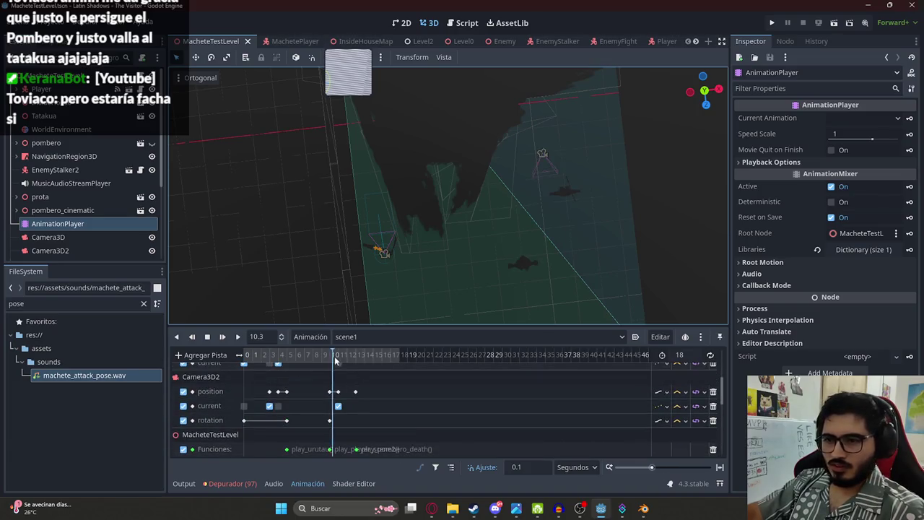
scroll(363, 393, down, 5)
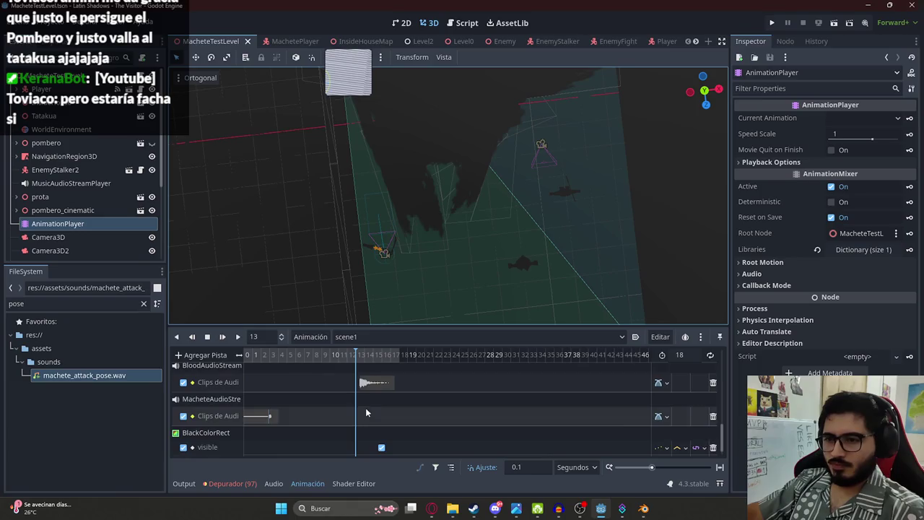
click(360, 355)
scroll(375, 394, up, 5)
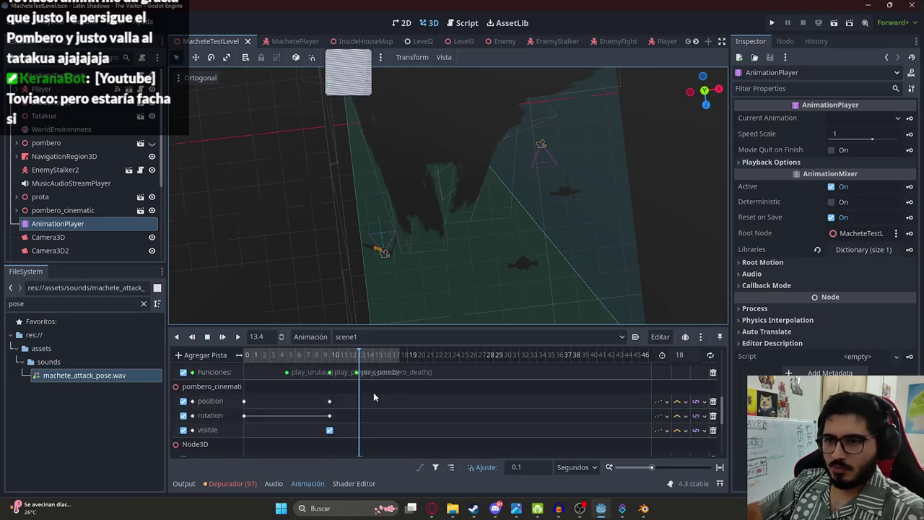
ctrl+scroll(383, 387, up, 3)
click(403, 372)
Save the level and run the current scene to playtest it
key(ctrl+s)
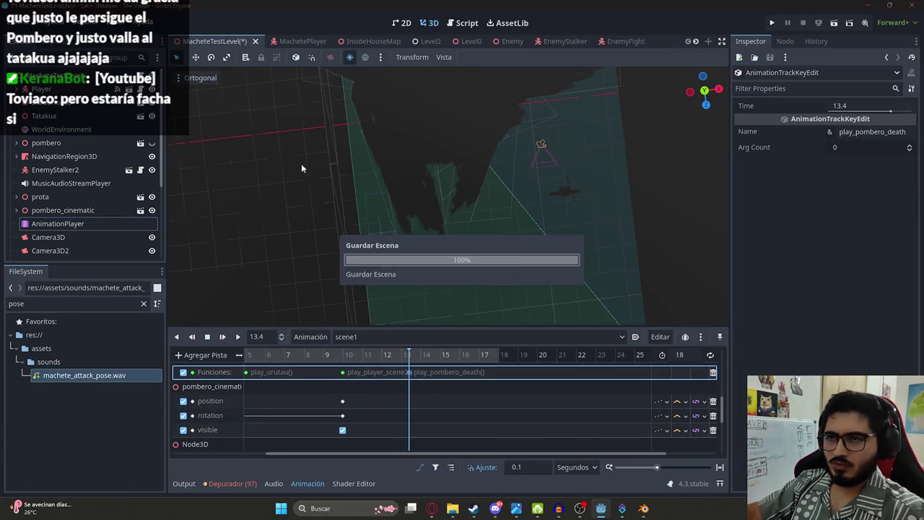
right_click(237, 41)
click(289, 122)
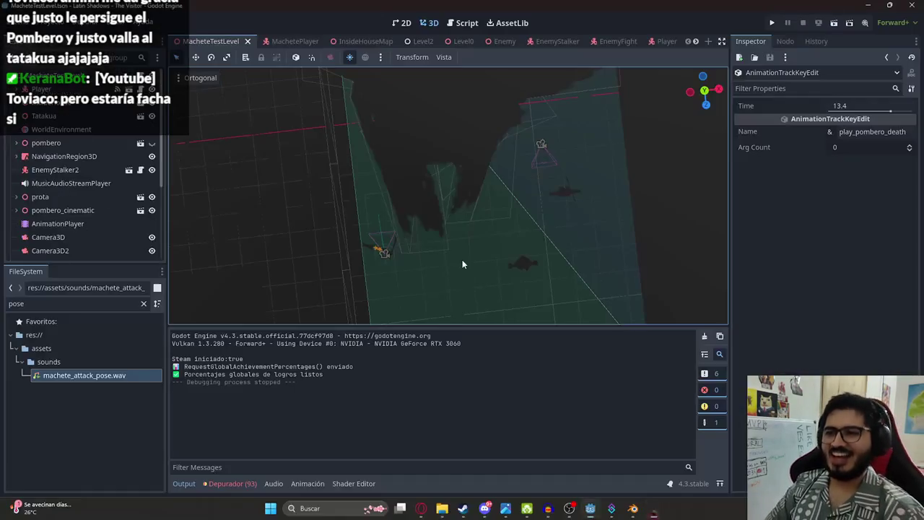
Switch to the MachetePlayer scene tab
click(292, 45)
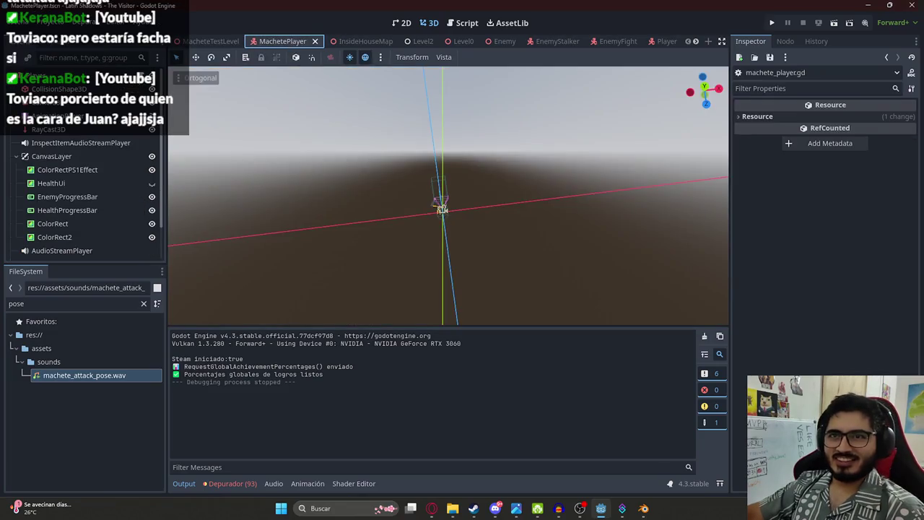
Run the MacheteTestLevel scene alone using its tab's 'Reproducir Esta Escena' option
drag(707, 173, 703, 79)
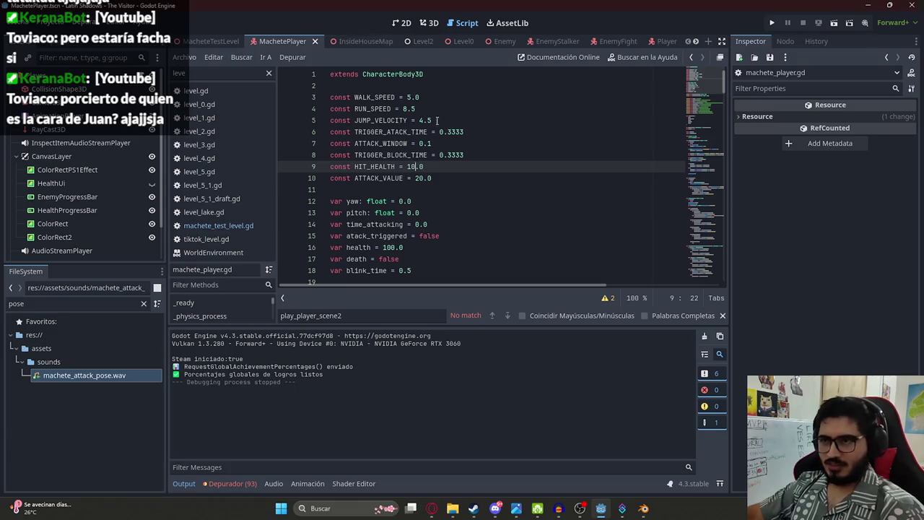
click(209, 41)
right_click(203, 41)
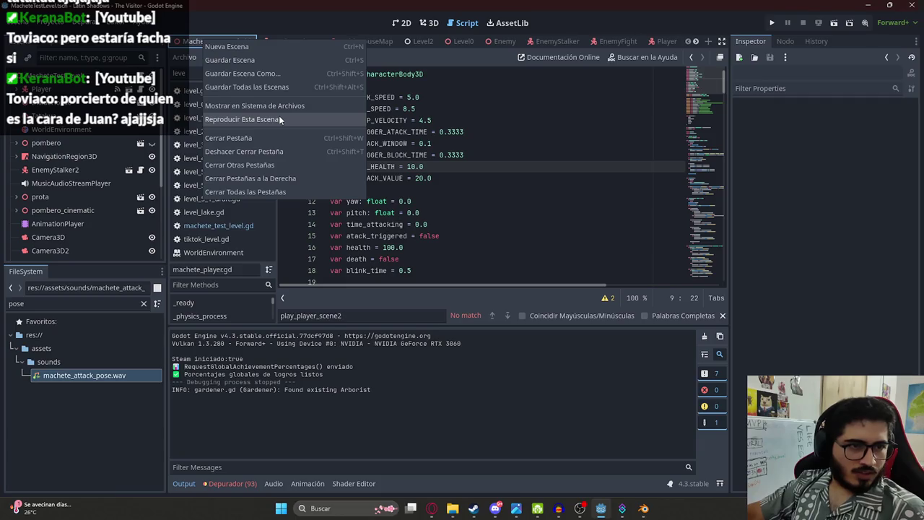
click(280, 119)
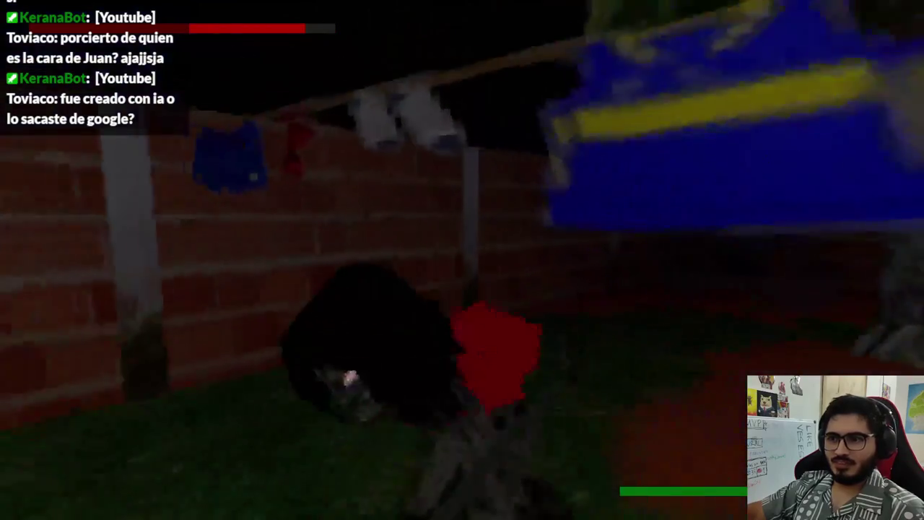
Slash the creatures repeatedly with the machete until one bursts into red blocks
click(462, 259)
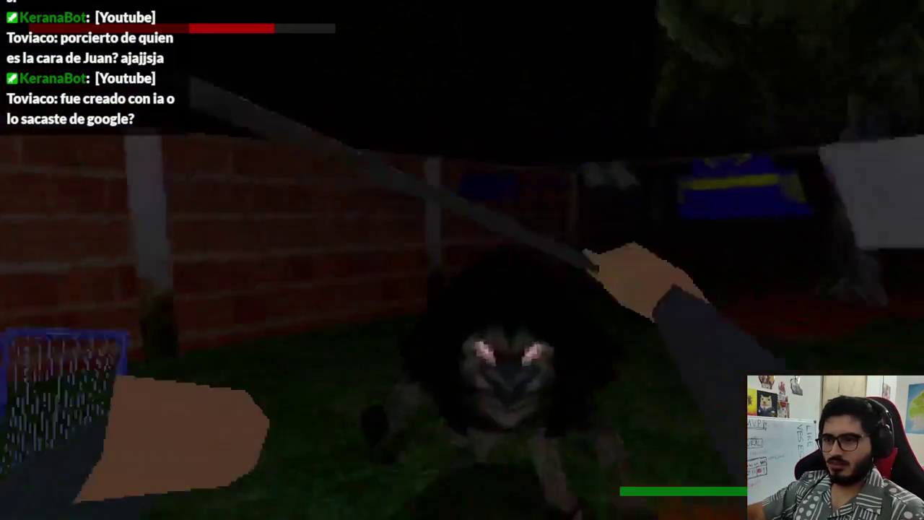
click(461, 260)
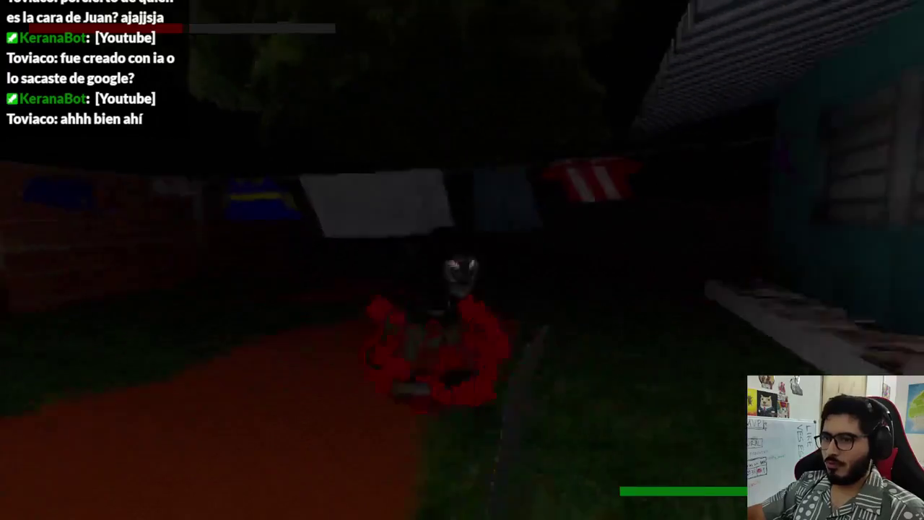
click(462, 260)
click(462, 260)
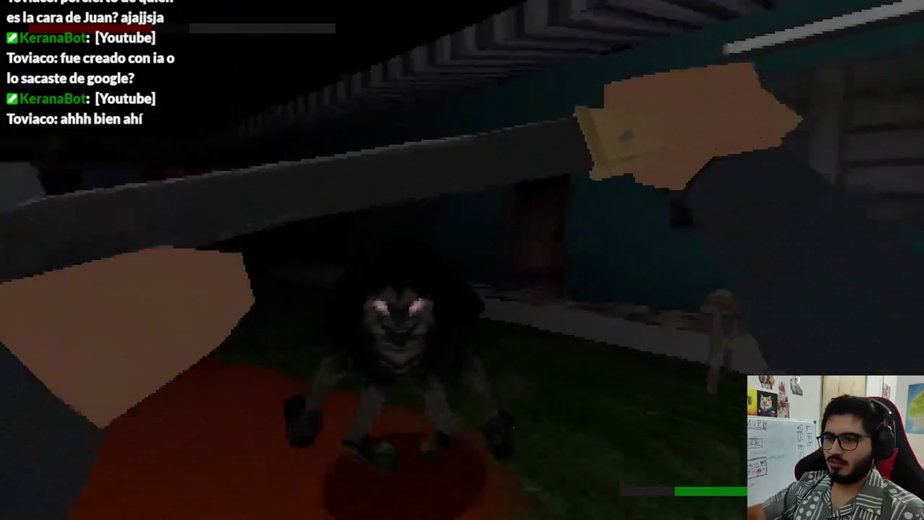
click(462, 260)
click(462, 260)
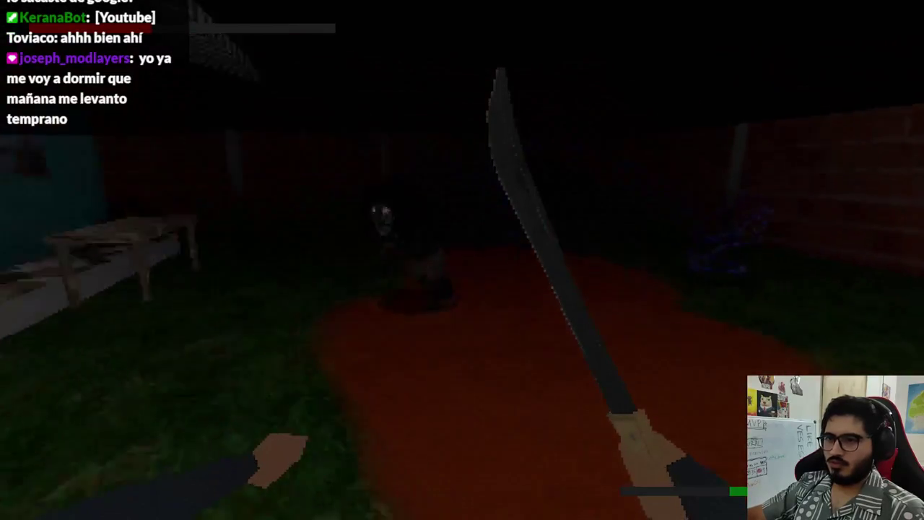
click(462, 260)
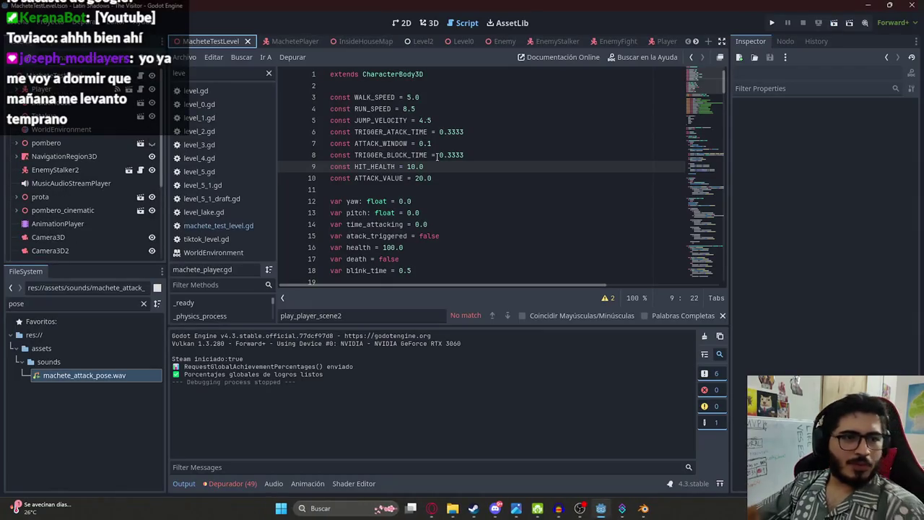
Relaunch MacheteTestLevel, hit the charging creature until its health empties, then stop the game
right_click(213, 41)
click(254, 106)
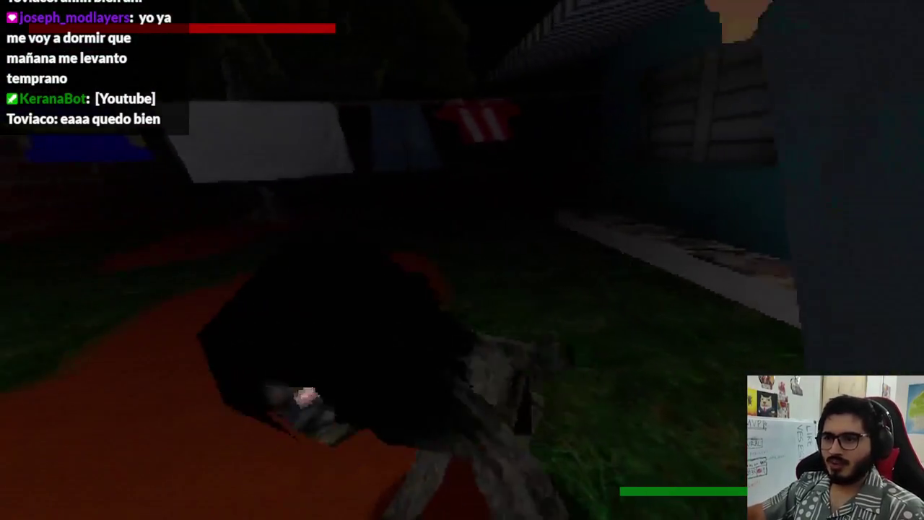
click(461, 260)
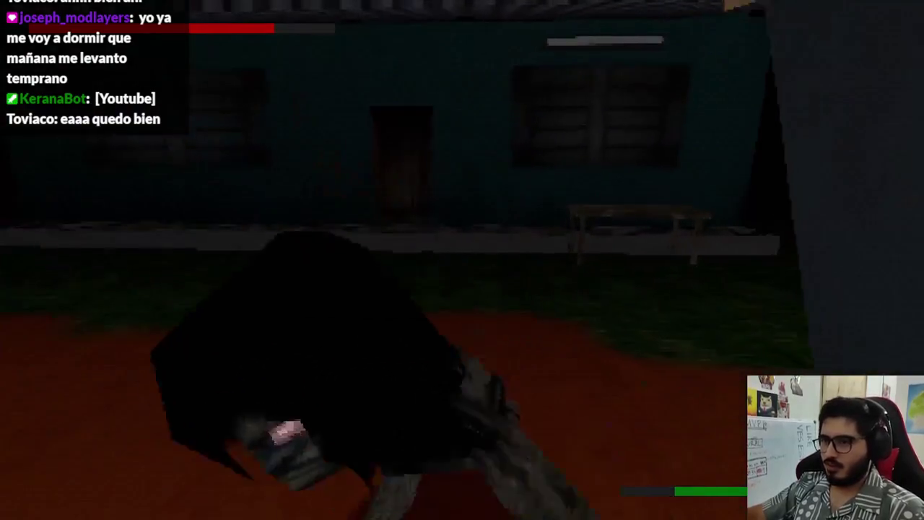
click(461, 260)
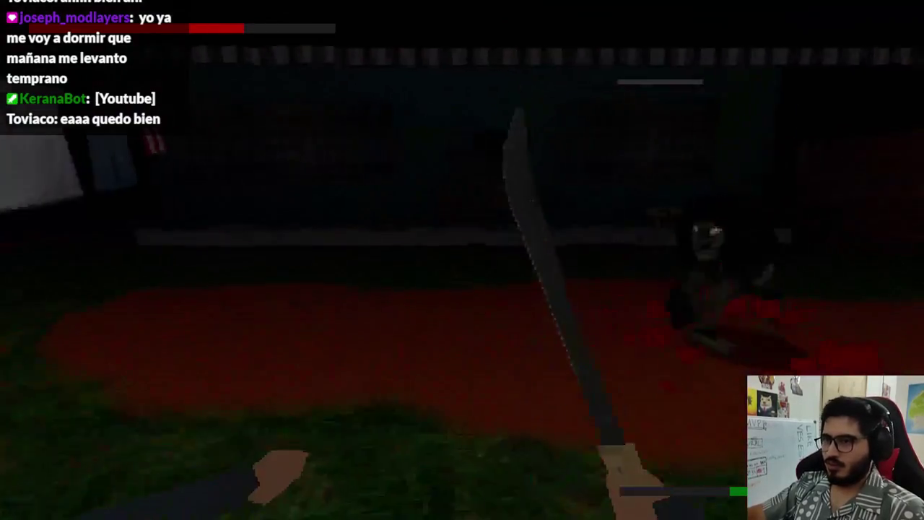
click(462, 260)
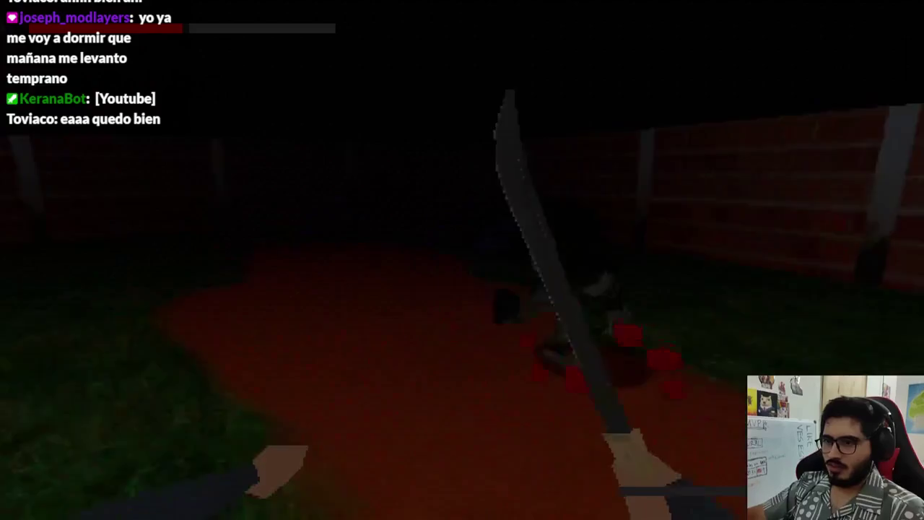
click(462, 260)
click(461, 260)
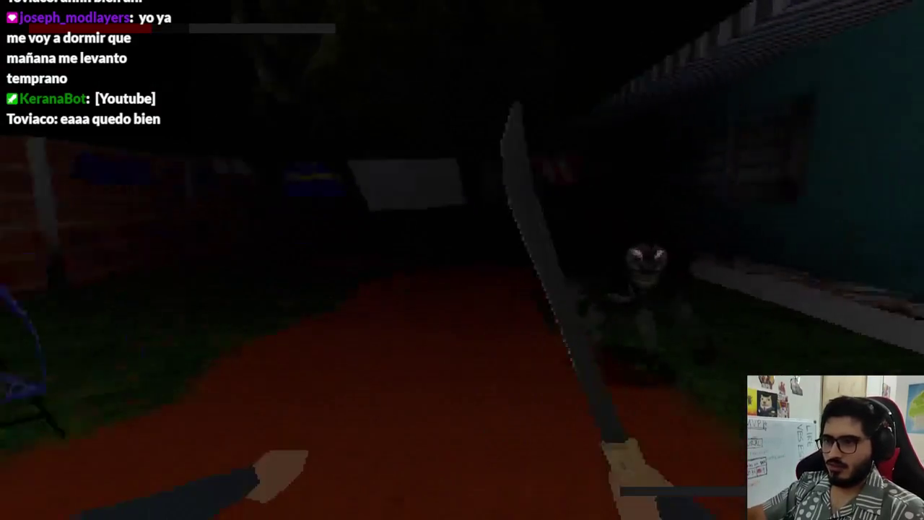
click(462, 260)
click(461, 260)
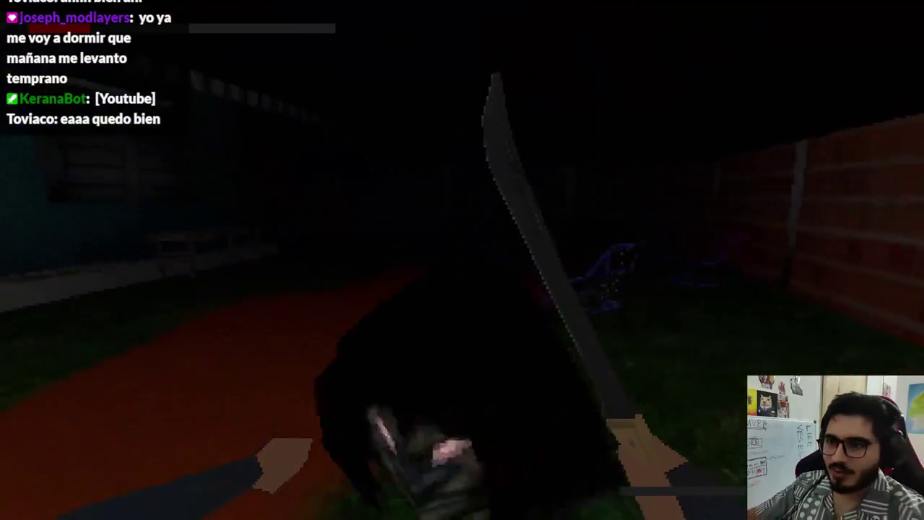
click(462, 260)
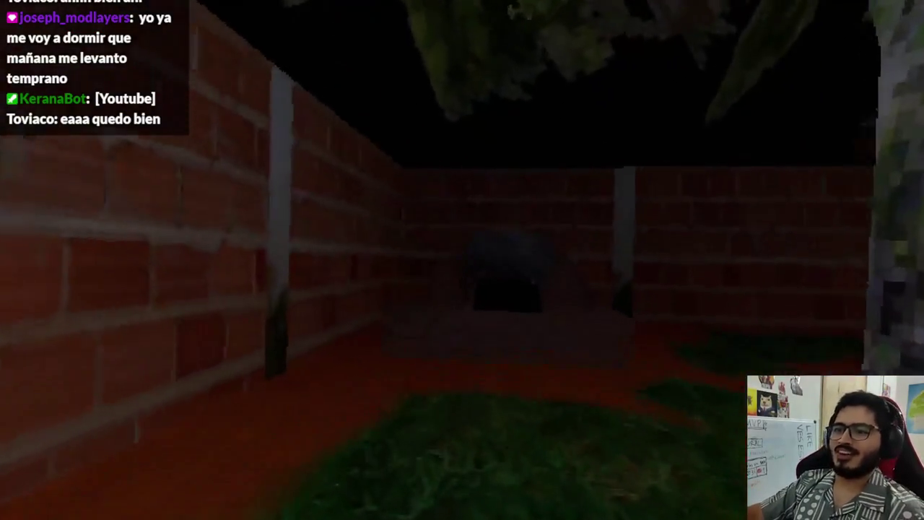
key(F8)
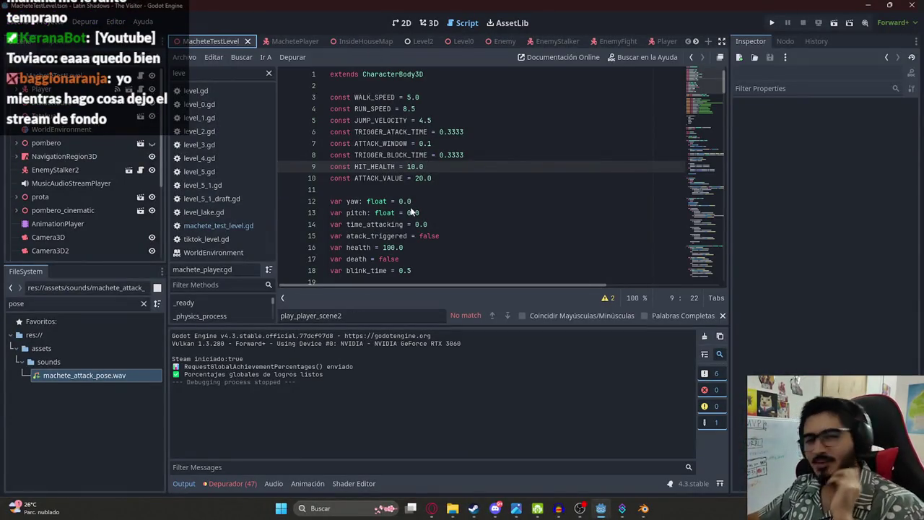
Restart the game with F5 and fight again, knocking the creature to the ground
key(F5)
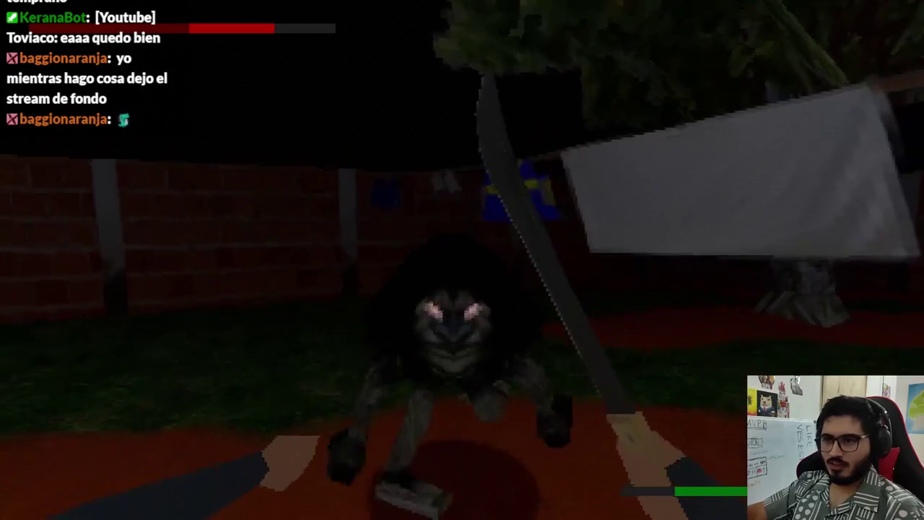
click(462, 260)
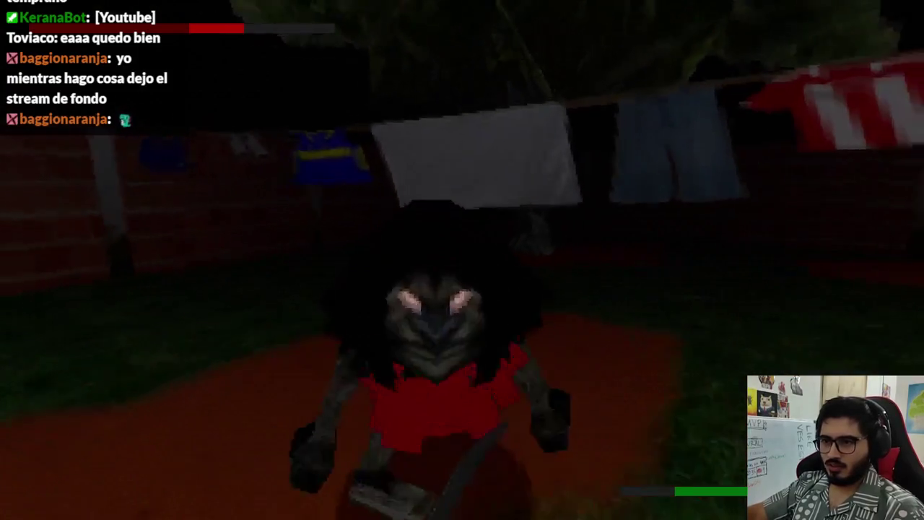
click(462, 260)
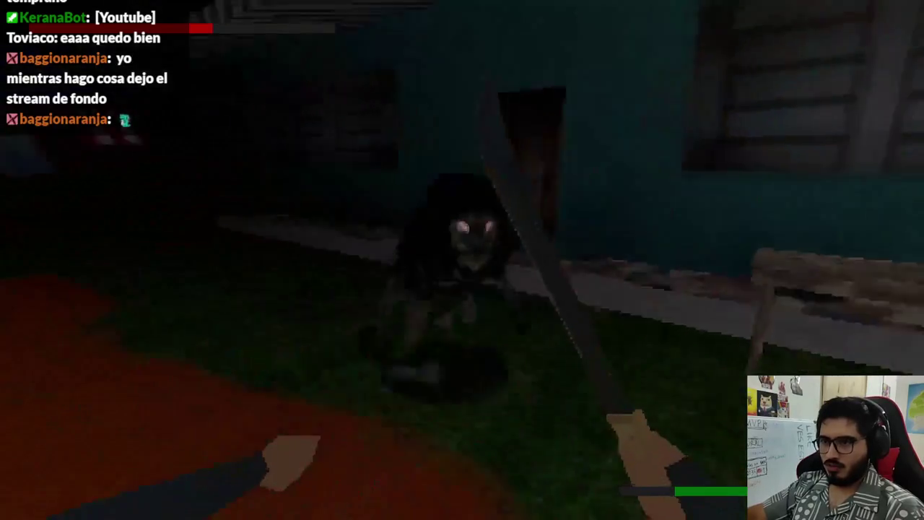
click(462, 259)
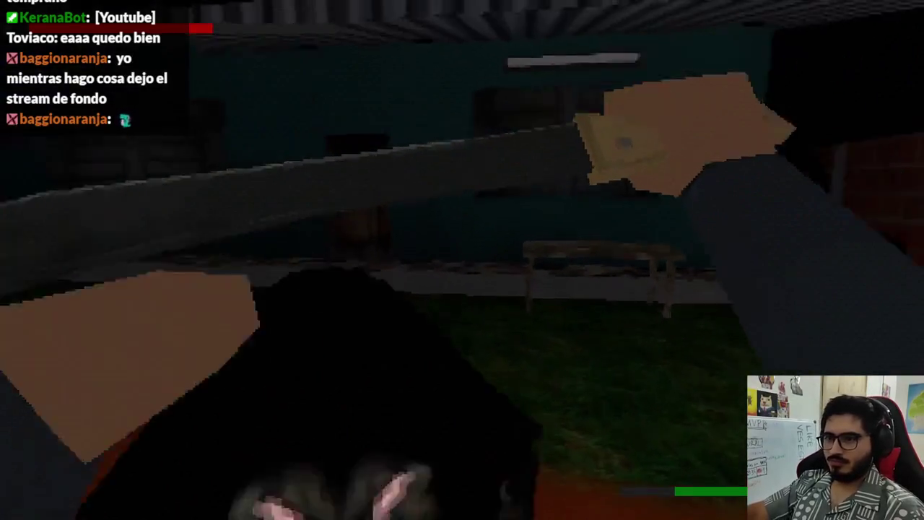
click(462, 260)
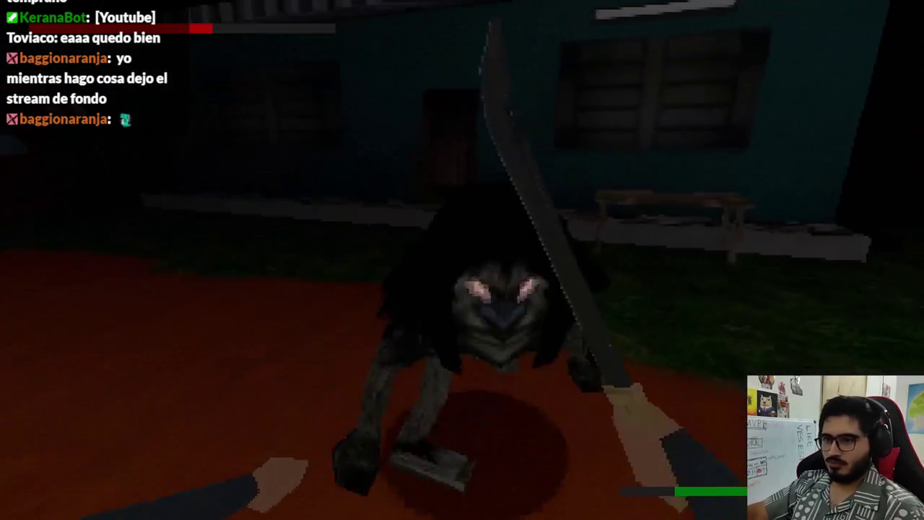
click(462, 260)
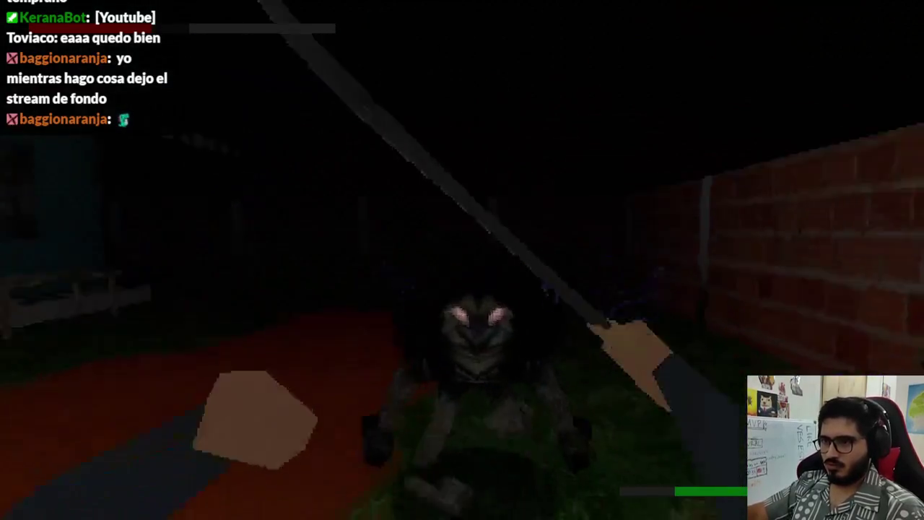
click(462, 260)
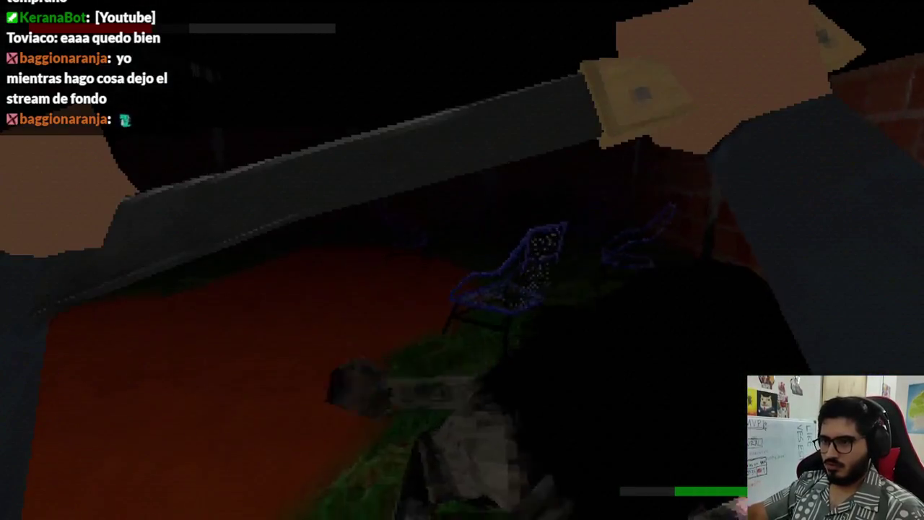
click(462, 260)
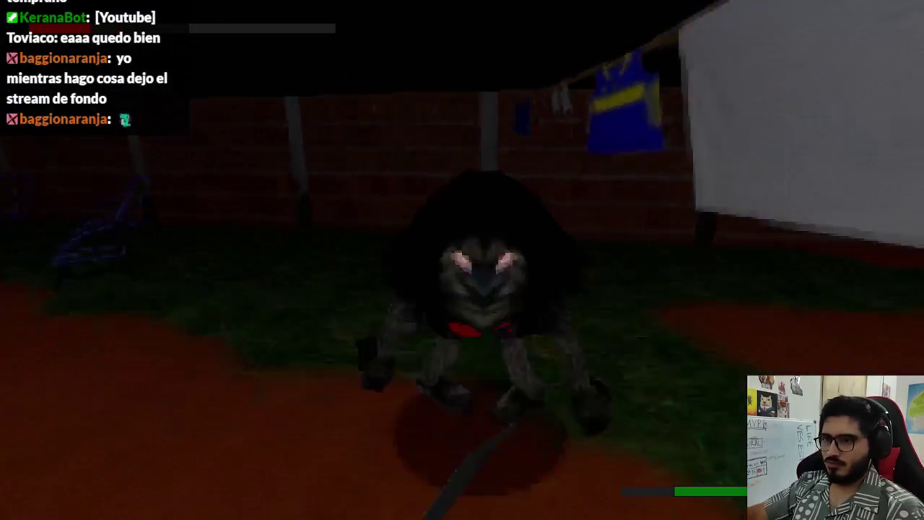
click(462, 260)
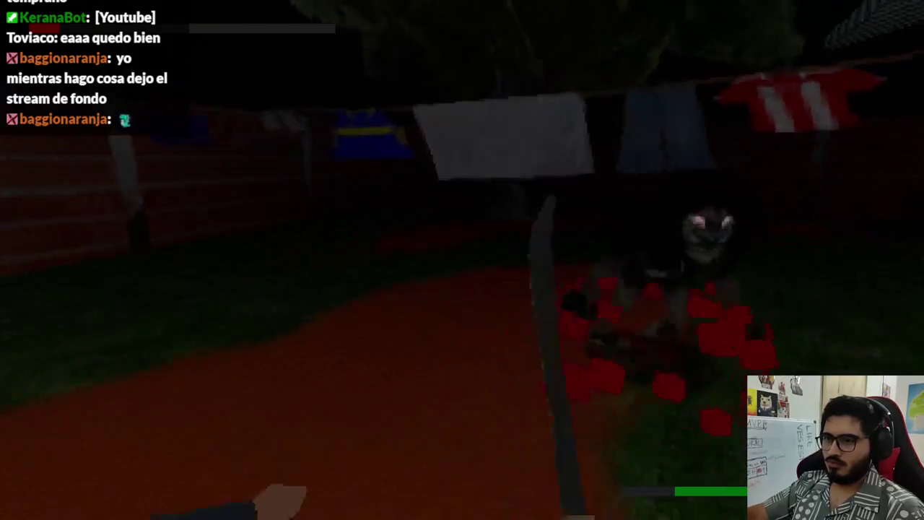
click(462, 260)
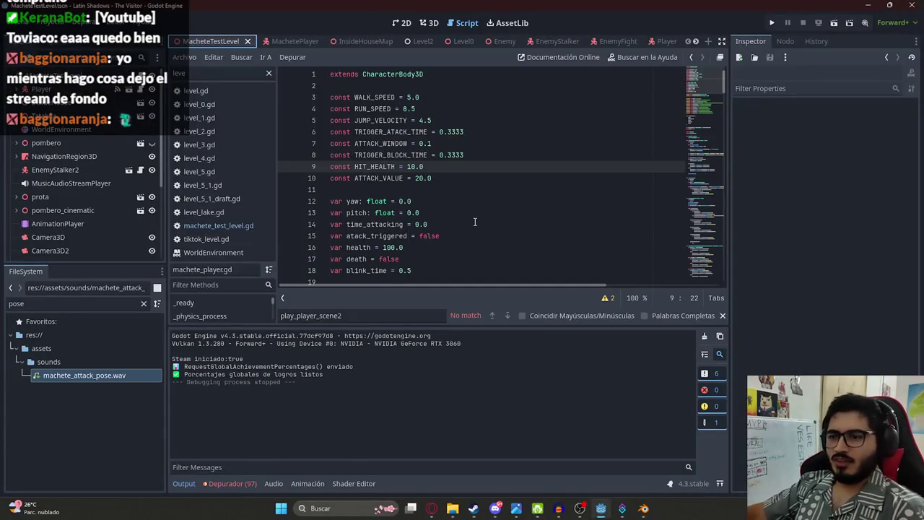
Open a Command Prompt in the Mis Videojuegos/juegoterror1 project folder
click(474, 223)
click(452, 507)
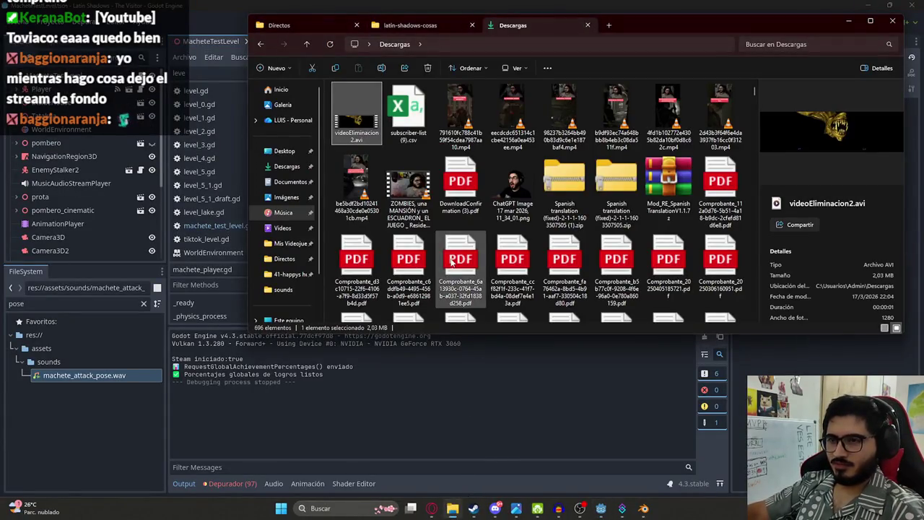
click(310, 20)
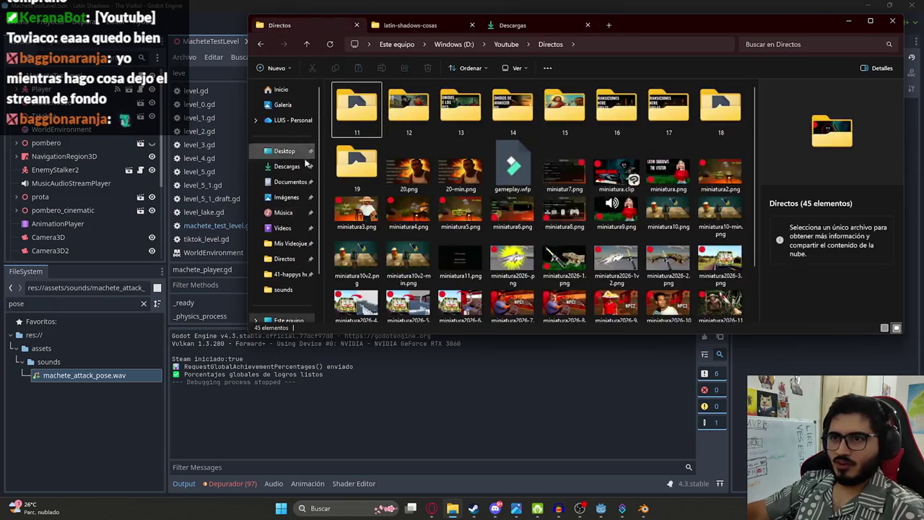
click(289, 243)
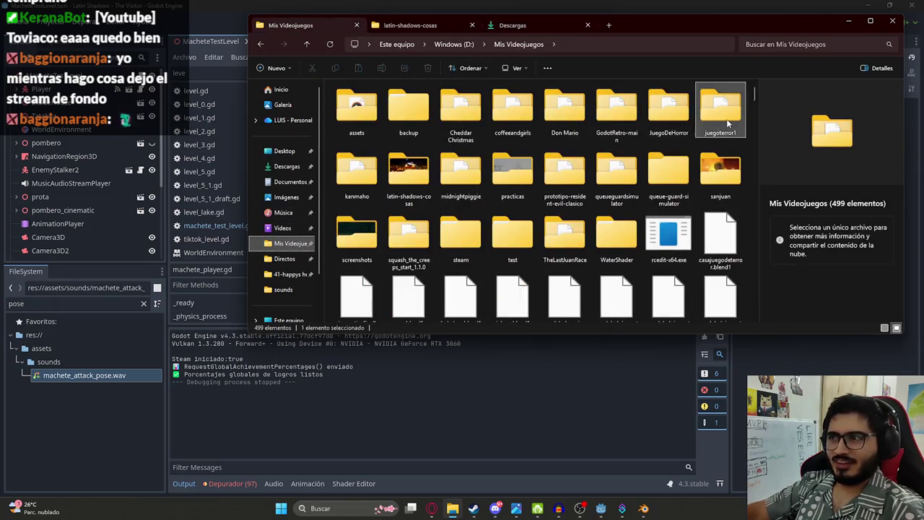
double_click(721, 108)
click(666, 46)
text(cmd)
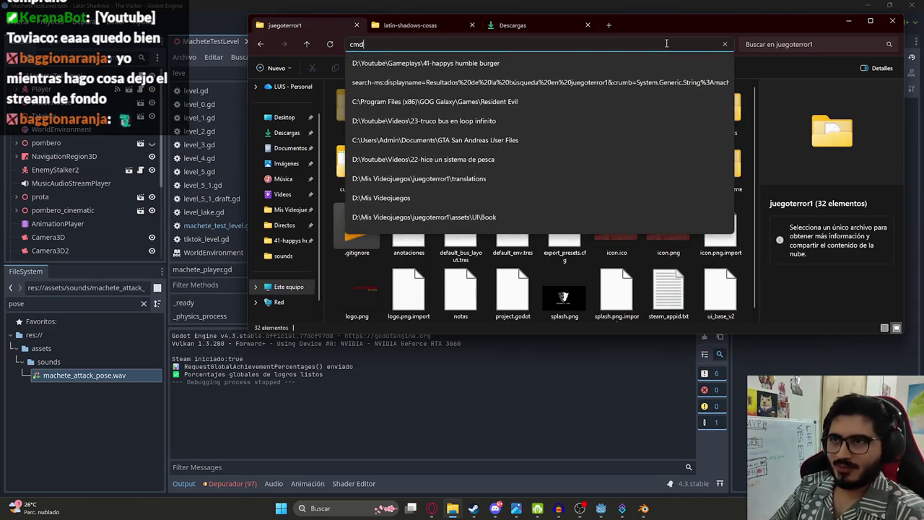
key(Return)
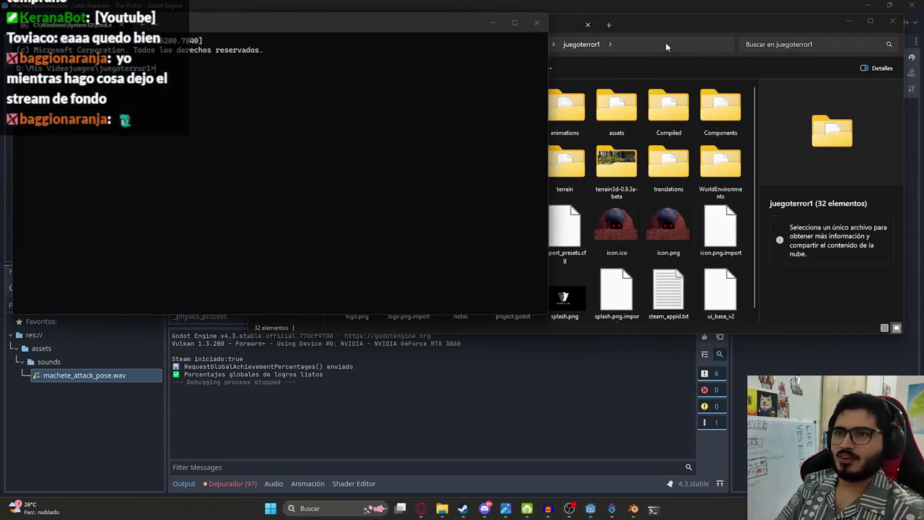
Run git status and git add . to stage all changes, then begin git commit -m
text(git status)
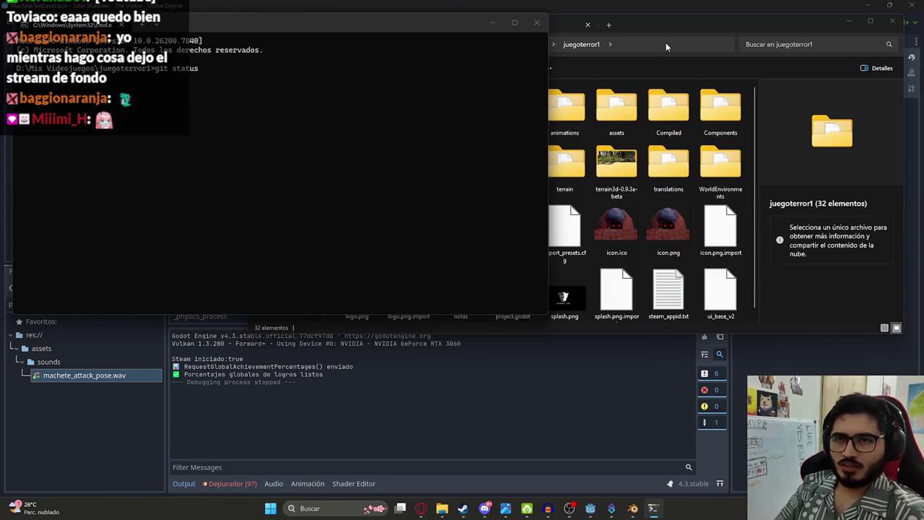
key(Return)
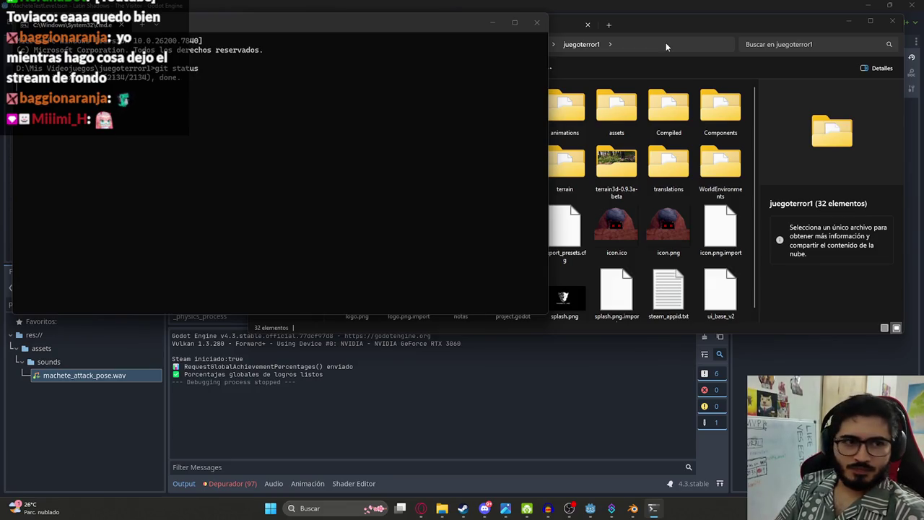
text(git add .)
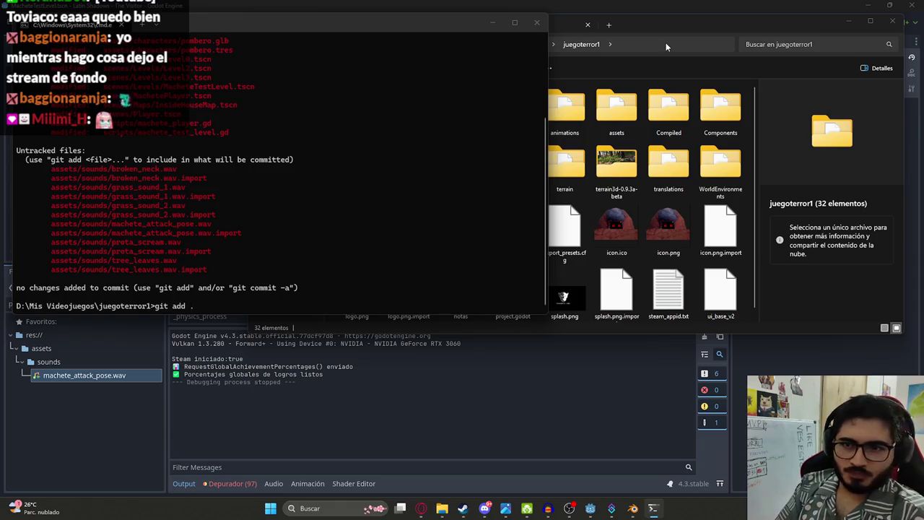
key(Return)
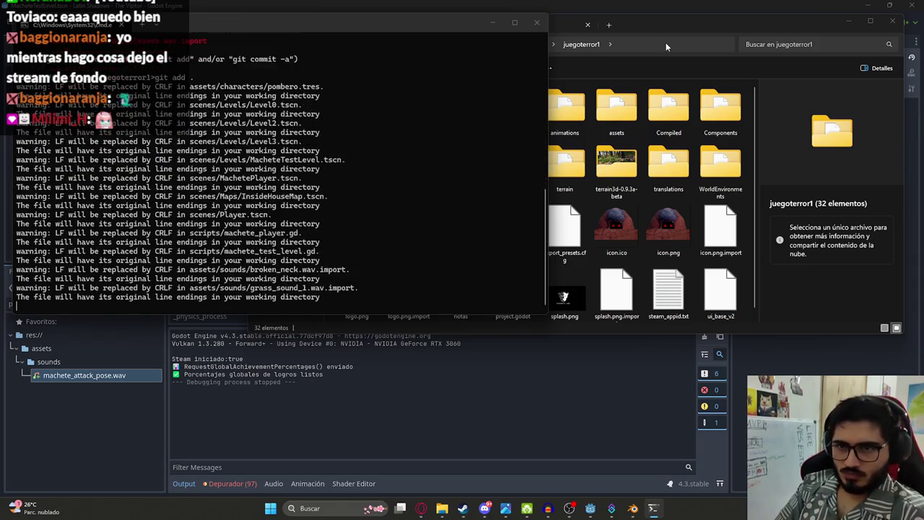
text(git commit -m)
key(alt+Tab)
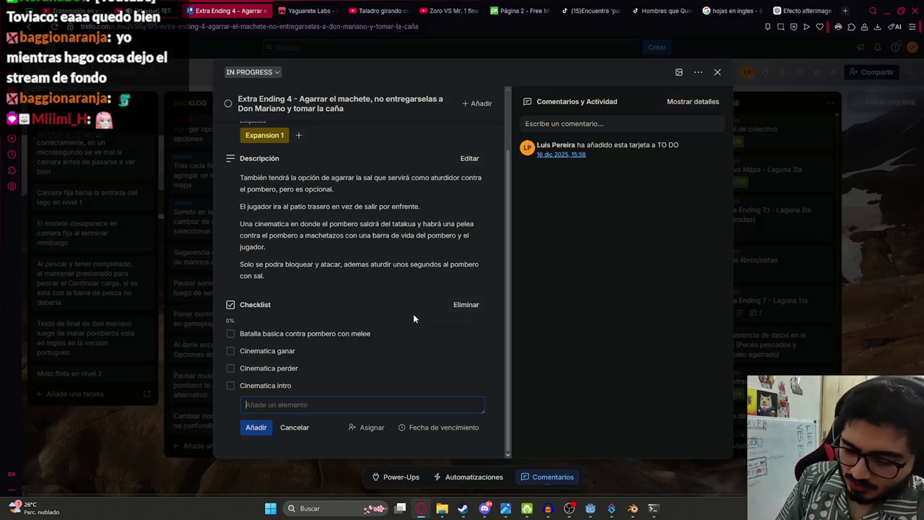
Add checklist items 'Pulir animaciones de pombero en batalla', the winning ending illustration, and 'Ilustracion Ending perdedor'
text(Pulir animaciones de pombero en batalla)
key(Return)
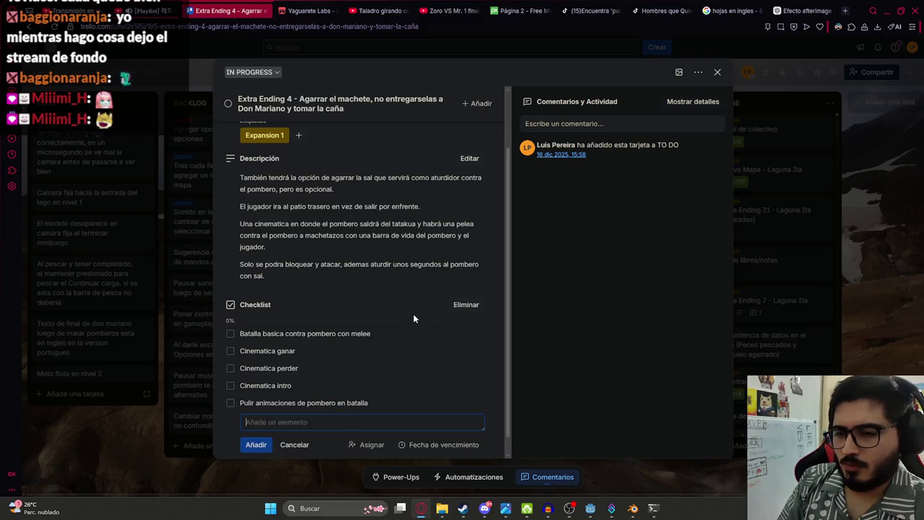
text(Ilustracion Endin)
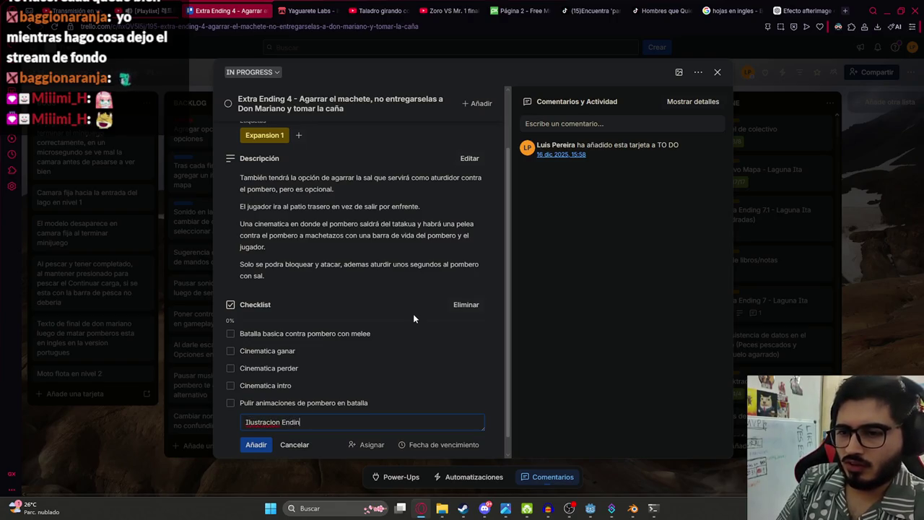
text(ganador)
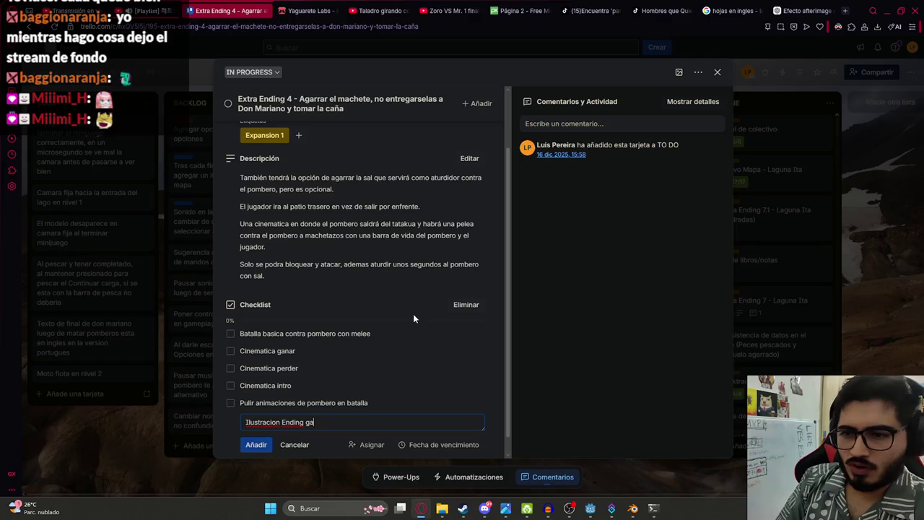
key(Return)
text(Ilustracion Ending perdedor)
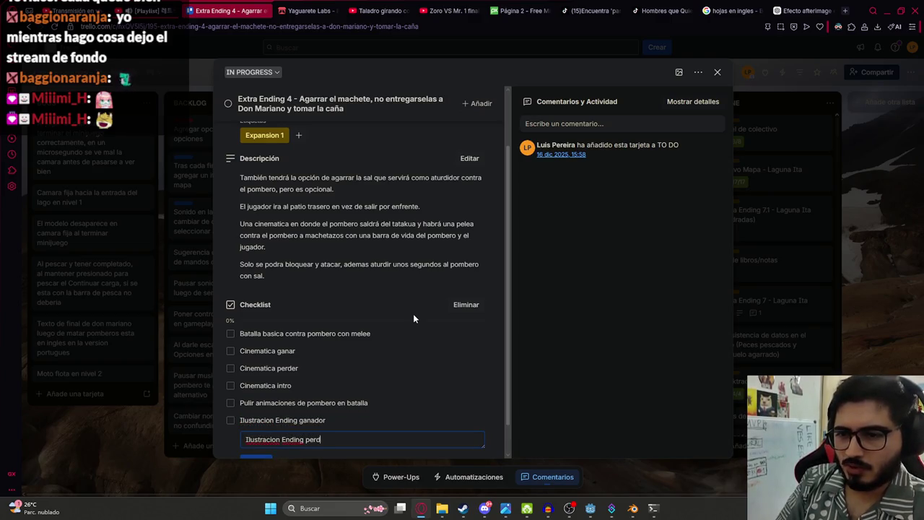
key(Return)
key(Escape)
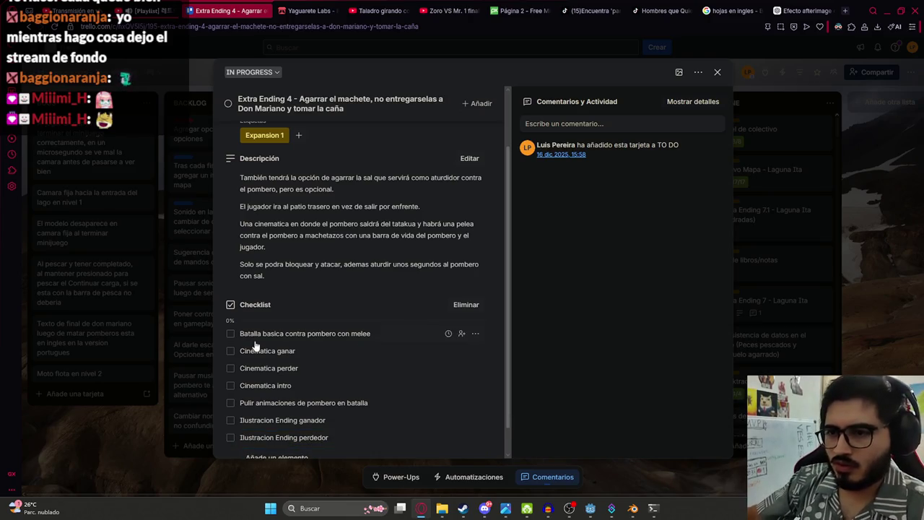
Tick off the basic melee battle, Cinematica ganar and Cinematica perder items, then close the card
click(230, 335)
scroll(229, 337, down, 1)
click(230, 321)
click(230, 338)
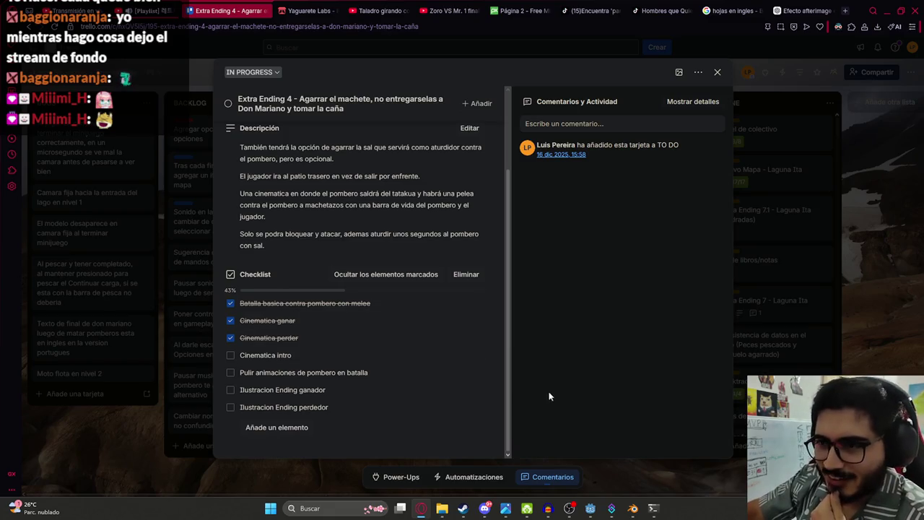
right_click(588, 399)
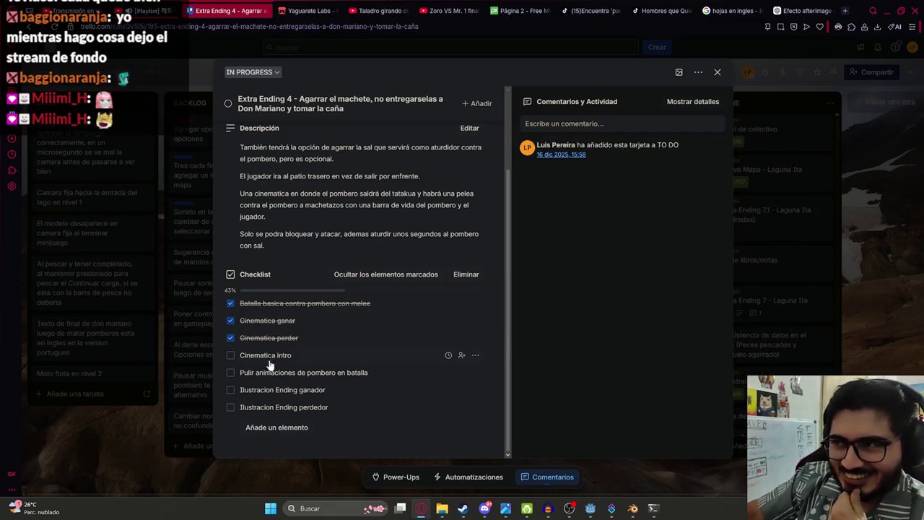
click(305, 469)
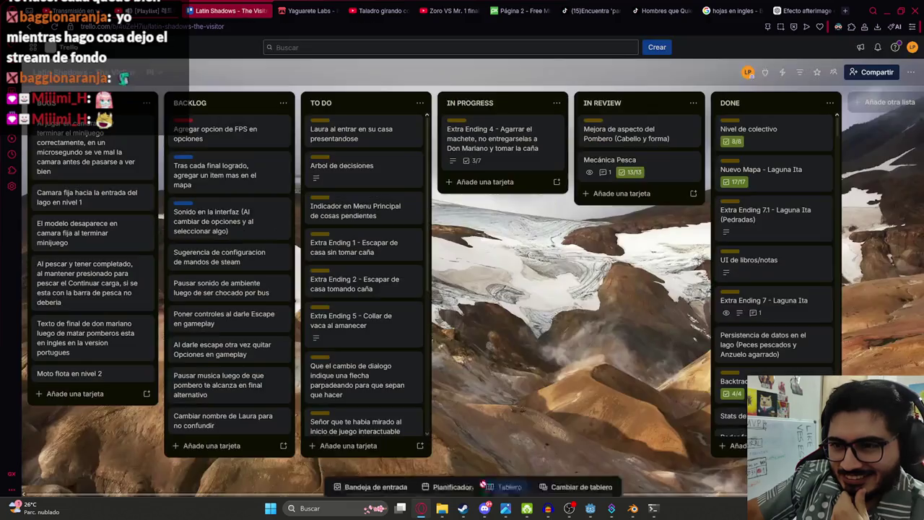
Briefly check line 15 of the Godot script before returning to the Trello board
click(590, 508)
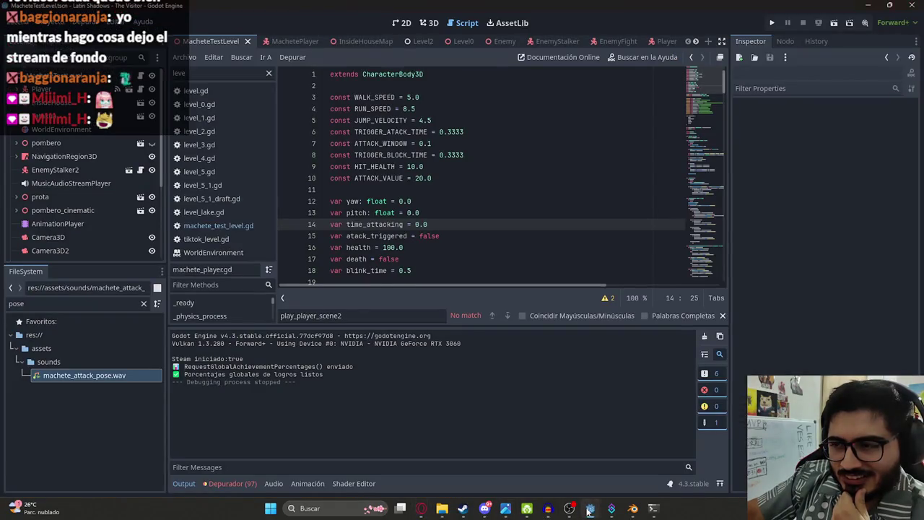
click(590, 509)
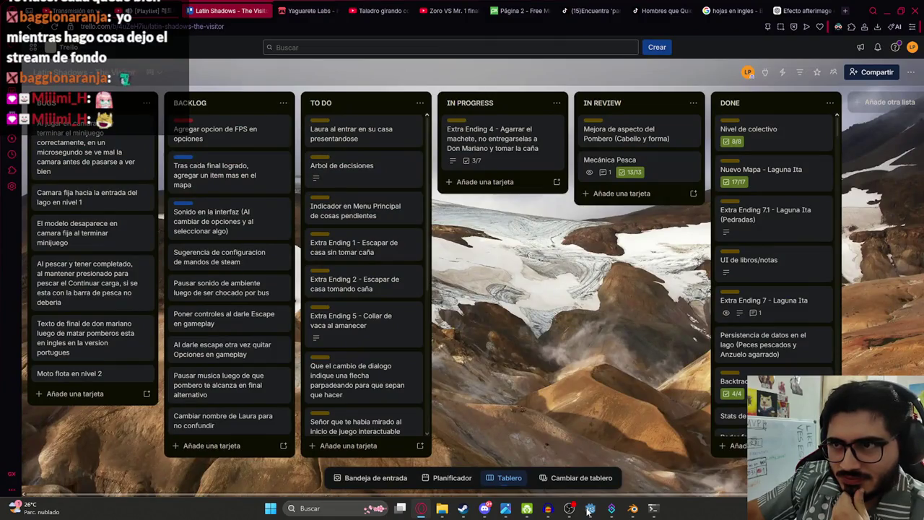
click(589, 509)
click(453, 236)
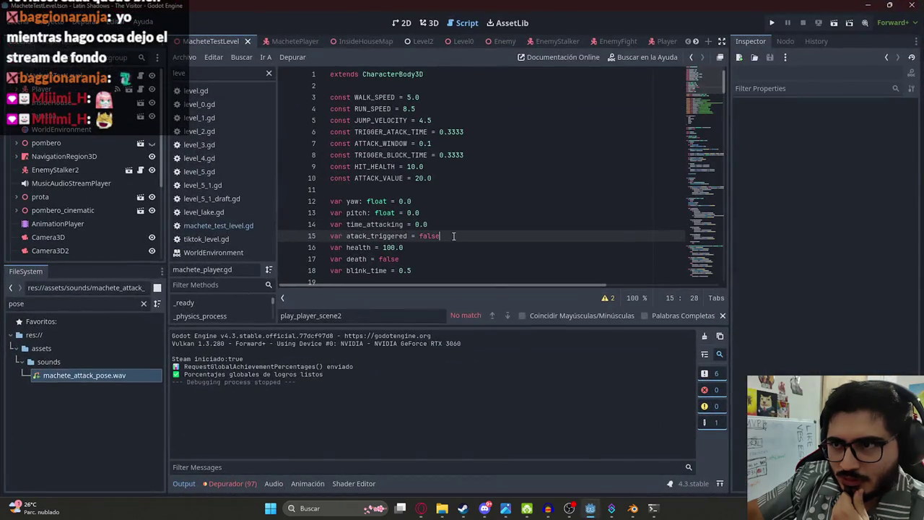
click(590, 508)
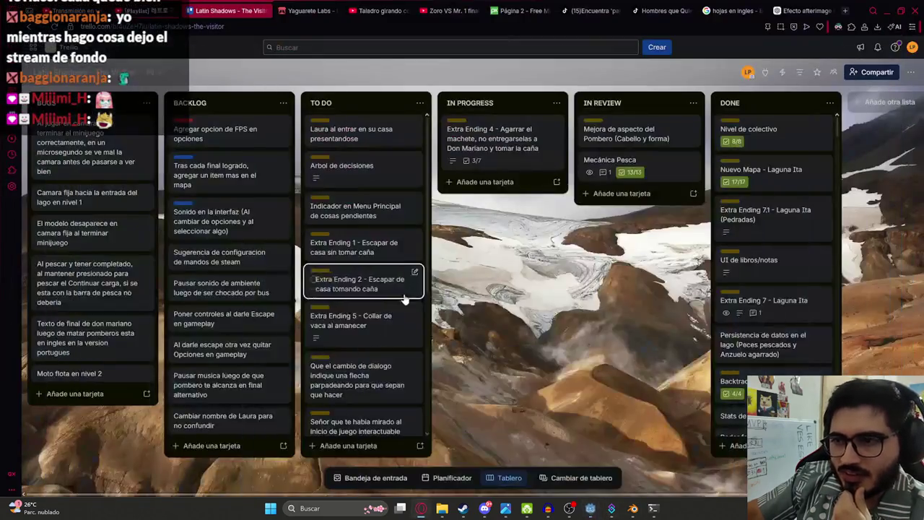
Add a TO DO card titled 'Policias en el nivel 5 hacia la entrada del lago'
scroll(361, 289, down, 2)
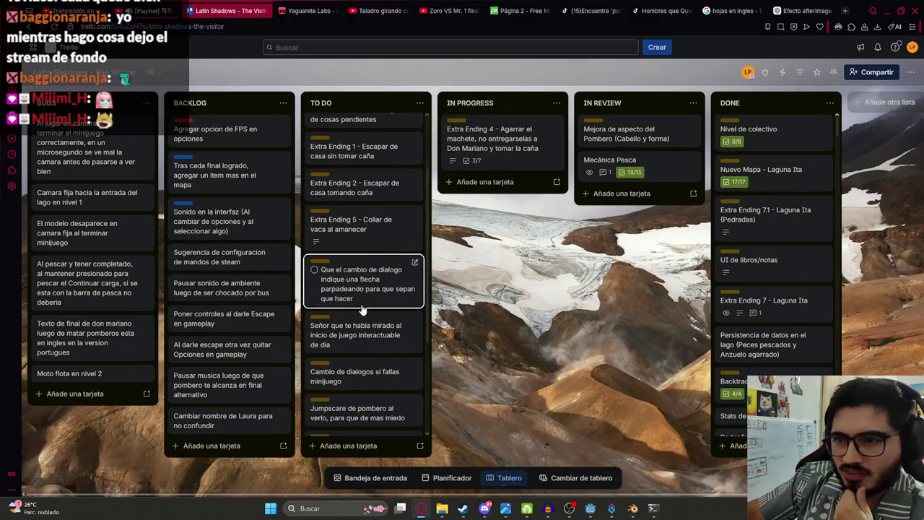
scroll(359, 359, down, 3)
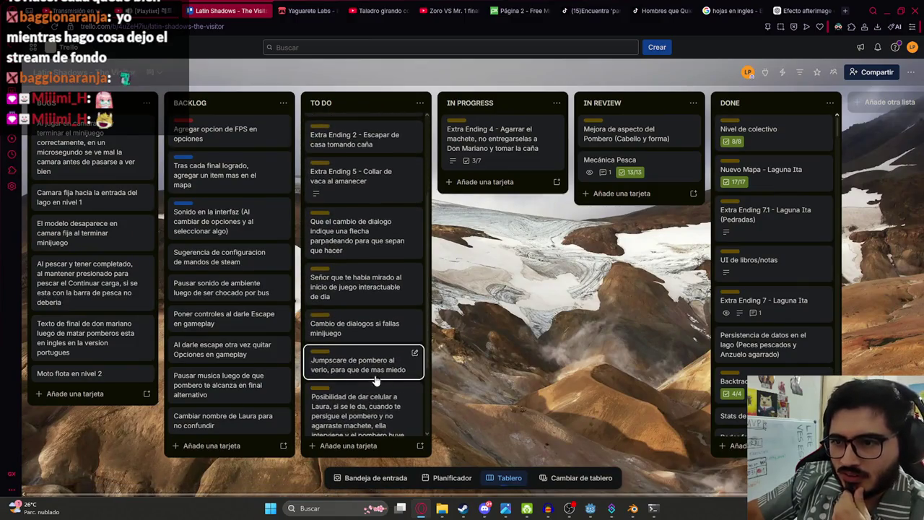
click(365, 447)
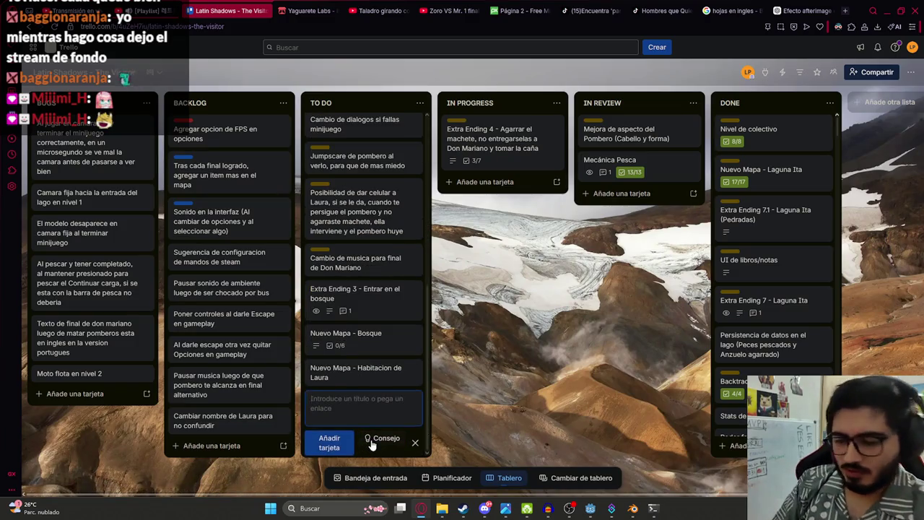
text(Policias en el nivel 5)
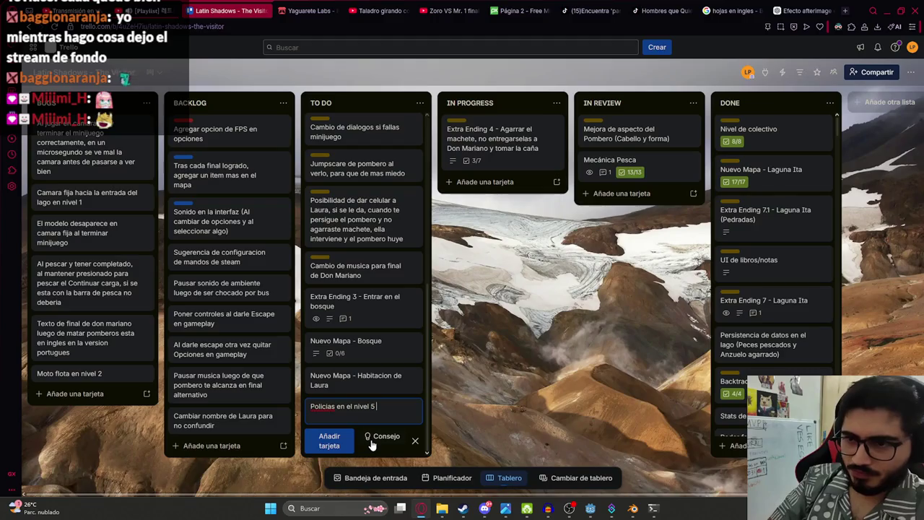
text(la entrada del)
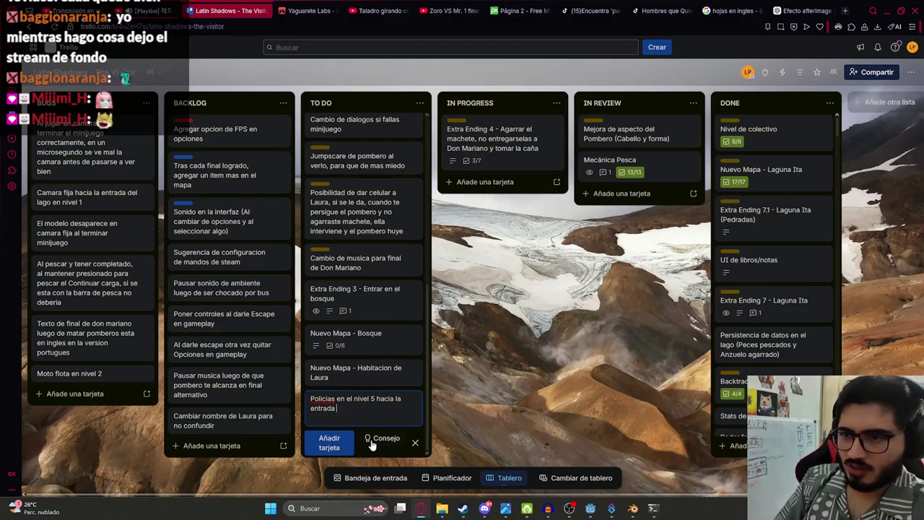
key(Return)
Label the police card Expansion 1, move it above Extra Ending 3, and return to the git console
click(357, 417)
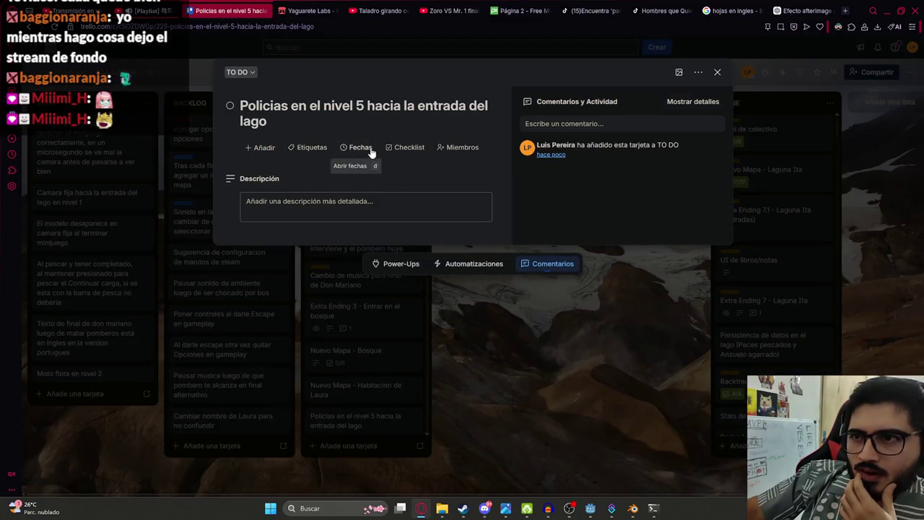
click(306, 148)
click(367, 241)
click(531, 361)
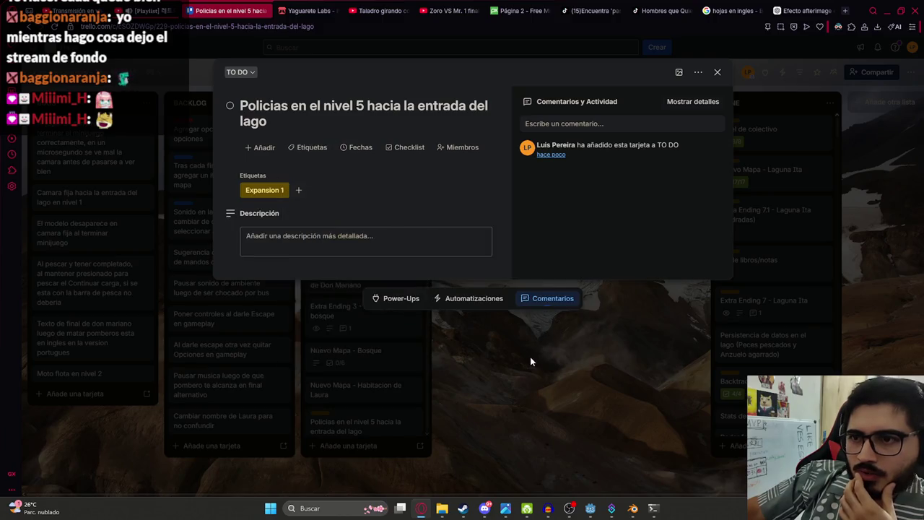
click(530, 361)
mouse_move(419, 426)
mouse_down()
mouse_move(422, 265)
mouse_move(423, 312)
mouse_up()
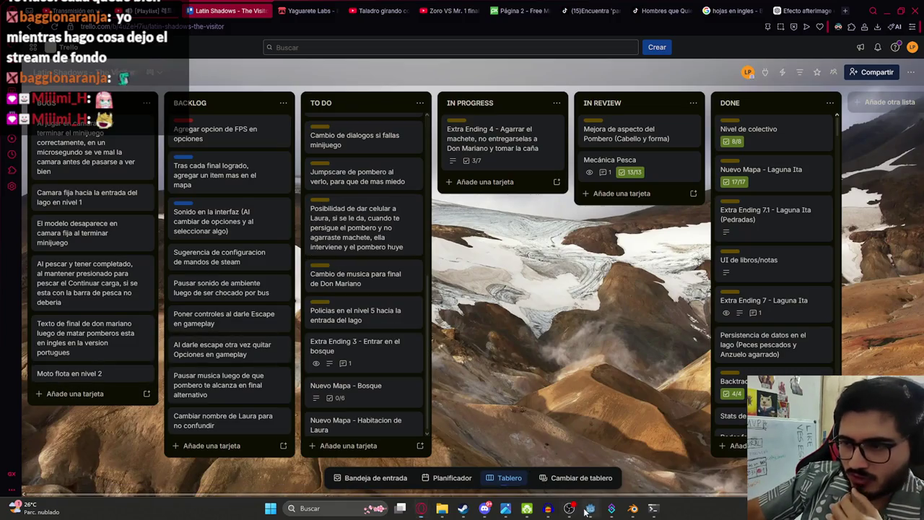
click(634, 508)
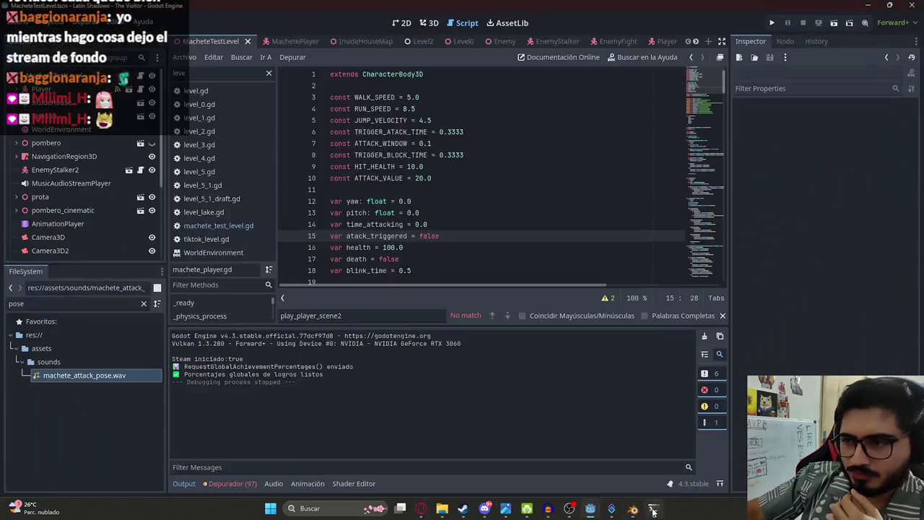
click(653, 509)
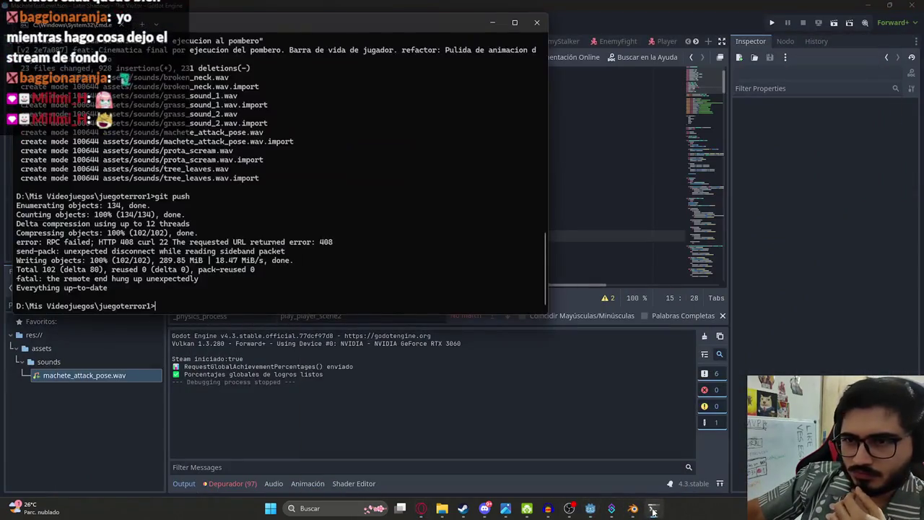
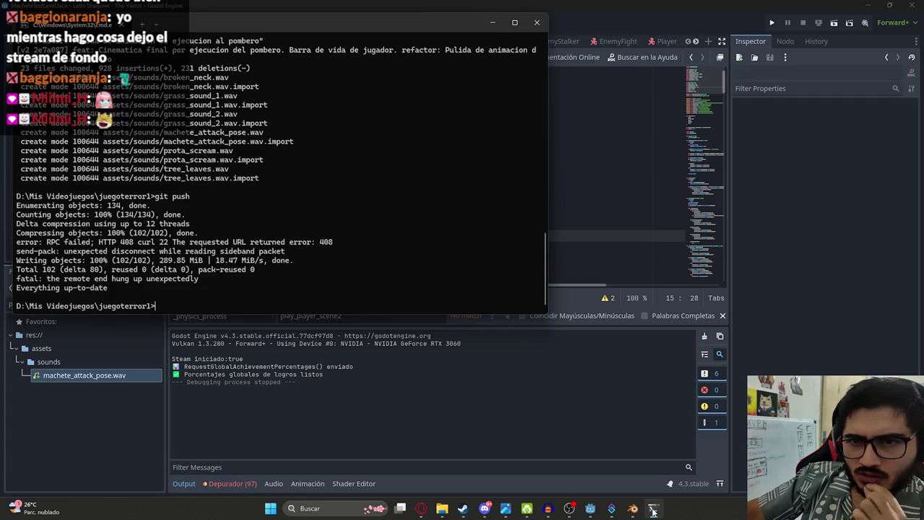
Run a git status check in Command Prompt, then bring the Godot editor back to the front
text(git sta)
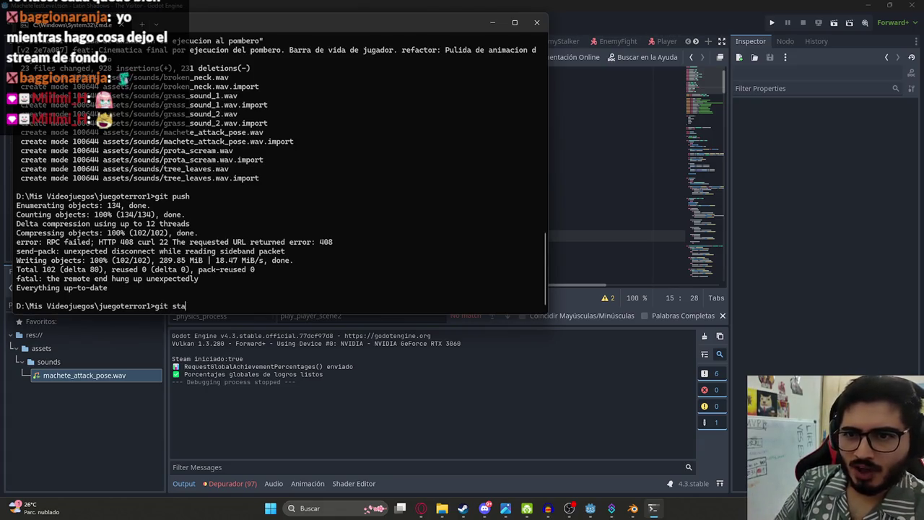
text(tus)
key(Return)
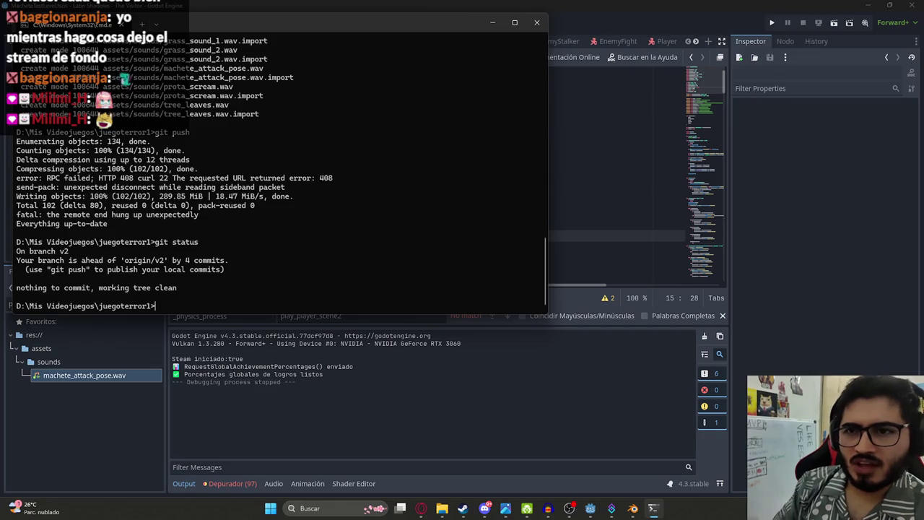
click(324, 332)
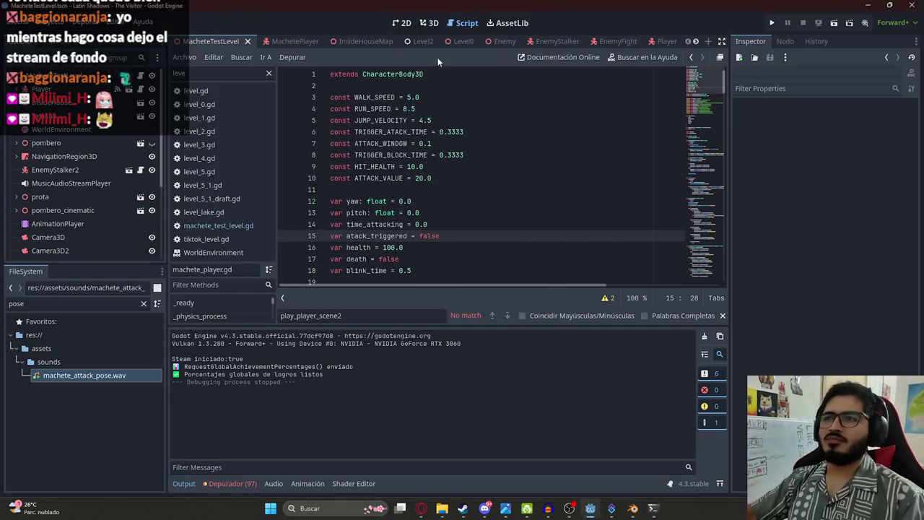
Show the level in the 3D view from above and select the AnimationPlayer node
click(428, 24)
scroll(395, 131, down, 3)
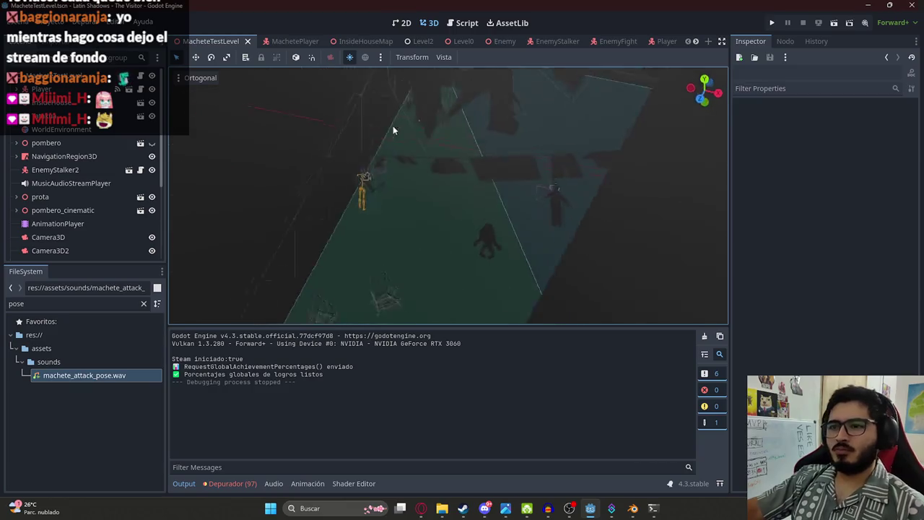
mouse_move(438, 144)
mouse_down()
mouse_move(522, 187)
mouse_move(543, 238)
mouse_up()
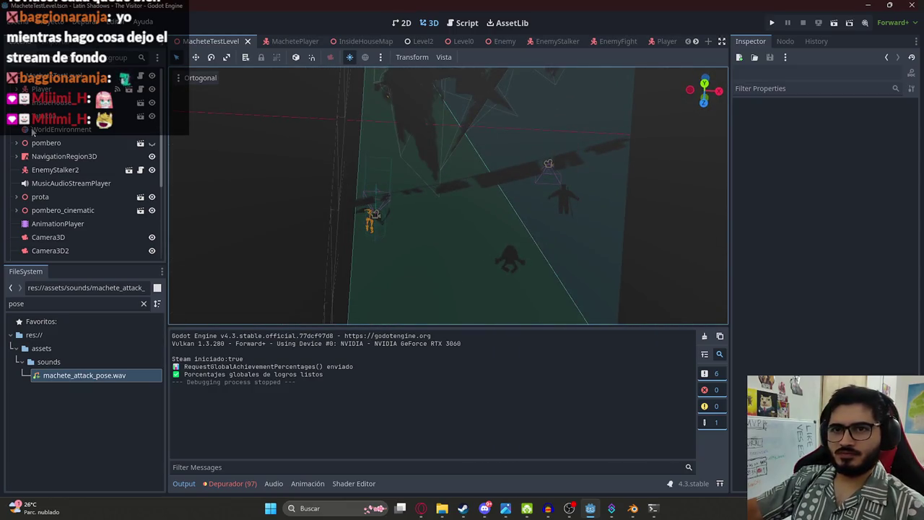
click(32, 130)
scroll(46, 209, down, 1)
click(50, 200)
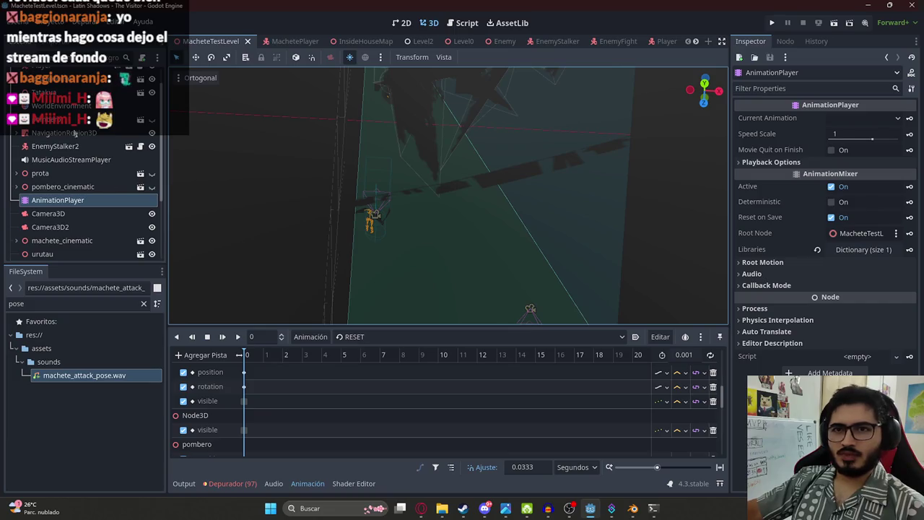
Select Camera3D and pin its preview in the viewport
scroll(78, 137, up, 1)
scroll(72, 195, down, 1)
click(48, 223)
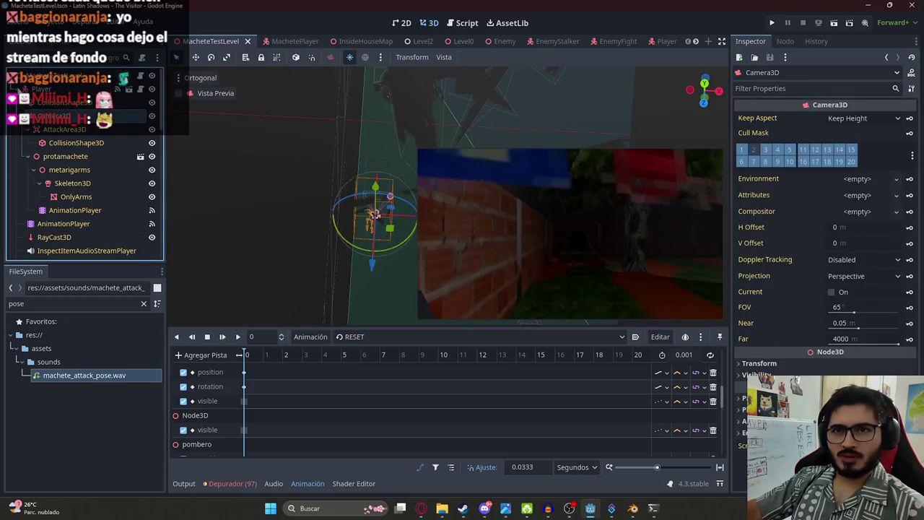
scroll(72, 195, up, 1)
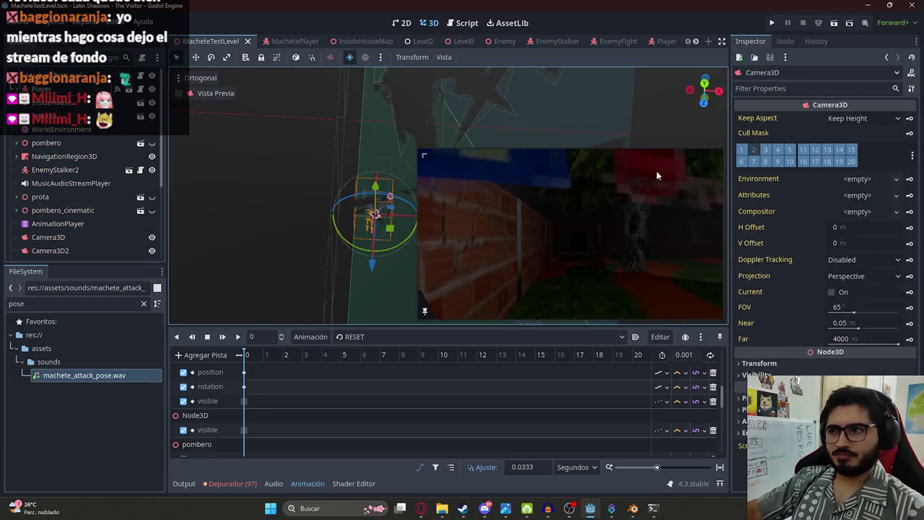
click(425, 312)
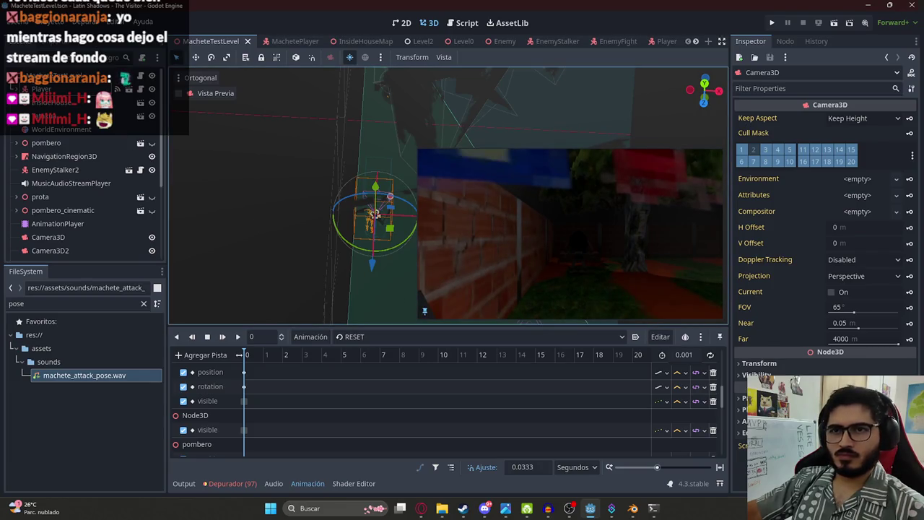
Select the Player and start a new animation from the animation management menu
click(374, 217)
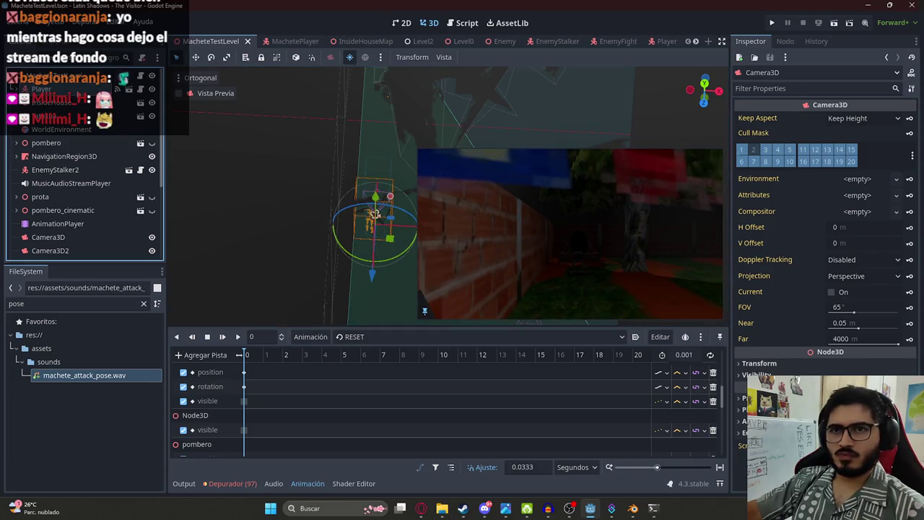
click(358, 339)
click(308, 341)
click(309, 340)
click(338, 351)
Name the new animation 'intro' and clear the PomberoFight environment from WorldEnvironment
text(intro)
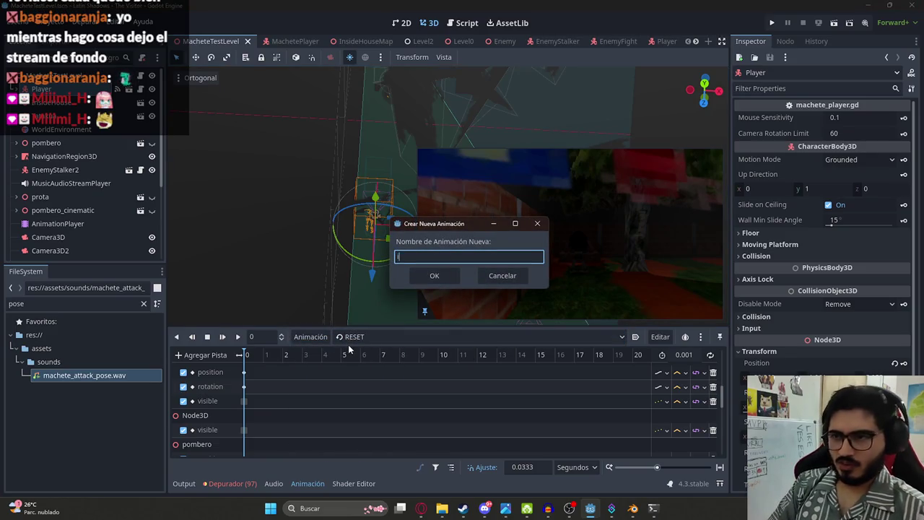
key(Return)
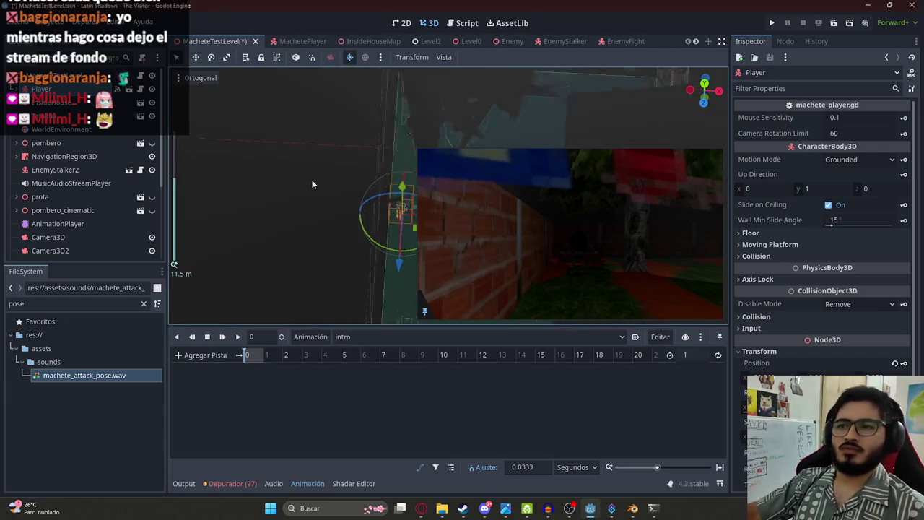
click(72, 129)
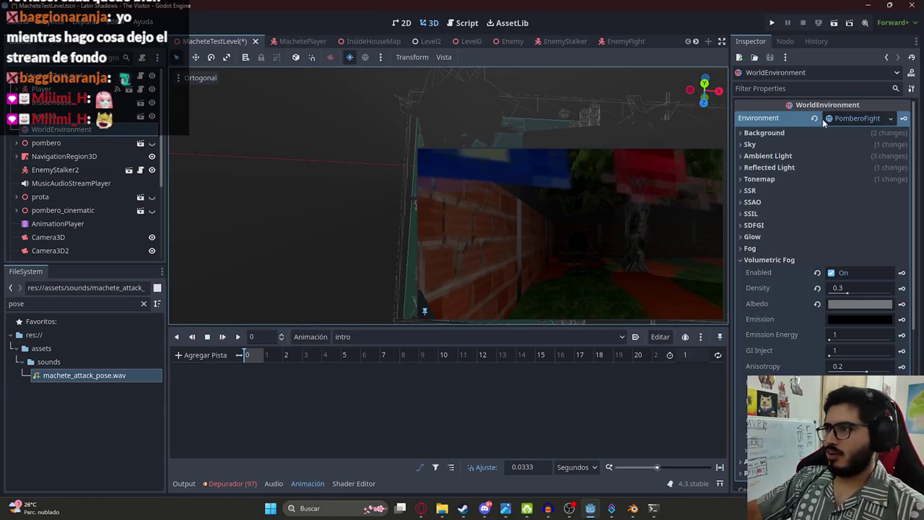
click(814, 119)
Move the Player to a new spot in the yard and raise it slightly
drag(285, 144, 403, 164)
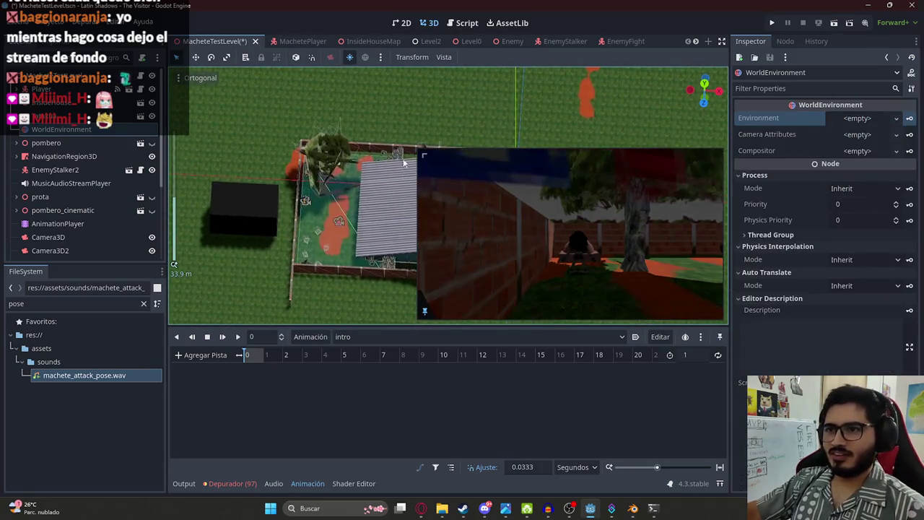
scroll(310, 209, up, 5)
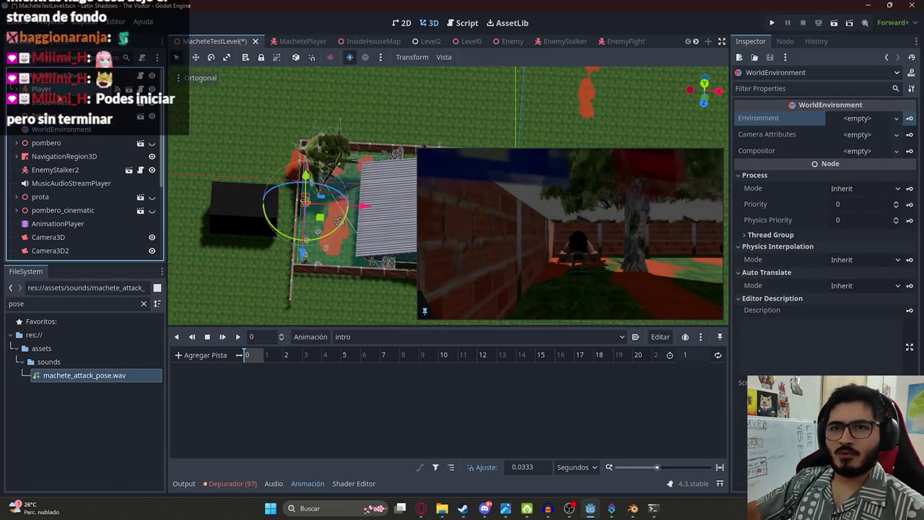
click(309, 207)
scroll(254, 237, down, 3)
drag(254, 237, 749, 186)
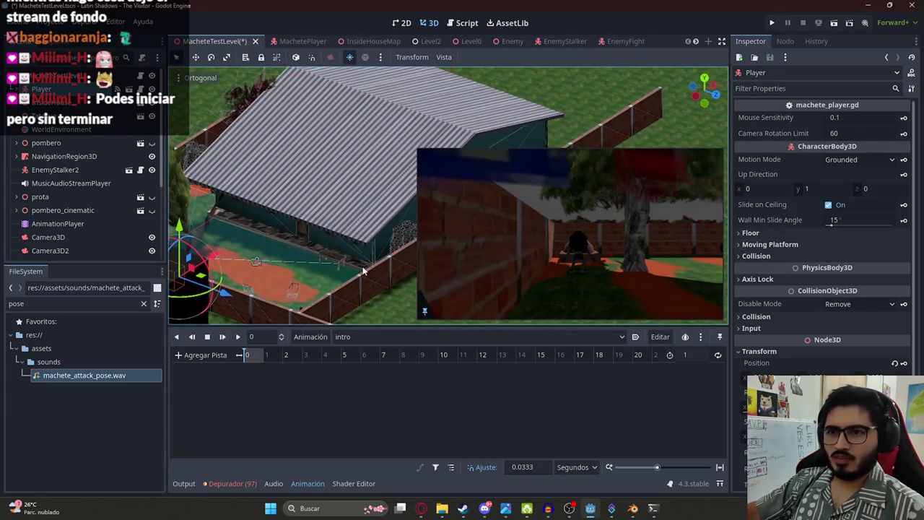
mouse_move(207, 280)
mouse_down()
mouse_move(319, 243)
mouse_move(309, 231)
mouse_move(254, 242)
mouse_move(285, 170)
mouse_move(339, 216)
mouse_up()
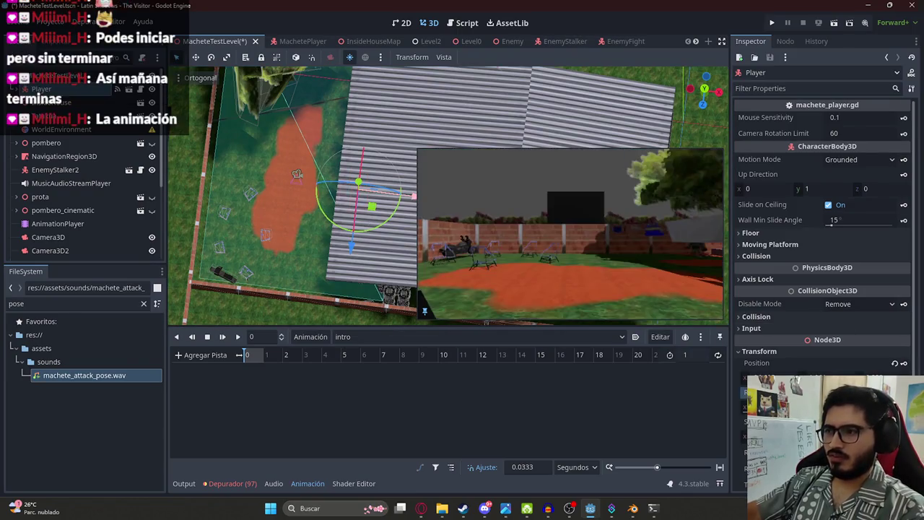
drag(310, 216, 323, 75)
scroll(323, 75, up, 8)
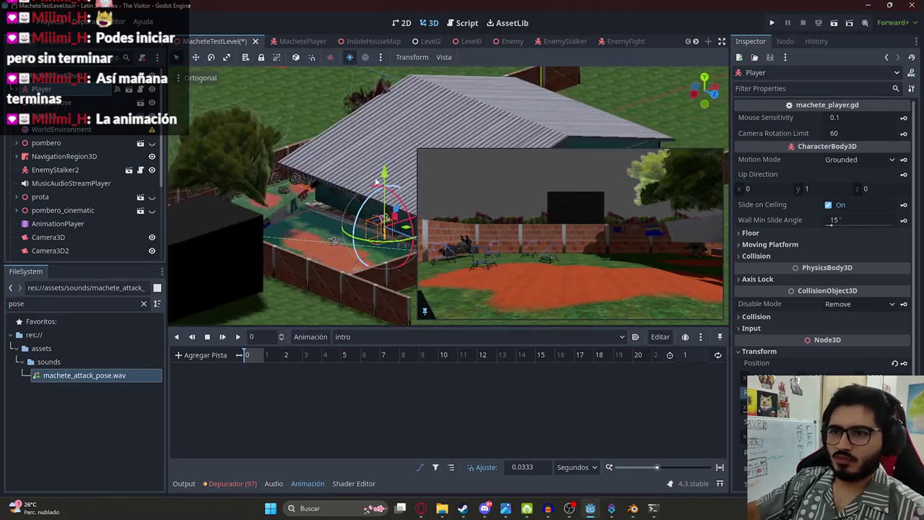
mouse_move(304, 147)
mouse_down()
mouse_move(377, 247)
mouse_move(355, 253)
mouse_up()
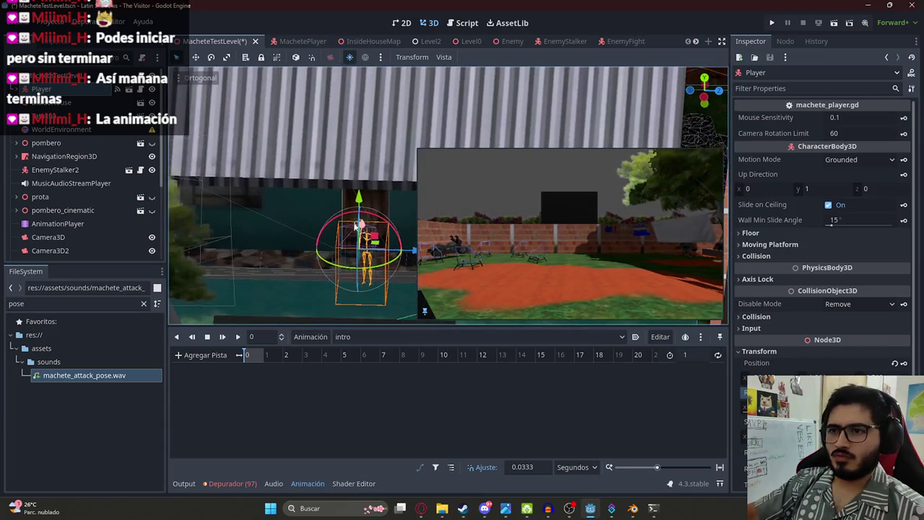
mouse_move(352, 210)
mouse_down()
mouse_move(367, 188)
mouse_move(364, 214)
mouse_move(322, 264)
mouse_move(426, 152)
mouse_up()
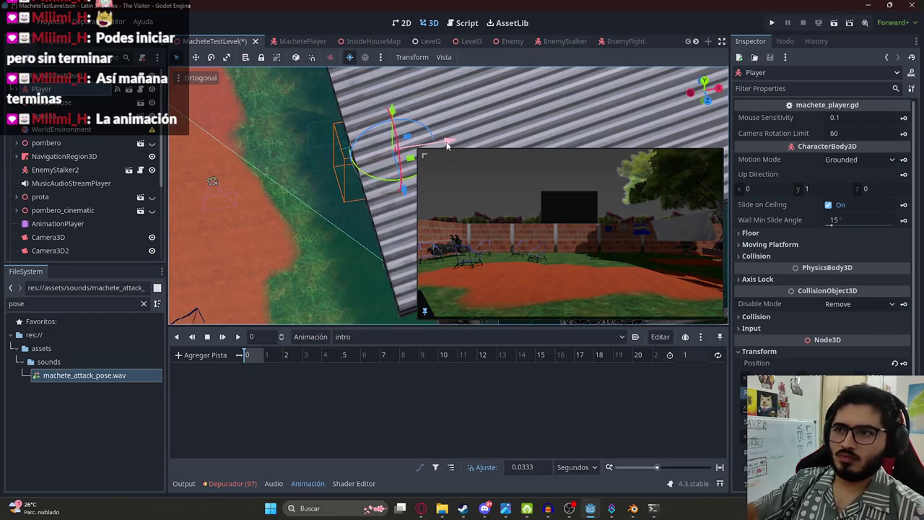
Key the Player's position and rotation tracks and set the intro length to 10 seconds
click(904, 364)
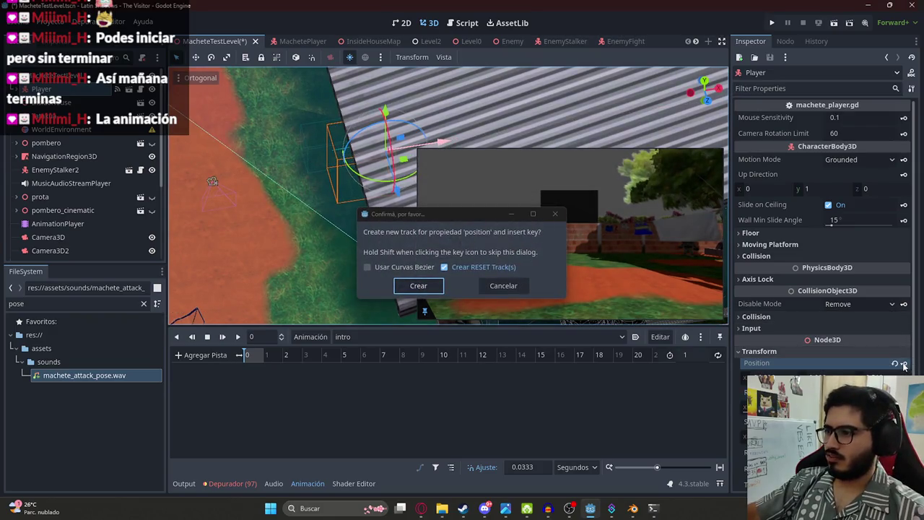
click(418, 285)
key(k)
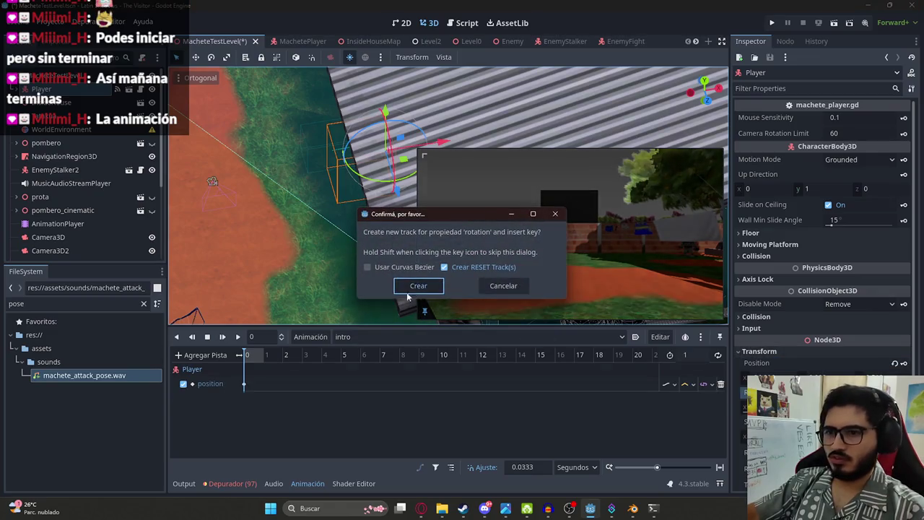
click(418, 285)
click(686, 354)
text(10)
key(Return)
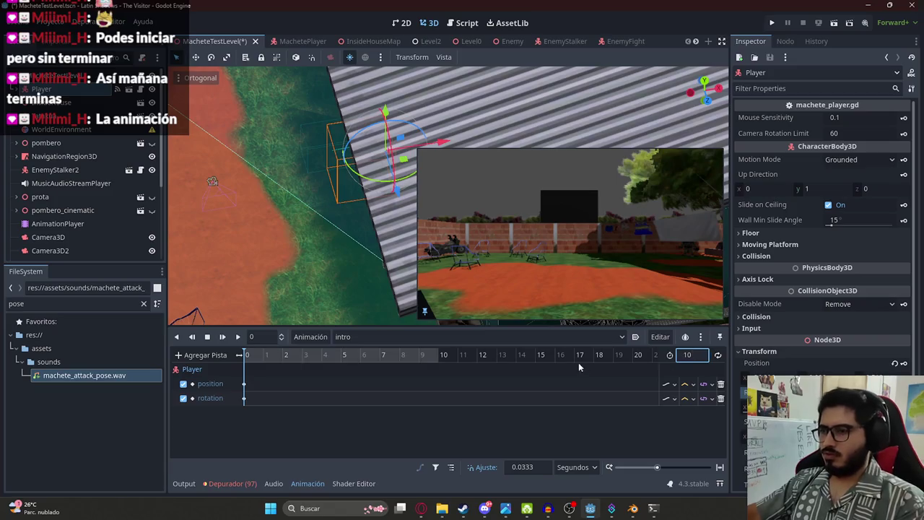
Move the Player near the tree, turn it about -80 degrees and fine-tune its X/Z position
scroll(331, 181, down, 2)
drag(330, 181, 339, 267)
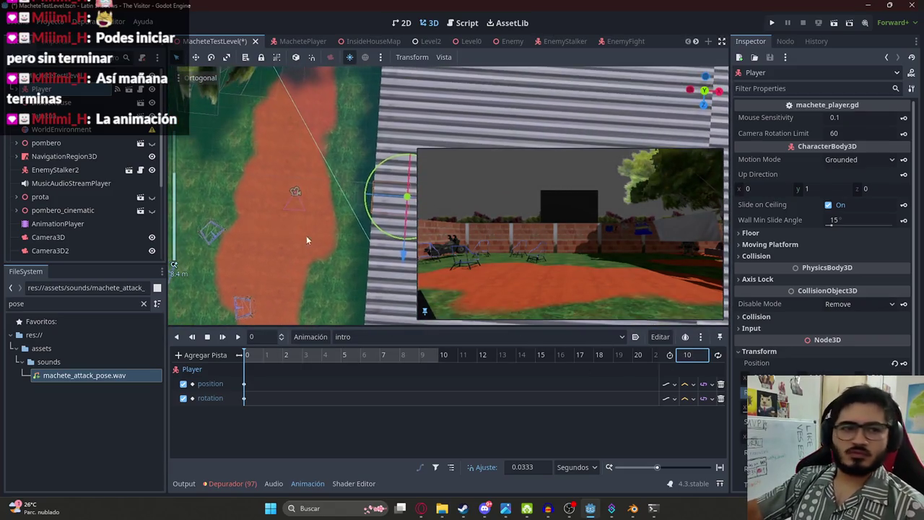
drag(303, 233, 335, 266)
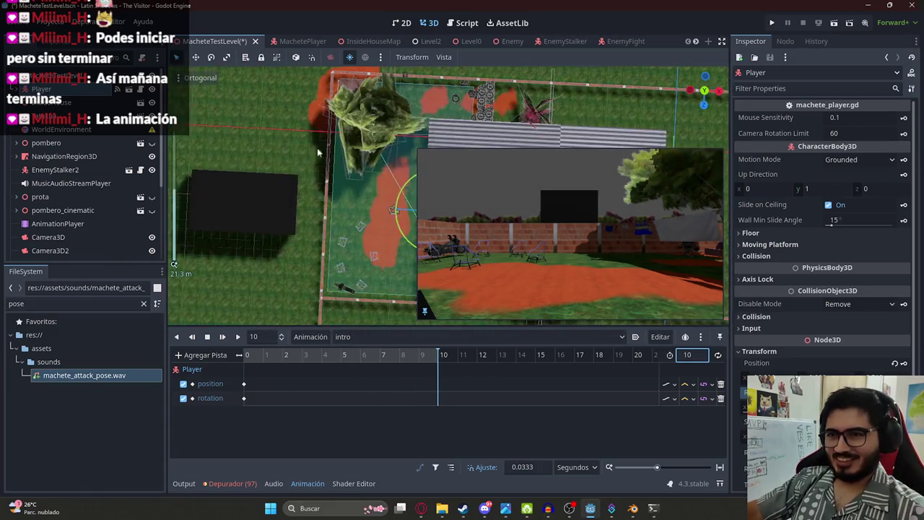
mouse_move(352, 283)
mouse_down()
mouse_move(285, 267)
mouse_move(268, 220)
mouse_up()
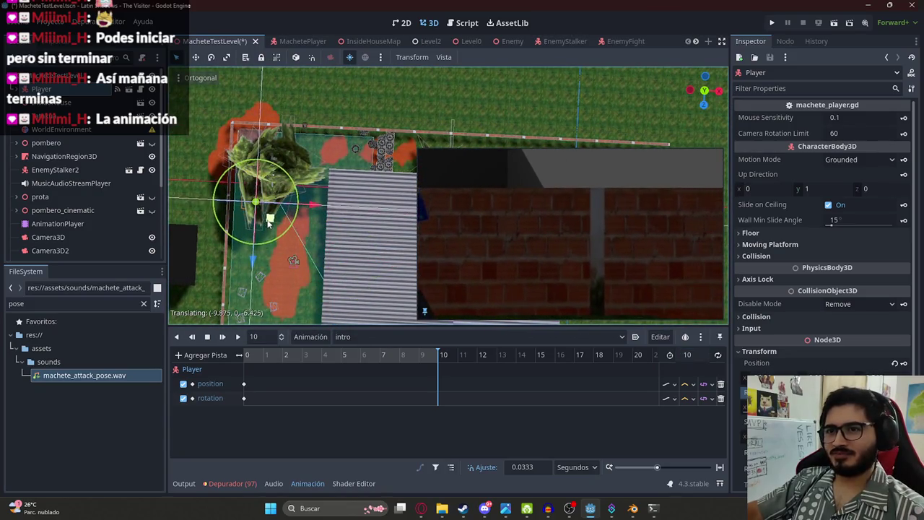
key(e)
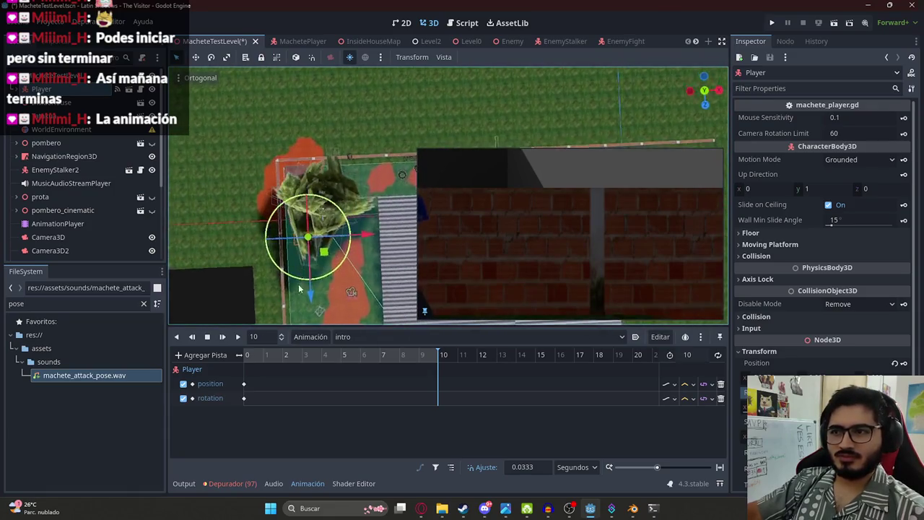
mouse_move(330, 267)
mouse_down()
mouse_move(279, 270)
mouse_move(270, 263)
mouse_move(278, 260)
mouse_up()
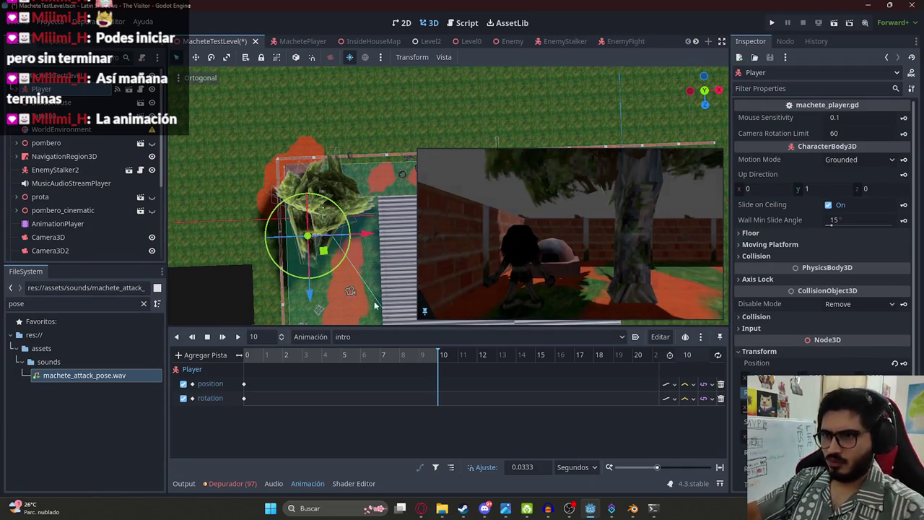
mouse_move(310, 292)
mouse_down()
mouse_move(313, 276)
mouse_move(341, 246)
mouse_up()
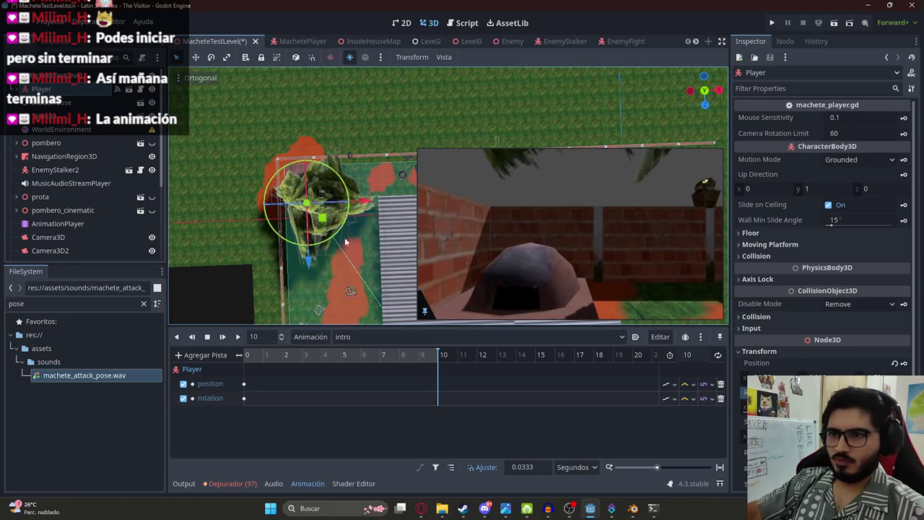
drag(370, 210, 363, 209)
drag(312, 258, 305, 281)
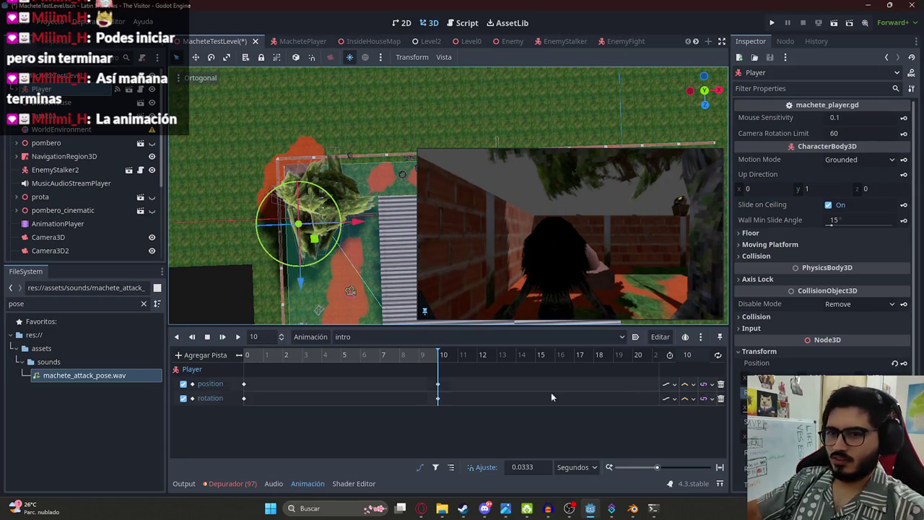
mouse_move(240, 355)
mouse_down()
mouse_move(355, 360)
mouse_move(212, 369)
mouse_up()
Play the intro animation and scrub through its first five seconds
click(237, 336)
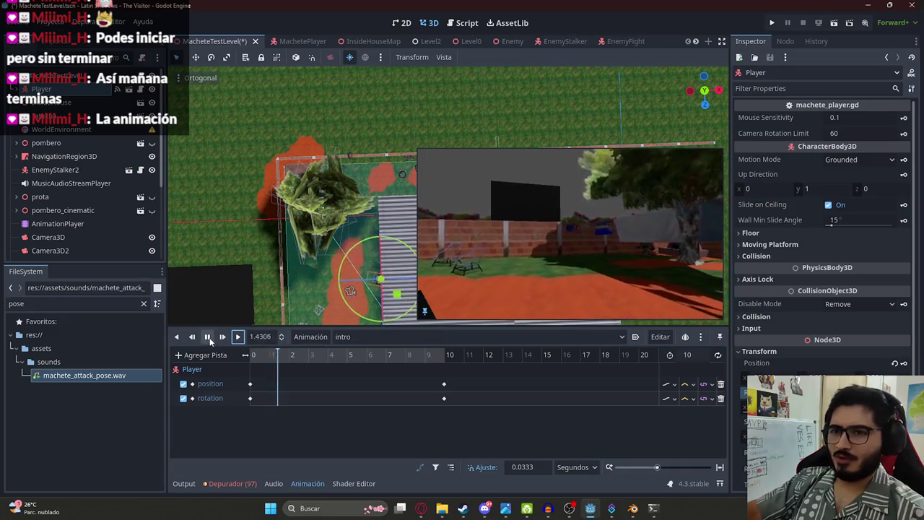
click(208, 337)
scroll(322, 246, down, 3)
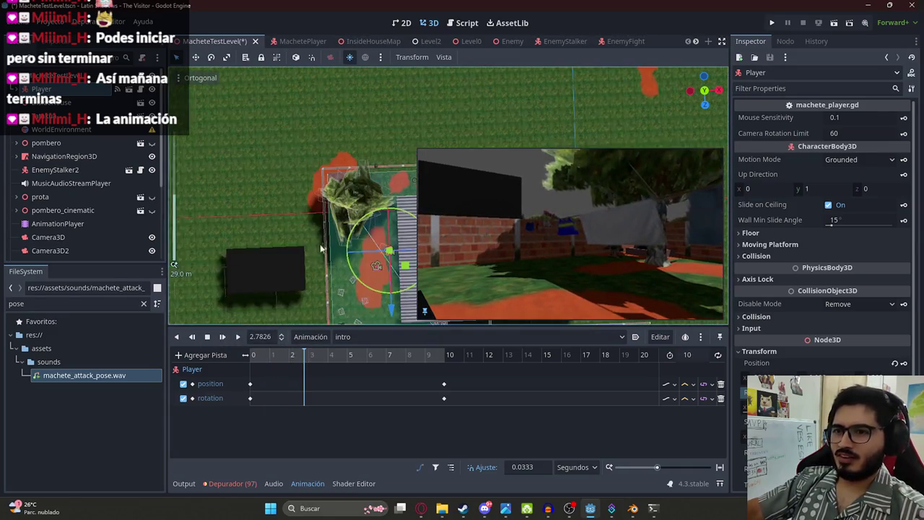
scroll(255, 200, up, 5)
click(248, 354)
drag(248, 354, 348, 362)
Adjust the Player's rotation at the start and at one second to turn toward the tree
mouse_move(314, 222)
mouse_down()
mouse_move(339, 217)
mouse_move(348, 233)
mouse_up()
click(250, 355)
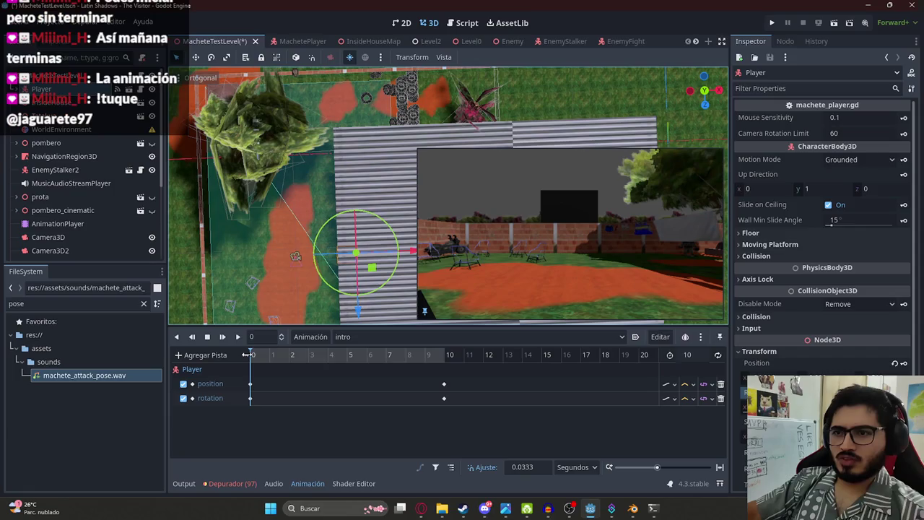
drag(385, 293, 353, 303)
click(269, 358)
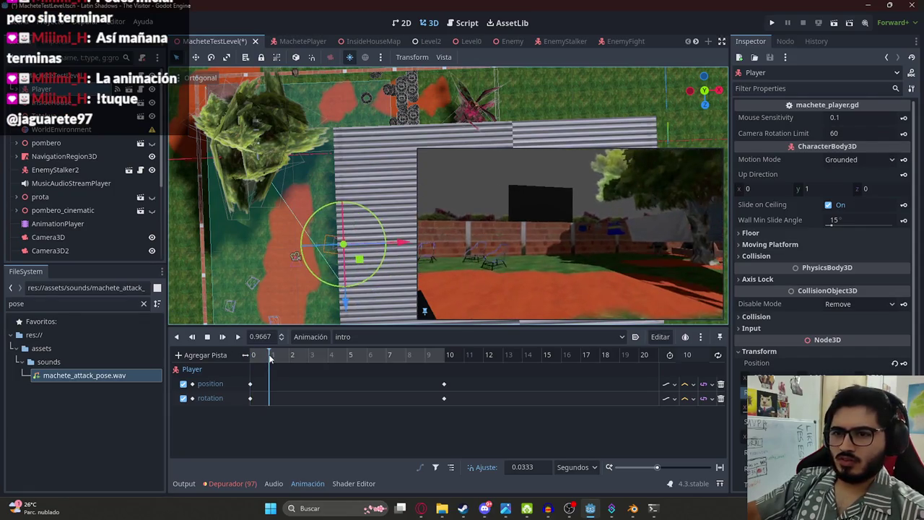
drag(382, 280, 374, 287)
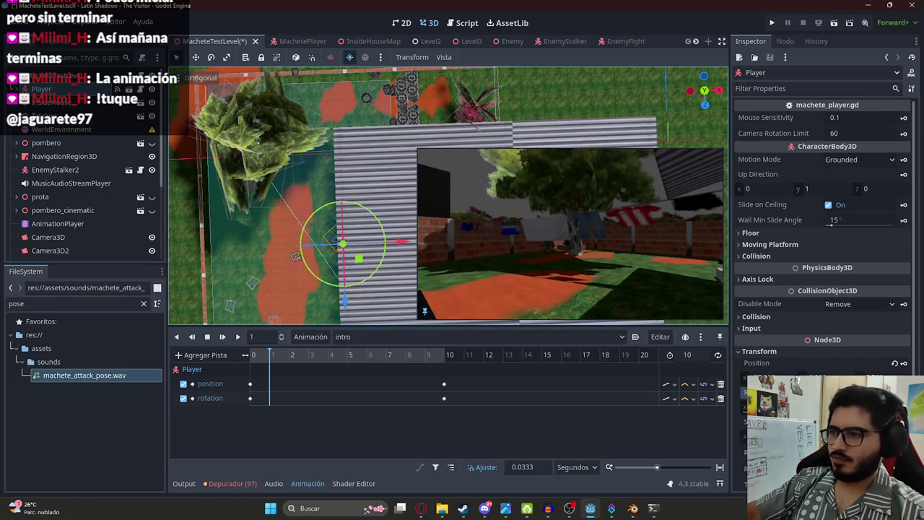
mouse_move(270, 355)
mouse_down()
mouse_move(254, 355)
mouse_move(443, 370)
mouse_up()
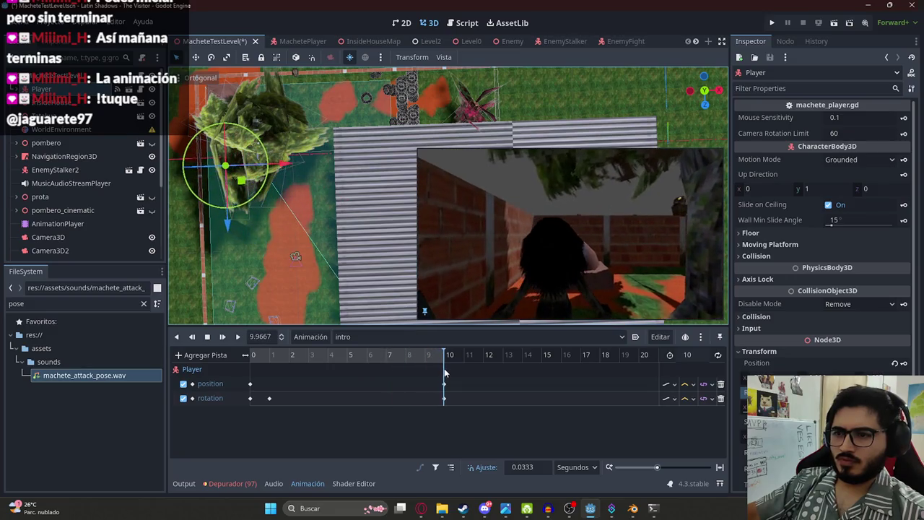
Rearrange the rotation keys, undo an extra key, and preview up to about 5.7 seconds
click(443, 406)
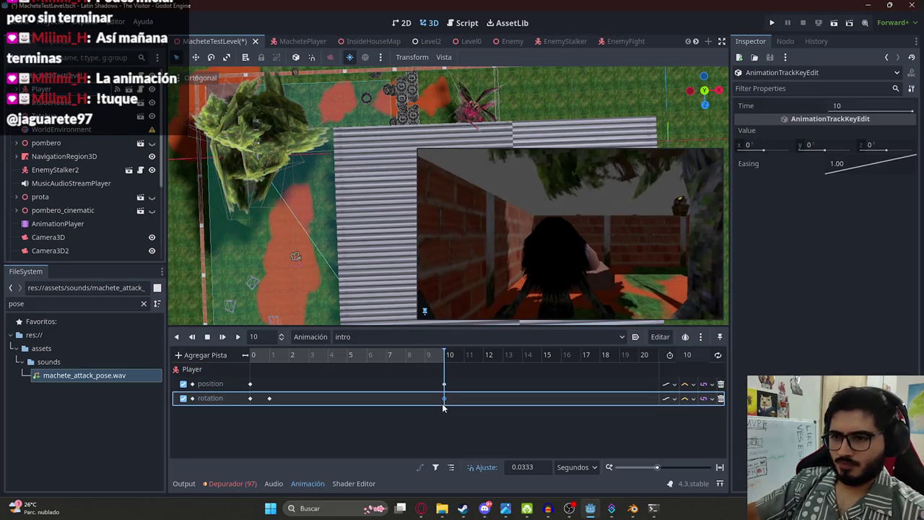
click(280, 357)
mouse_move(270, 399)
mouse_down()
mouse_move(281, 399)
mouse_move(269, 399)
mouse_up()
click(263, 357)
mouse_move(263, 357)
mouse_down()
mouse_move(351, 361)
mouse_move(275, 373)
mouse_up()
key(ctrl+z)
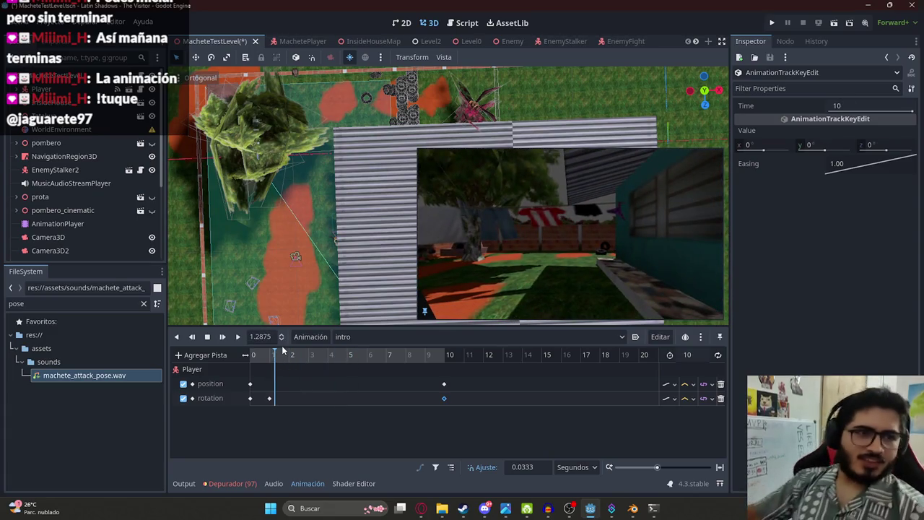
mouse_move(269, 356)
mouse_down()
mouse_move(253, 357)
mouse_move(441, 370)
mouse_move(249, 372)
mouse_move(345, 380)
mouse_up()
click(269, 398)
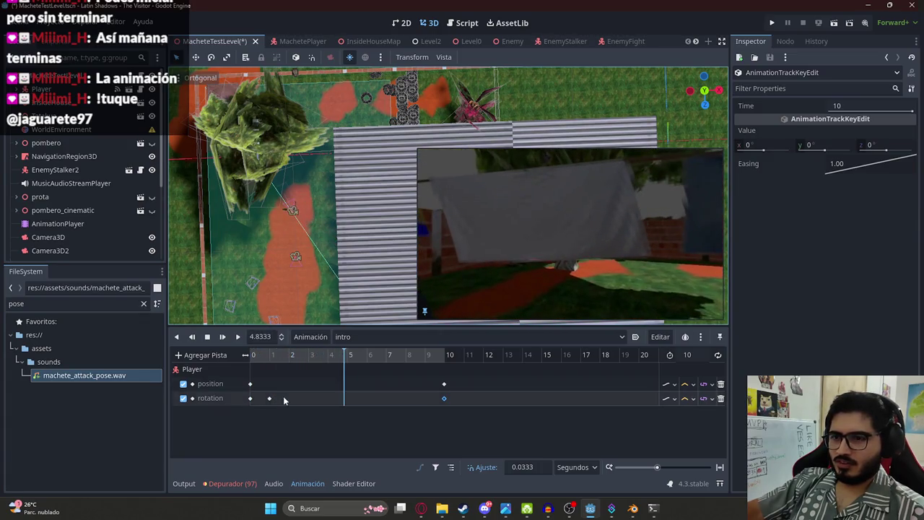
key(bracketleft)
click(294, 357)
mouse_move(295, 356)
mouse_down()
mouse_move(326, 356)
mouse_move(213, 361)
mouse_up()
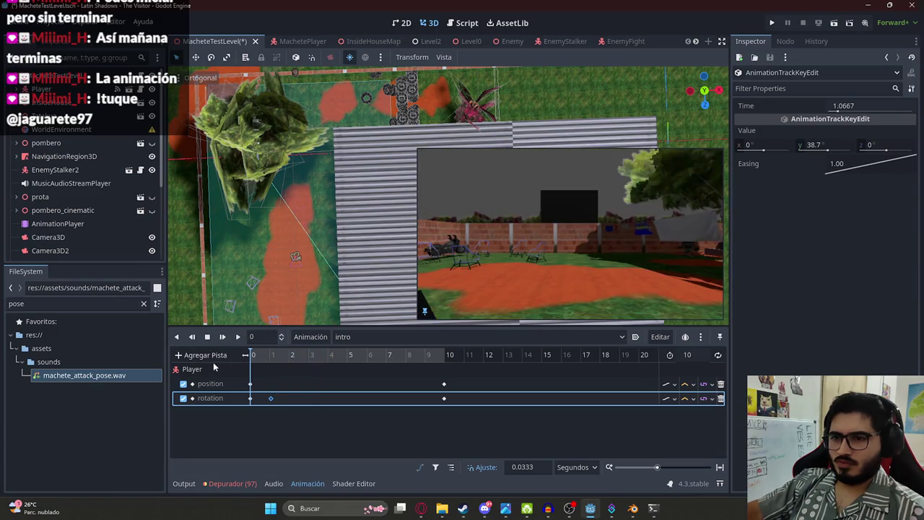
Move the first Player position key to one second
click(278, 357)
click(251, 385)
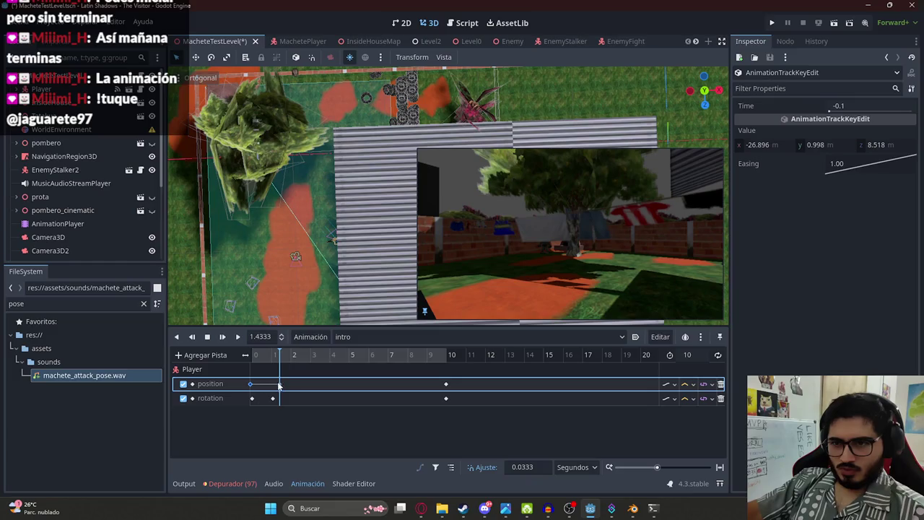
mouse_move(270, 386)
mouse_down()
mouse_move(255, 386)
mouse_move(260, 357)
mouse_move(444, 361)
mouse_up()
click(272, 385)
scroll(304, 188, down, 2)
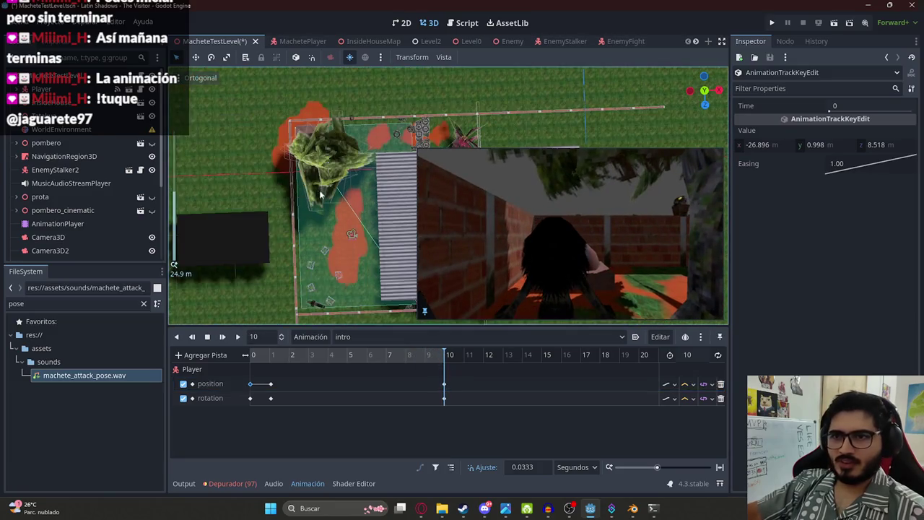
At 1.1 seconds move the Player toward the oven, and shift the ten-second keys to about three seconds
click(315, 217)
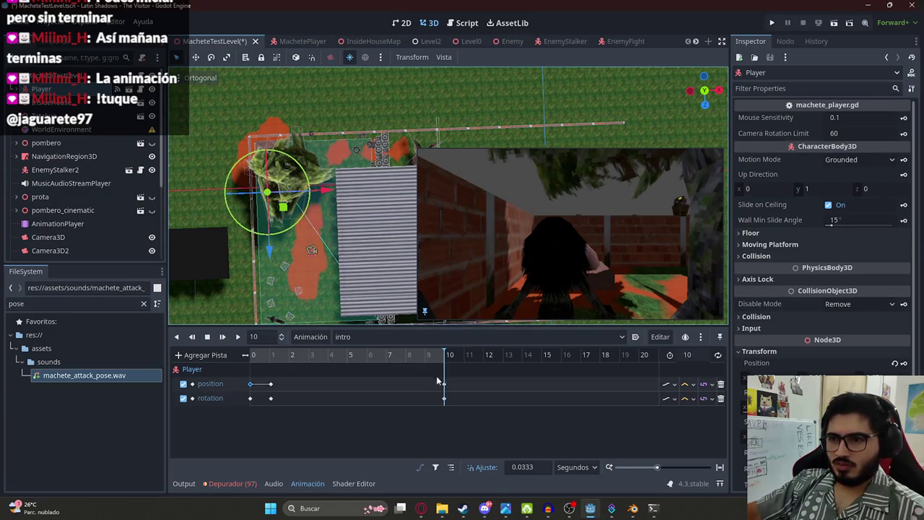
click(271, 398)
click(273, 356)
click(272, 361)
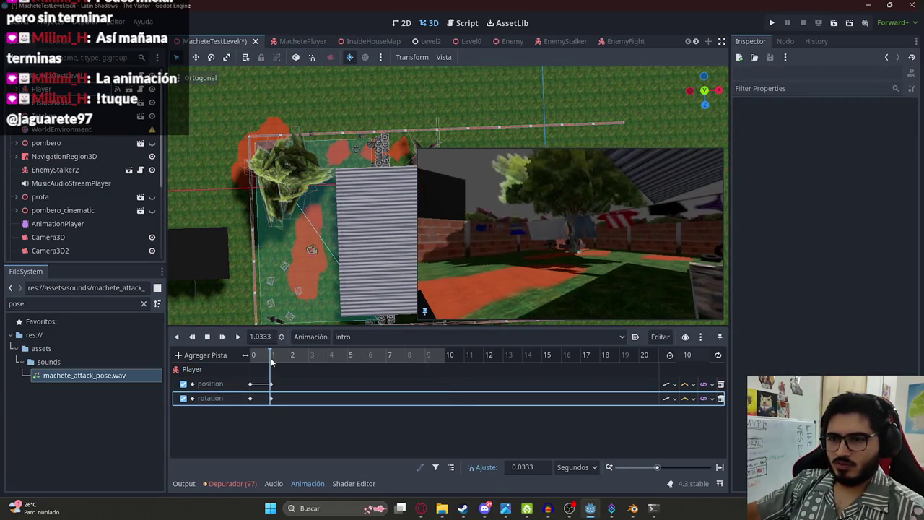
scroll(288, 200, up, 2)
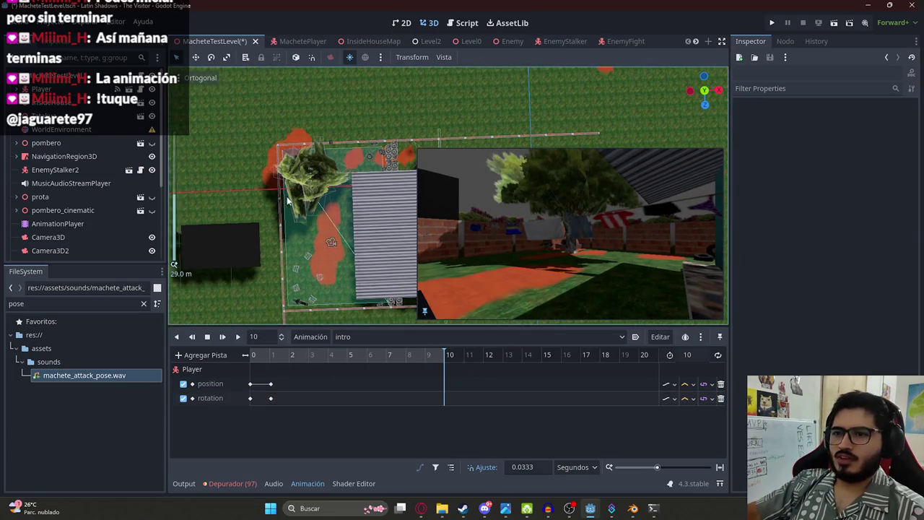
click(272, 179)
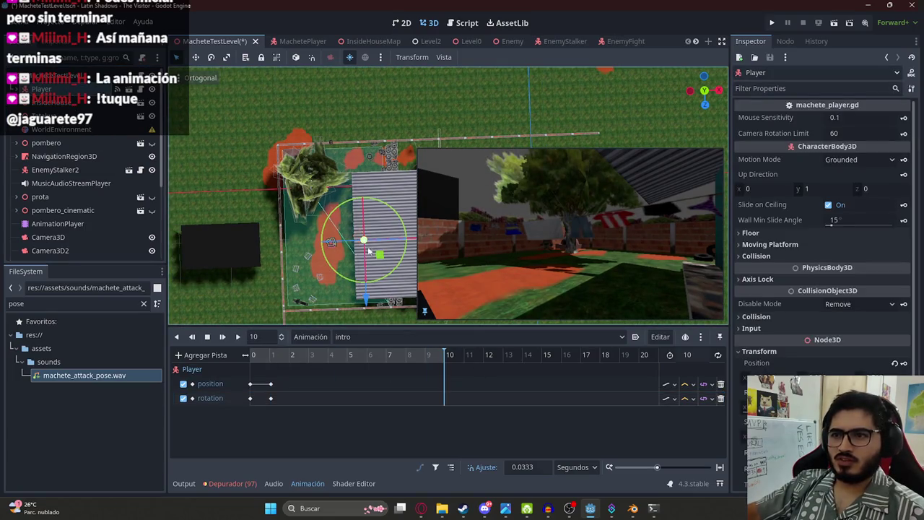
drag(381, 262, 315, 207)
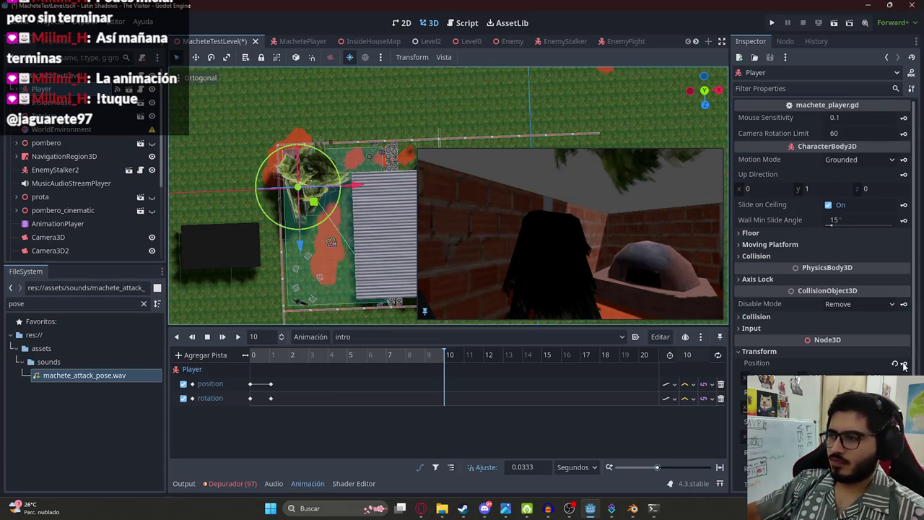
click(904, 392)
mouse_move(442, 376)
mouse_down()
mouse_move(462, 408)
mouse_move(343, 371)
mouse_up()
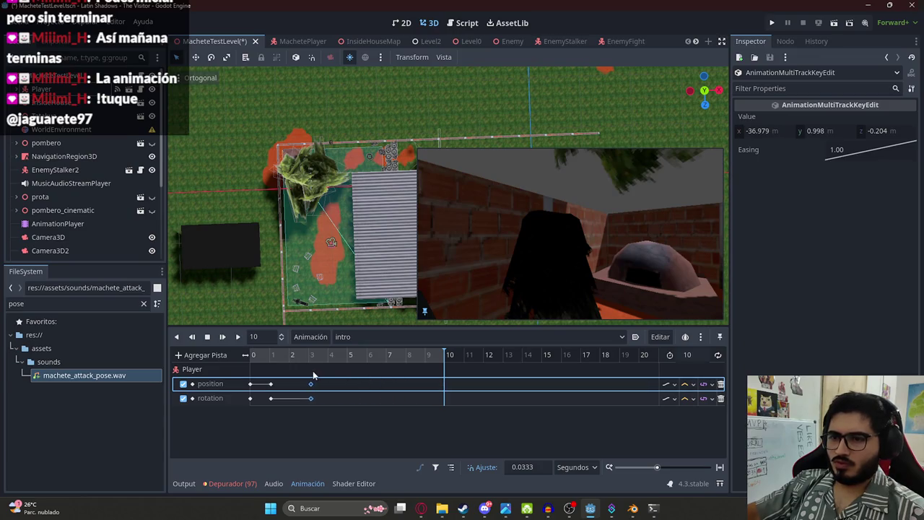
drag(291, 355, 311, 357)
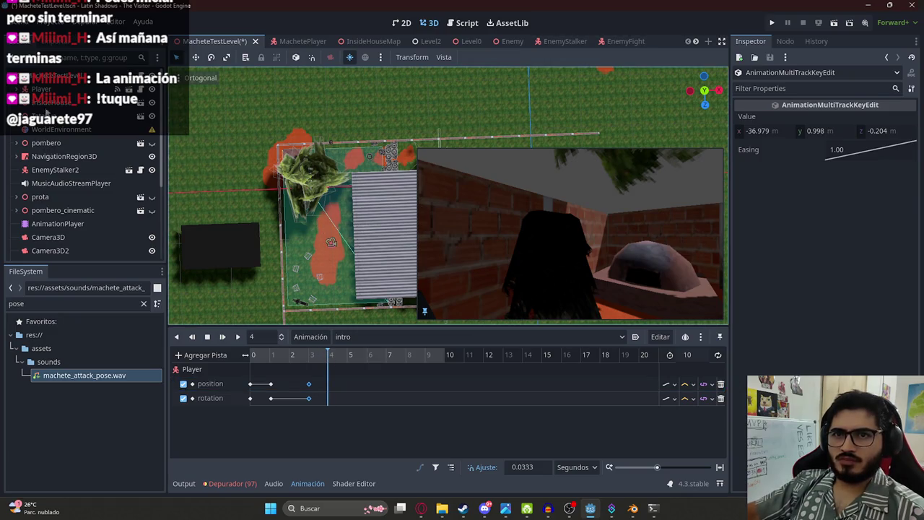
Turn the Player to face the oven and replay the intro from the start
click(46, 91)
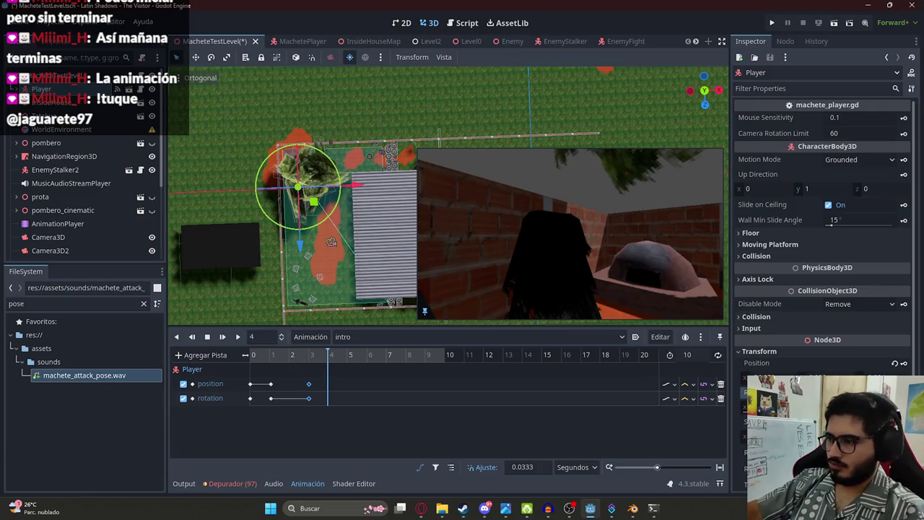
drag(794, 392, 892, 373)
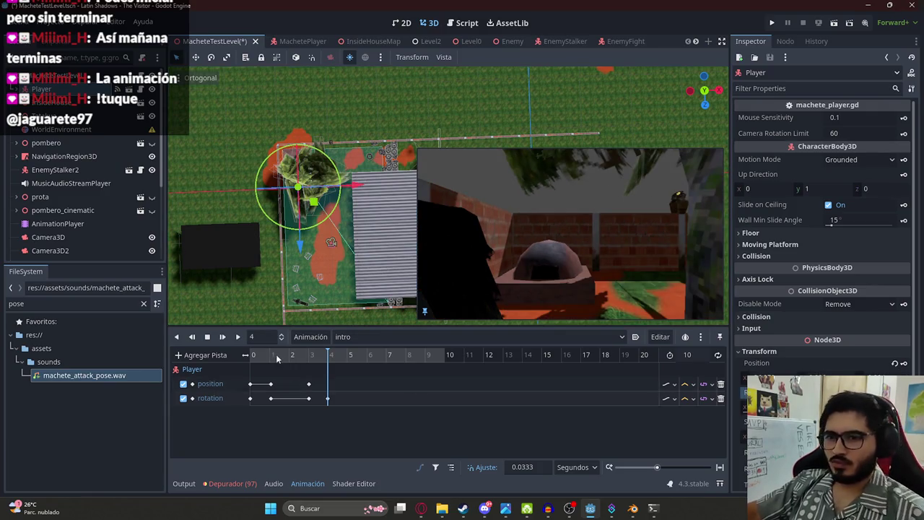
drag(276, 353, 223, 352)
click(239, 337)
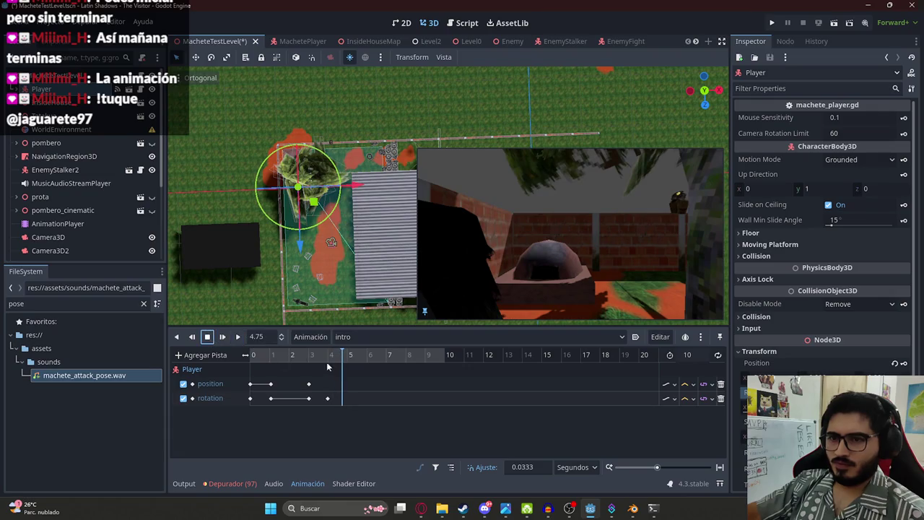
mouse_move(243, 360)
mouse_down()
mouse_move(354, 354)
mouse_move(289, 352)
mouse_move(332, 357)
mouse_move(309, 368)
mouse_up()
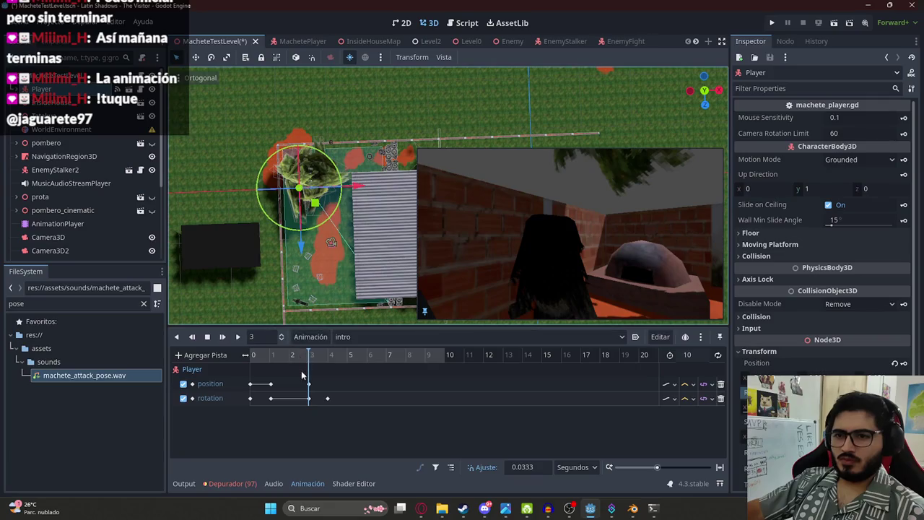
scroll(309, 360, up, 3)
Nudge the Player slightly left along X at three seconds and key its new position
click(316, 357)
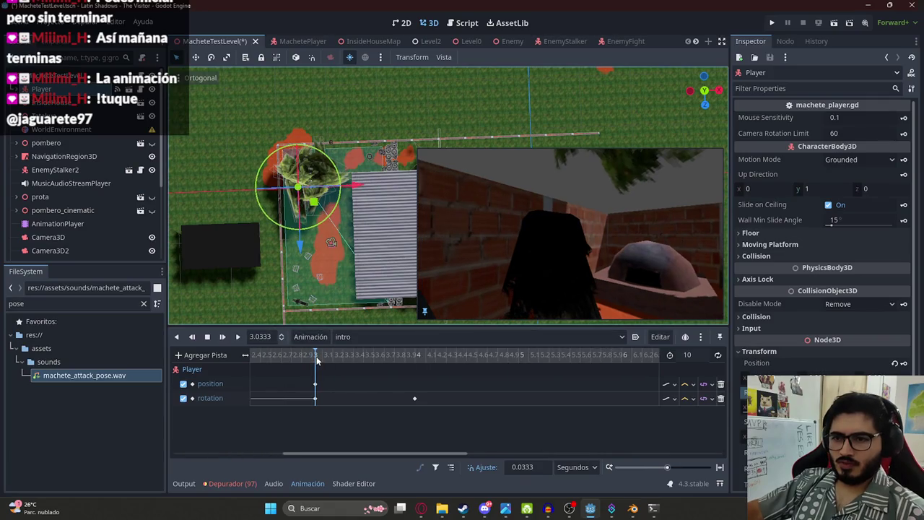
drag(307, 376, 327, 417)
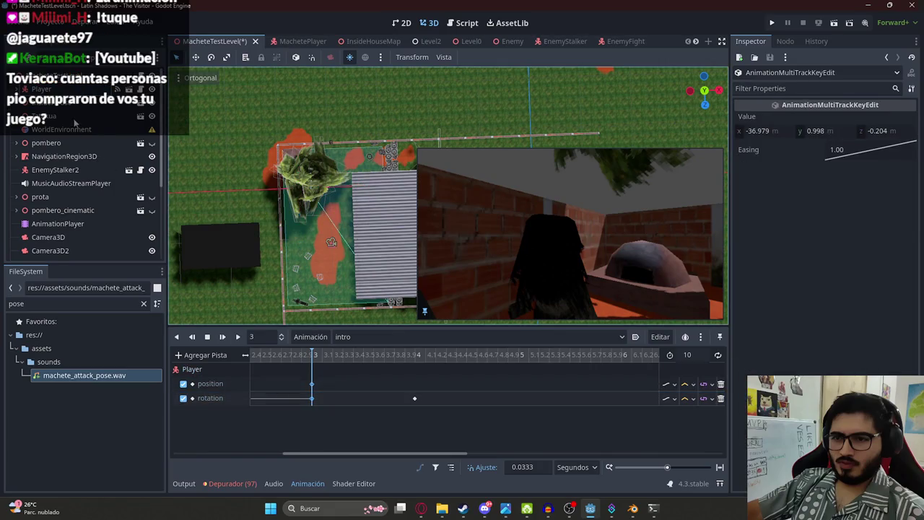
click(338, 203)
drag(355, 187, 352, 188)
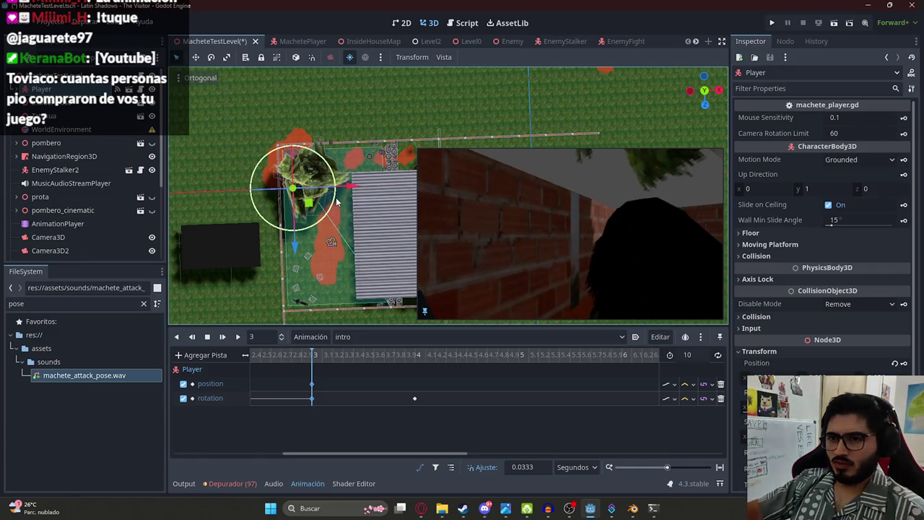
key(ctrl+z)
drag(360, 192, 357, 192)
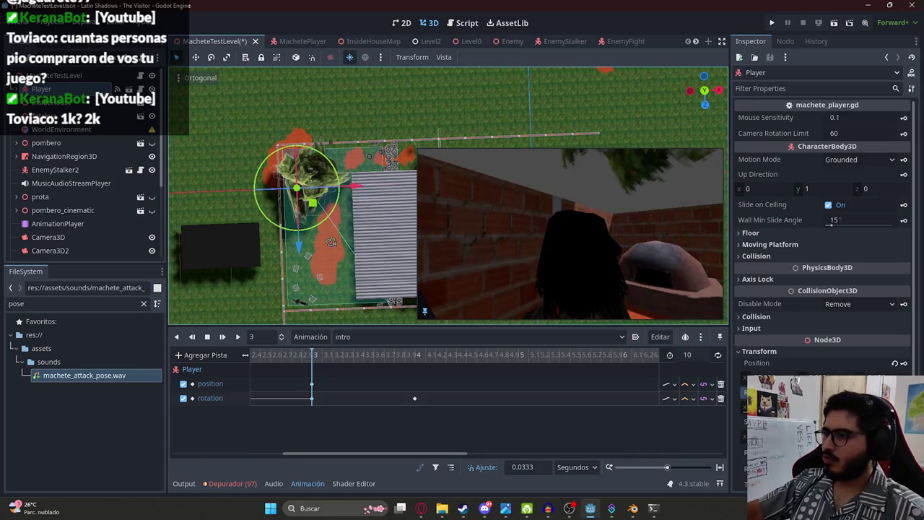
click(903, 364)
Preview the intro from 2.1 seconds and save the MacheteTestLevel scene with Ctrl+S
drag(330, 358, 416, 358)
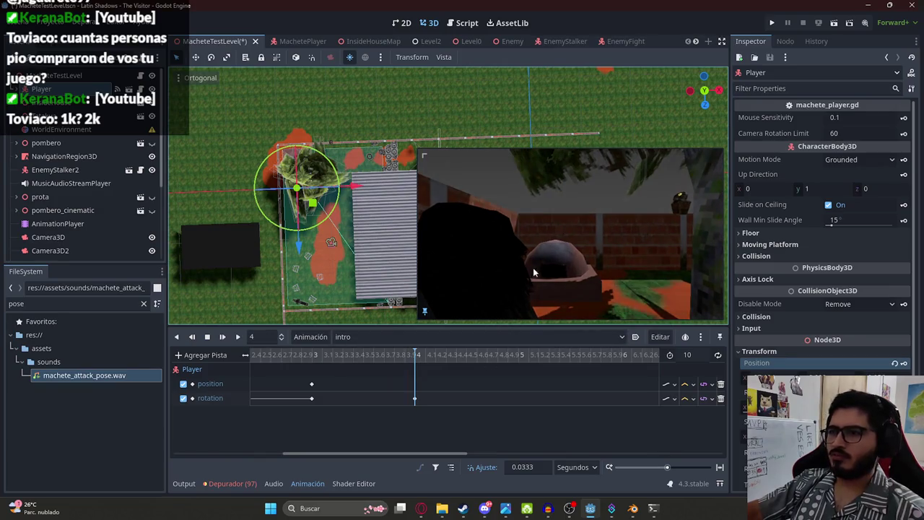
key(ctrl+s)
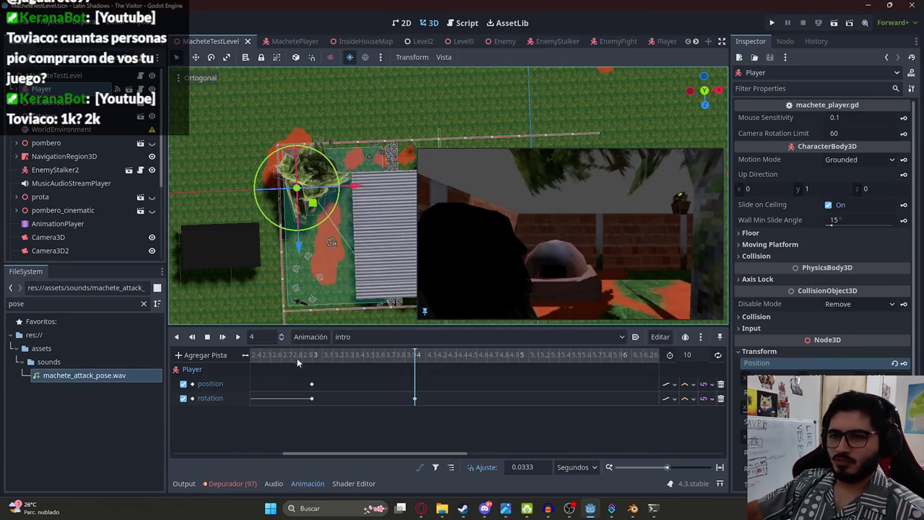
click(222, 336)
click(238, 336)
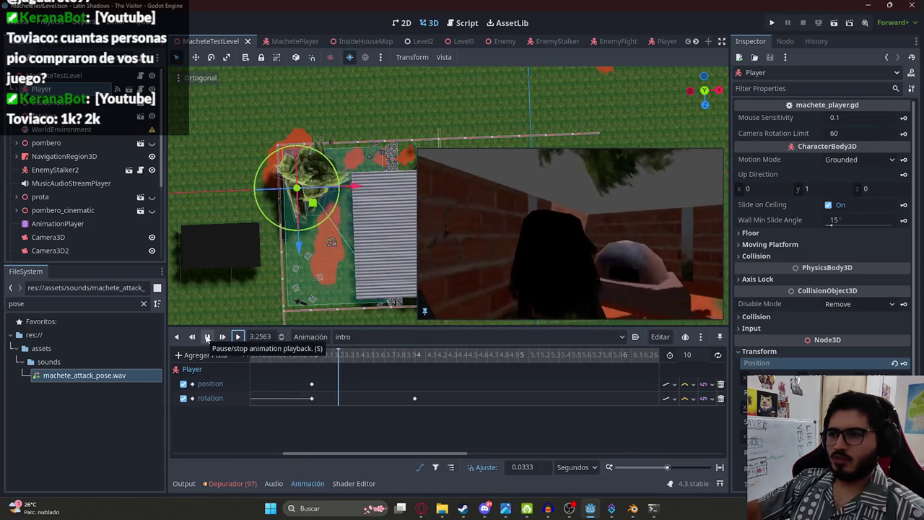
click(207, 336)
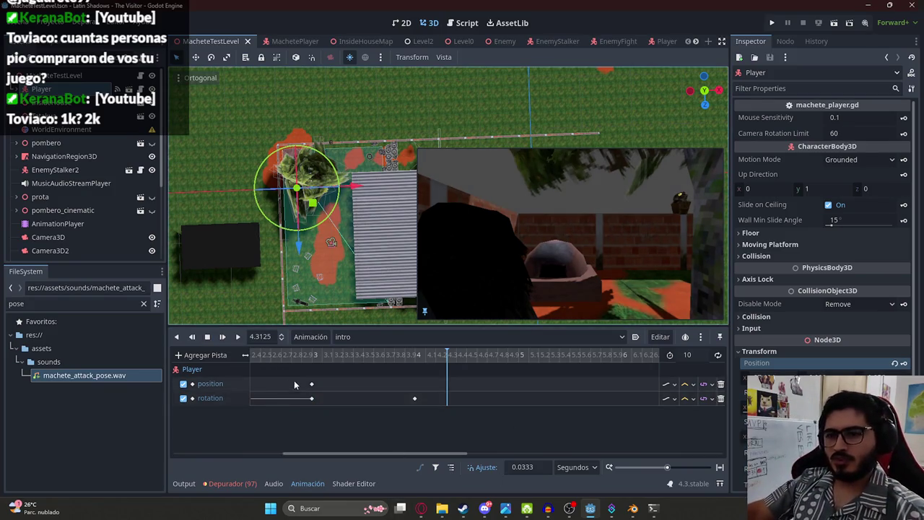
scroll(294, 384, down, 3)
key(ctrl+s)
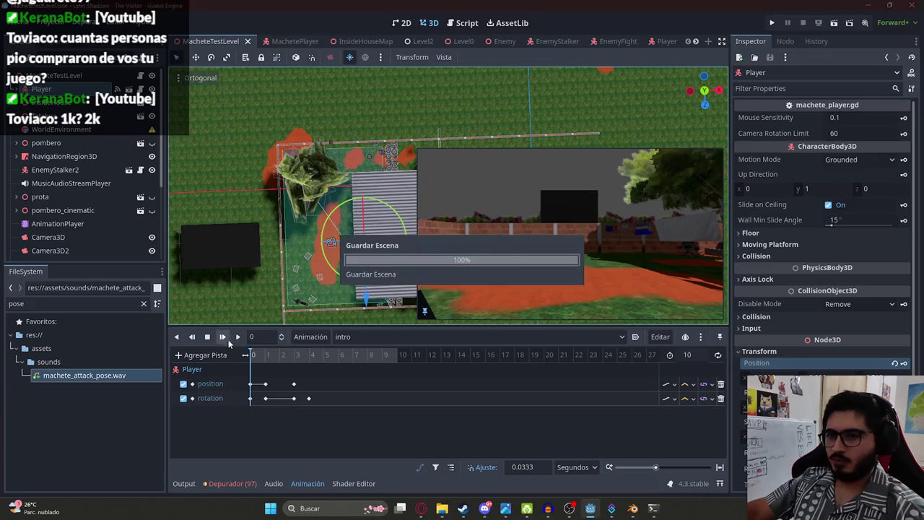
Play the intro and scrub through it from about 0.67 to 4.27 seconds
click(238, 336)
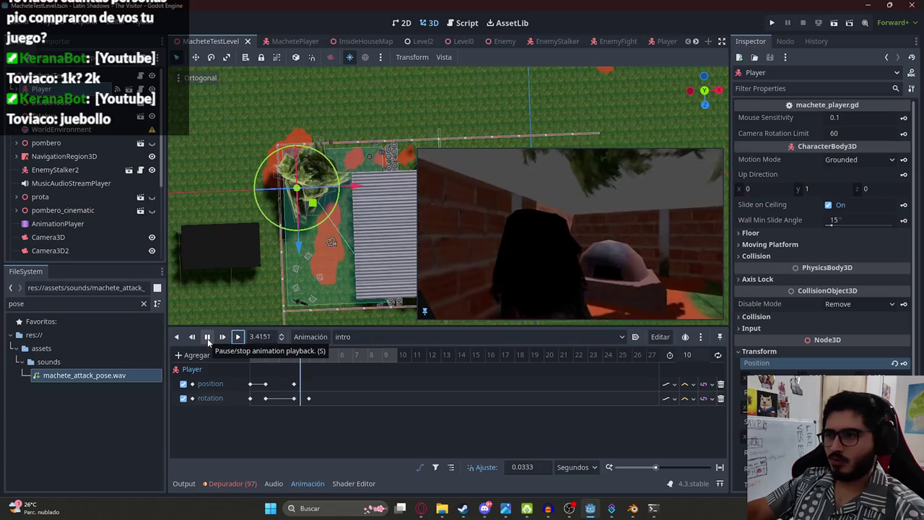
click(207, 338)
drag(288, 359, 254, 358)
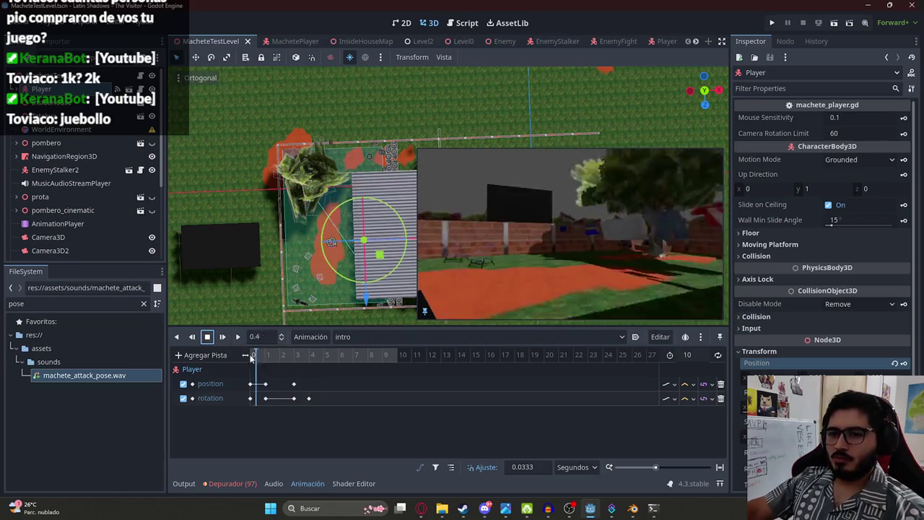
click(268, 354)
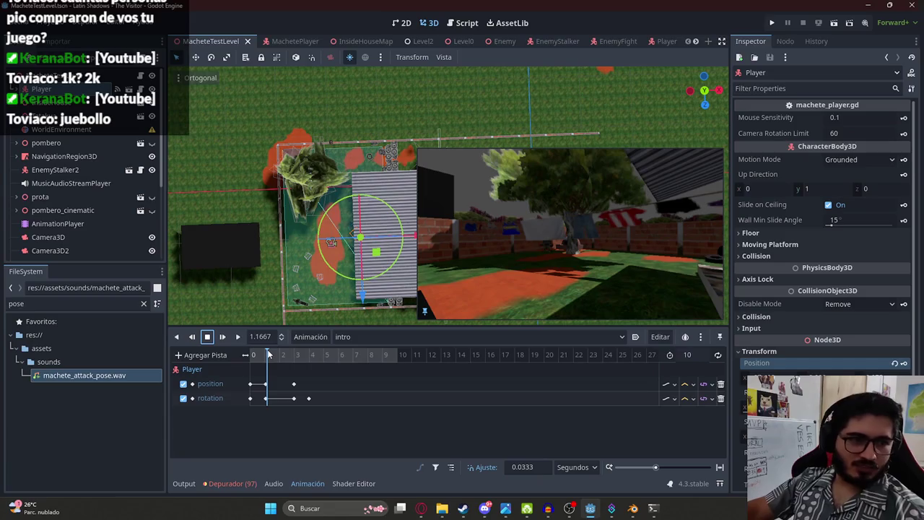
mouse_move(269, 354)
mouse_down()
mouse_move(310, 357)
mouse_move(259, 356)
mouse_move(296, 359)
mouse_up()
drag(302, 361, 309, 361)
Set the timeline snap step to 0.1 and replay the intro
click(523, 470)
text(0.1)
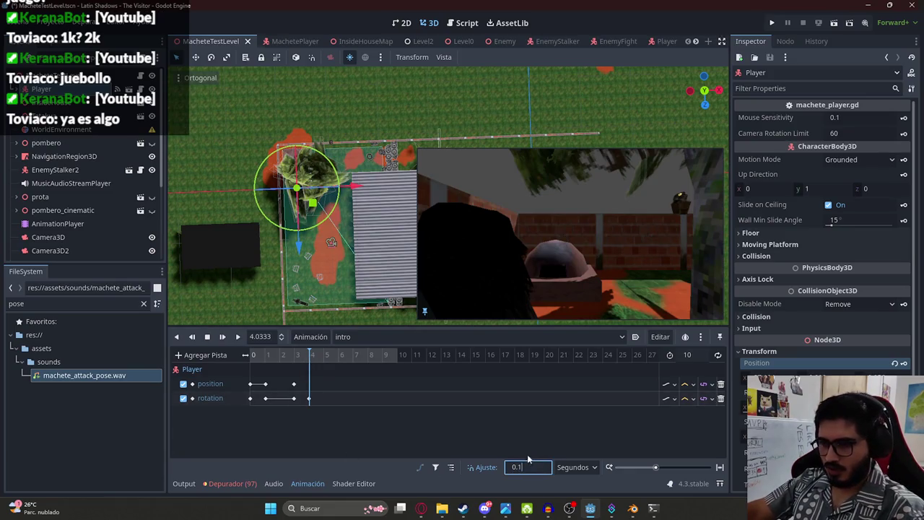
click(257, 356)
click(238, 336)
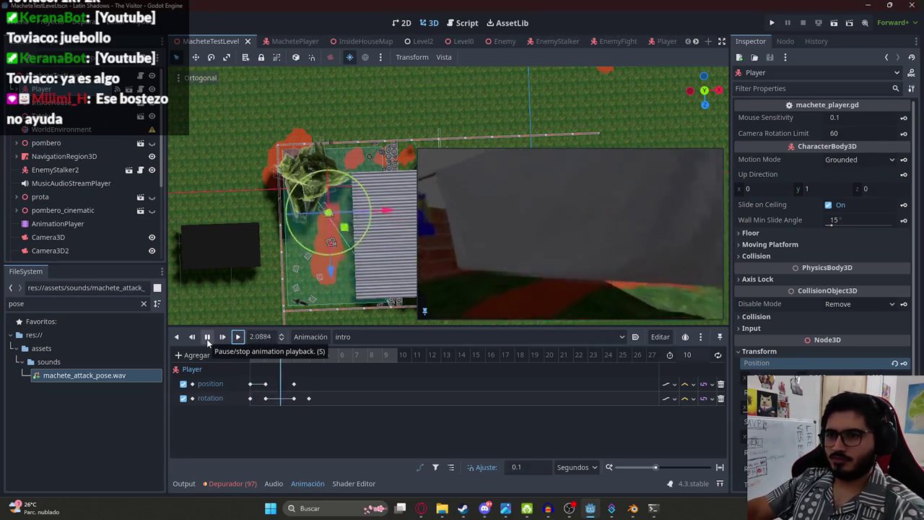
click(206, 339)
Box-select the later Player position and rotation keys and move them about 0.5 s earlier
drag(318, 407, 260, 359)
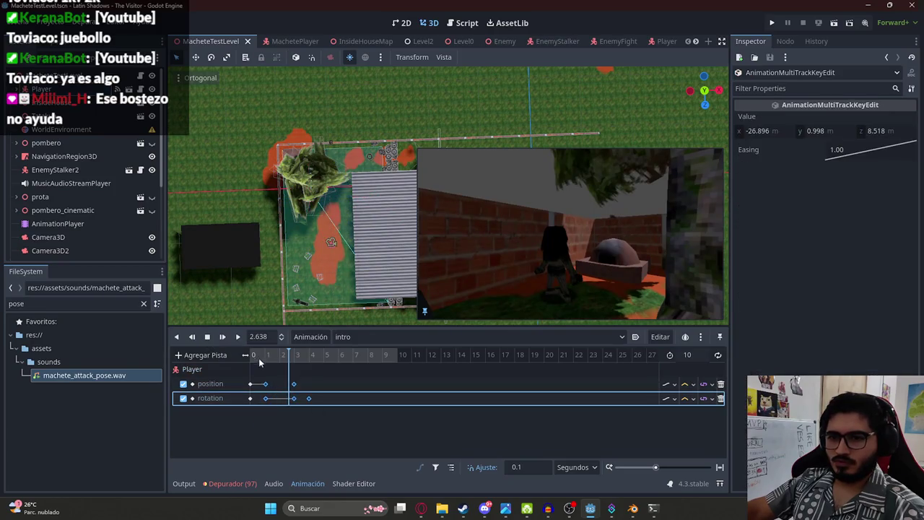
click(253, 356)
scroll(262, 359, up, 2)
scroll(261, 359, up, 1)
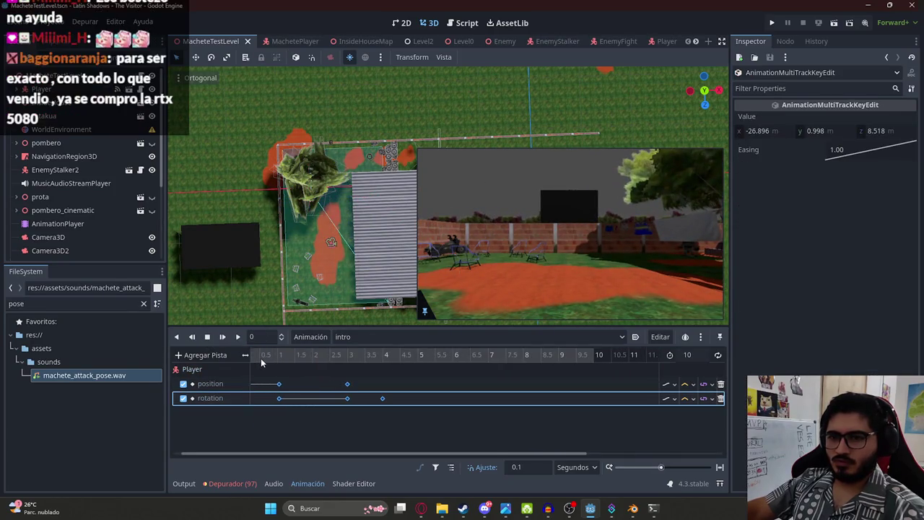
click(260, 358)
drag(278, 383, 261, 390)
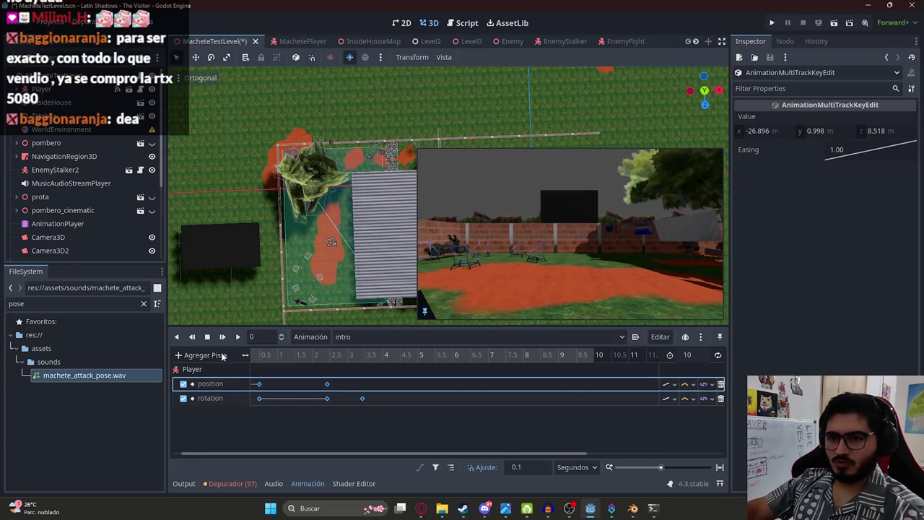
click(237, 336)
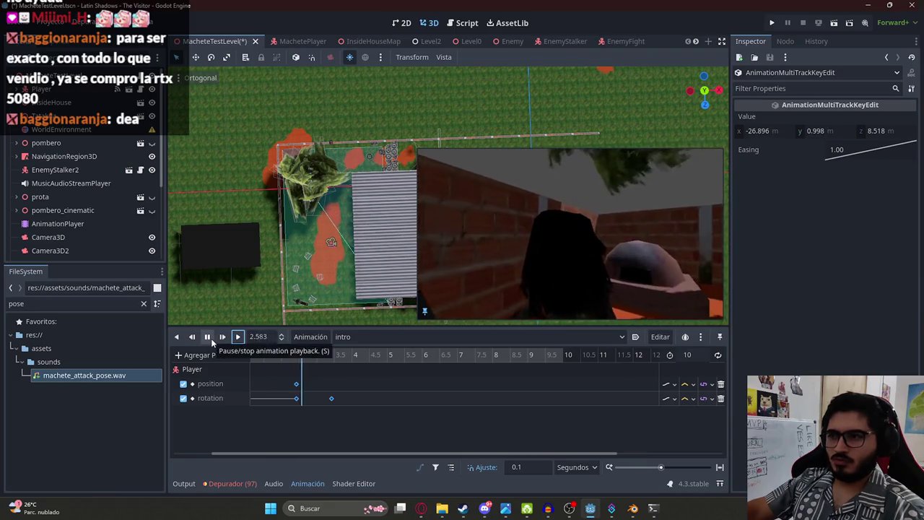
click(208, 337)
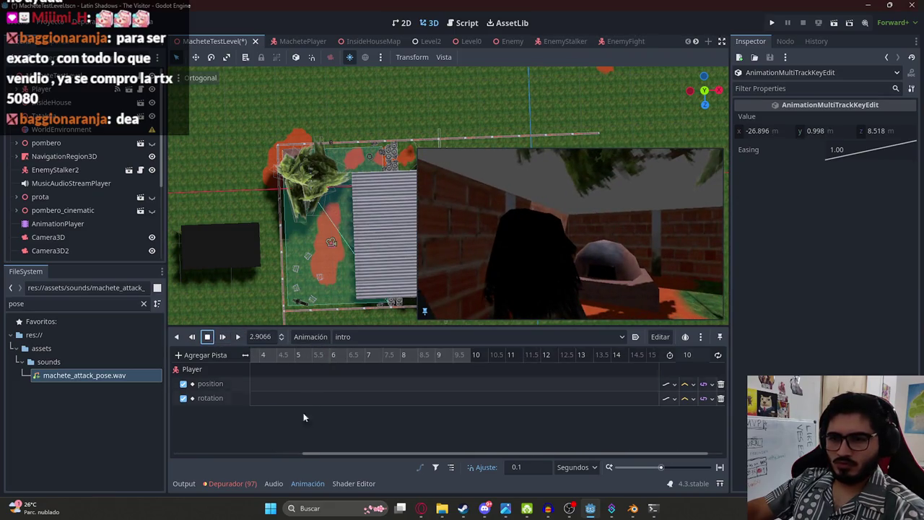
Clear the key selection with the playhead at 0.5 s, then select the Camera3D node
drag(308, 452, 208, 452)
click(271, 358)
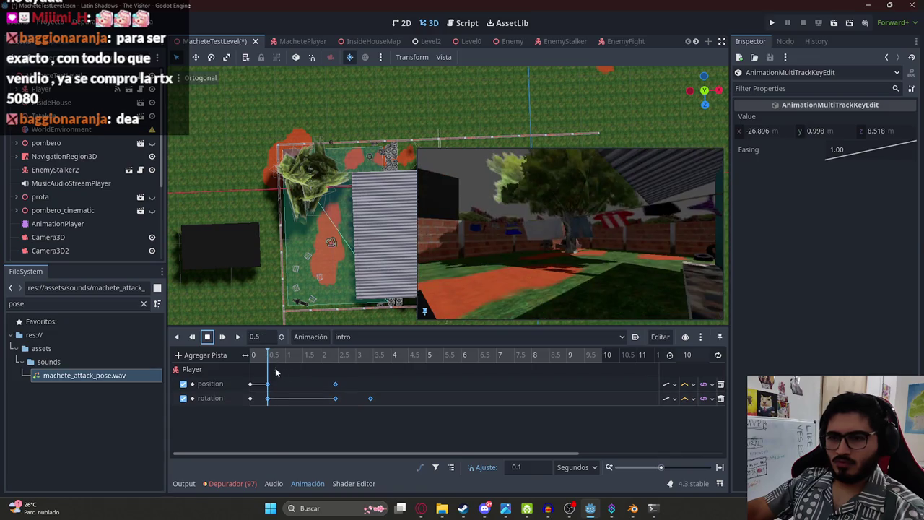
click(289, 383)
click(267, 355)
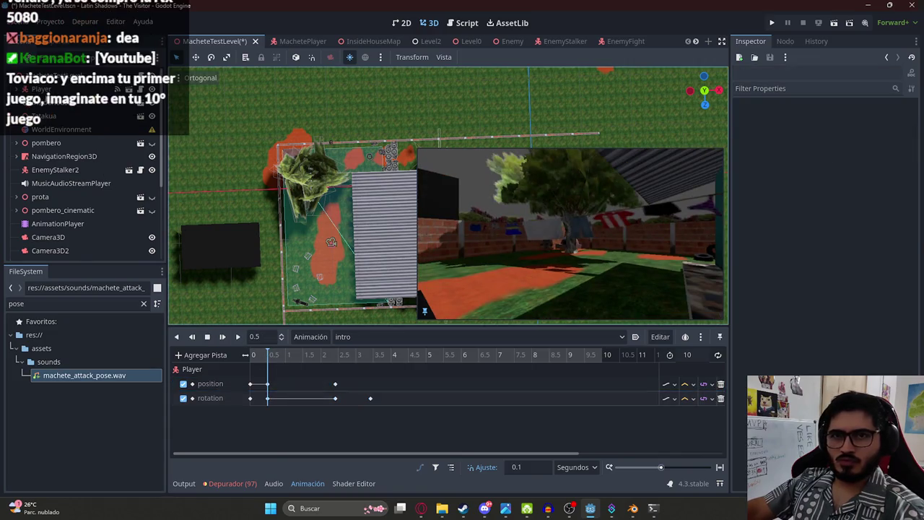
click(24, 89)
click(54, 117)
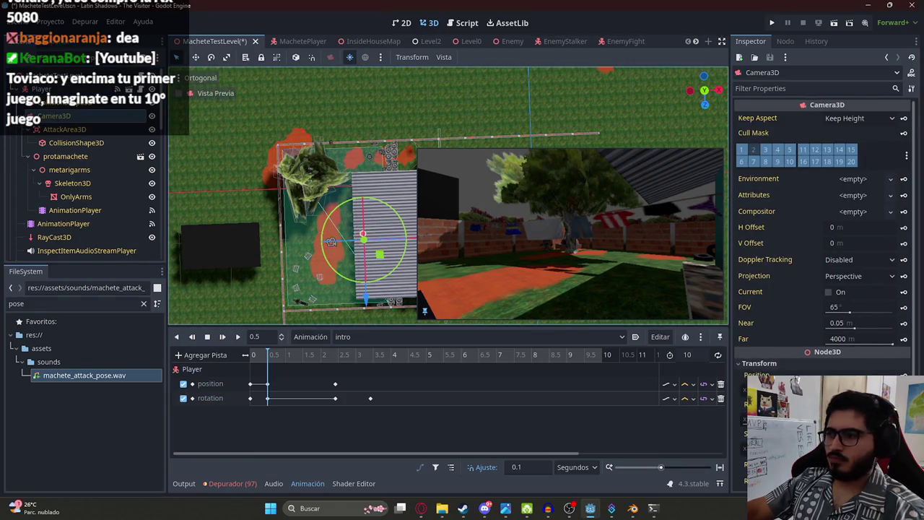
Key the Camera3D rotation at 0.5 and 2.5 s, shifting the Player keys from 2.4 to 2.5 s
click(903, 390)
click(412, 342)
click(267, 427)
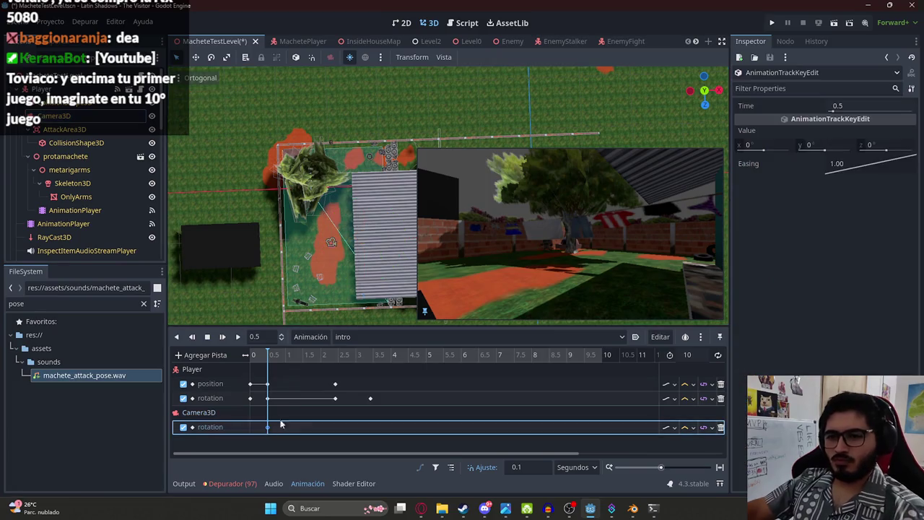
click(336, 355)
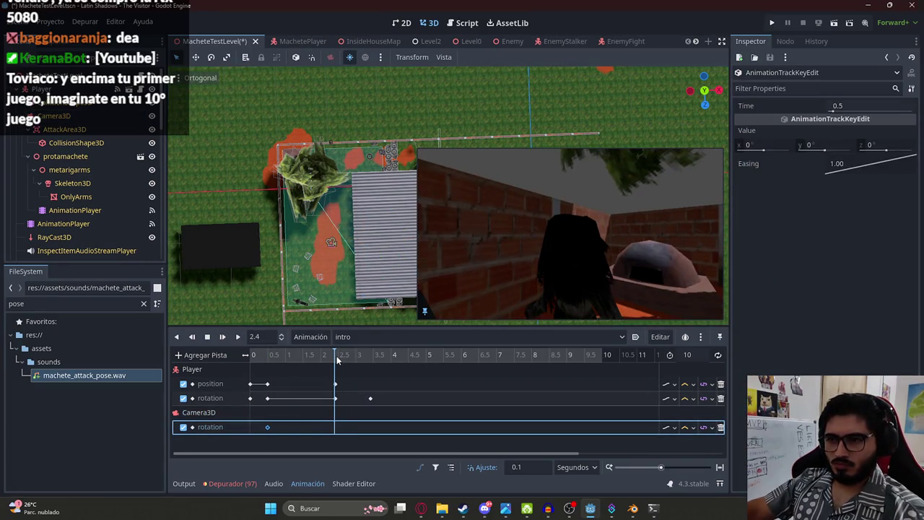
scroll(318, 358, up, 5)
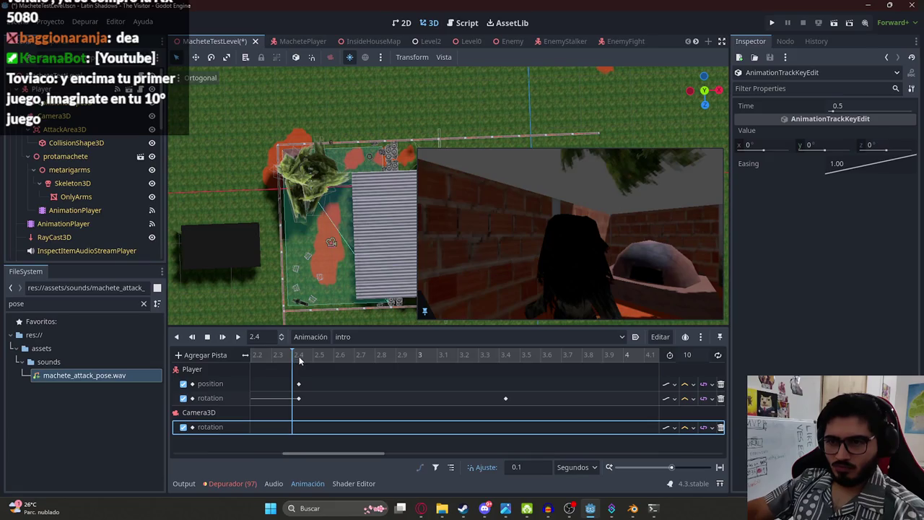
mouse_move(291, 379)
mouse_down()
mouse_move(305, 401)
mouse_move(313, 383)
mouse_up()
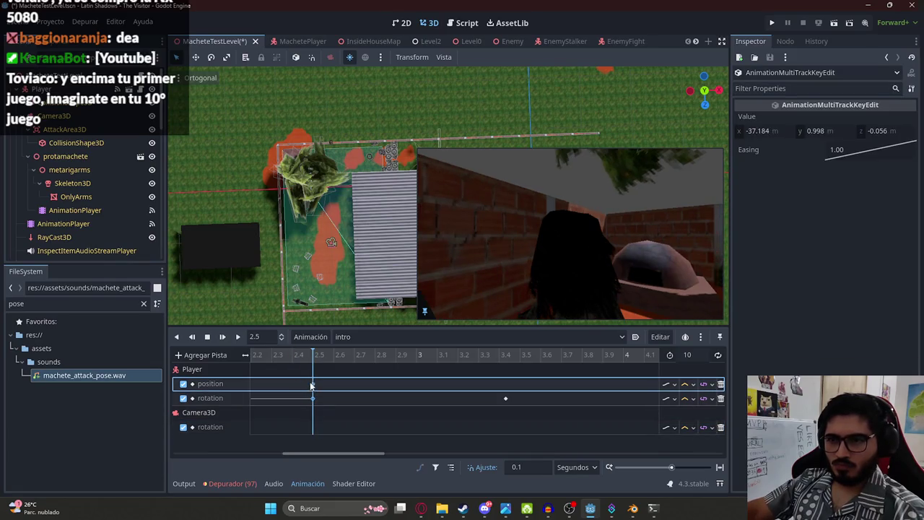
click(315, 427)
scroll(320, 398, down, 3)
scroll(321, 398, down, 5)
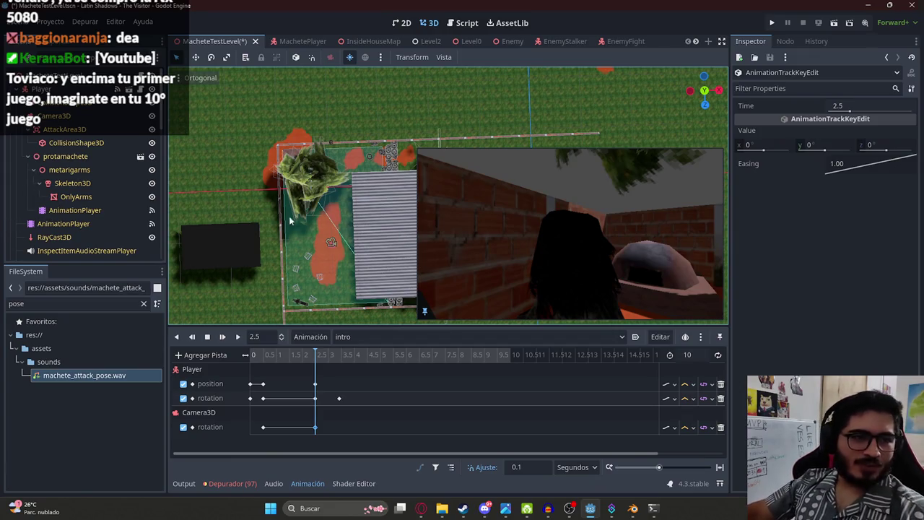
Scrub the intro between 0.7 and 2.2 seconds with Camera3D selected to review the camera motion
mouse_move(261, 354)
mouse_down()
mouse_move(343, 359)
mouse_move(265, 368)
mouse_up()
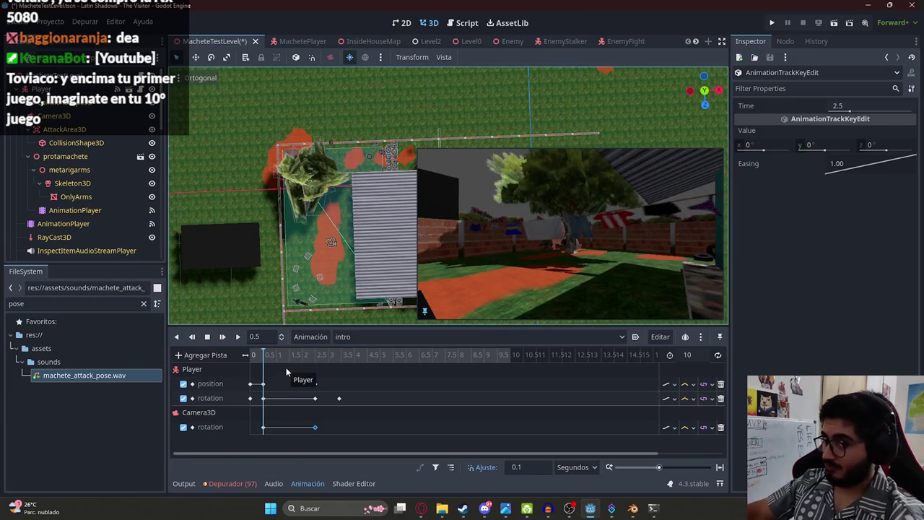
ctrl+scroll(277, 375, up, 3)
click(261, 365)
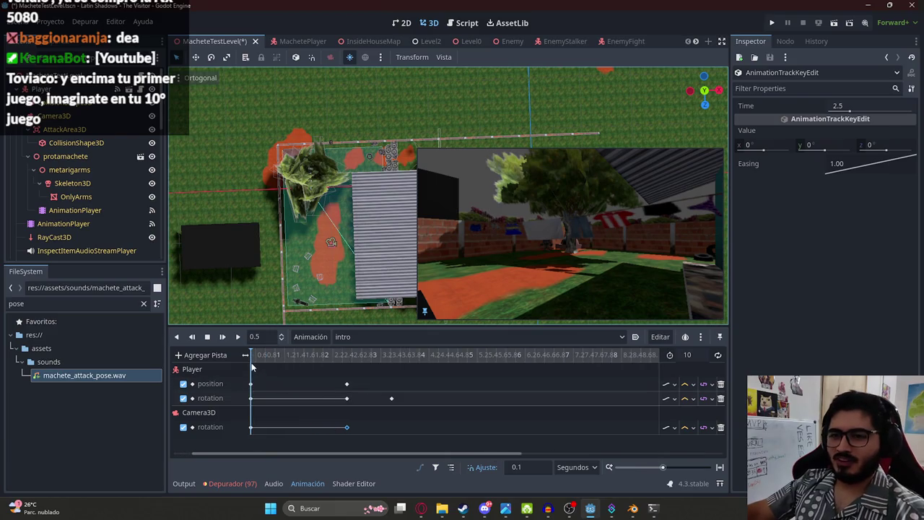
ctrl+scroll(274, 366, up, 2)
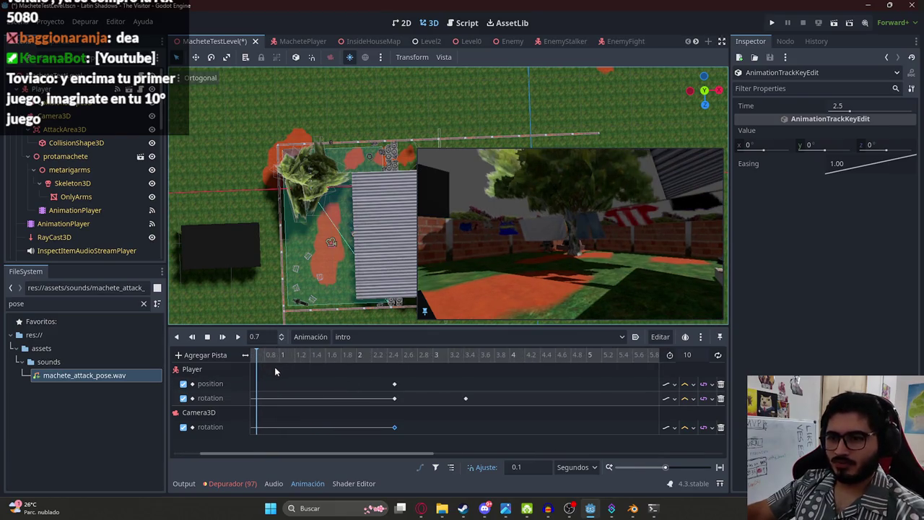
ctrl+scroll(274, 366, down, 1)
drag(297, 455, 269, 451)
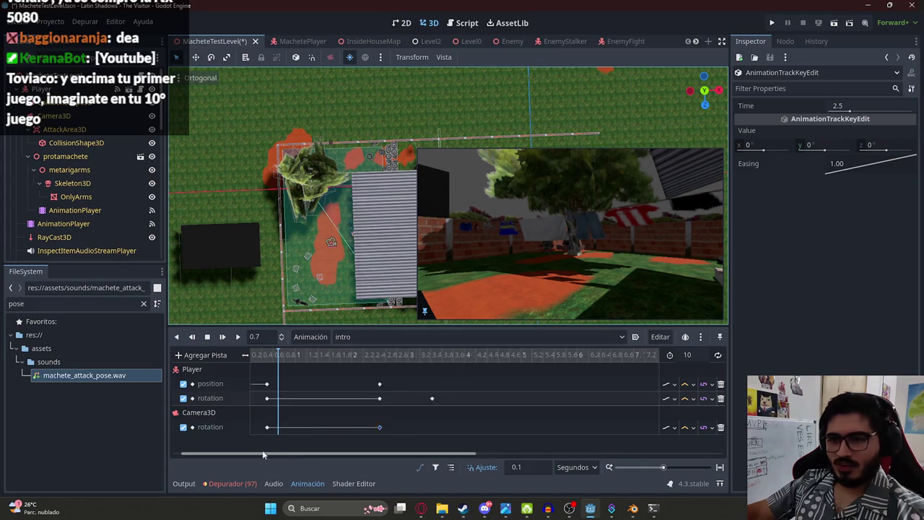
click(58, 116)
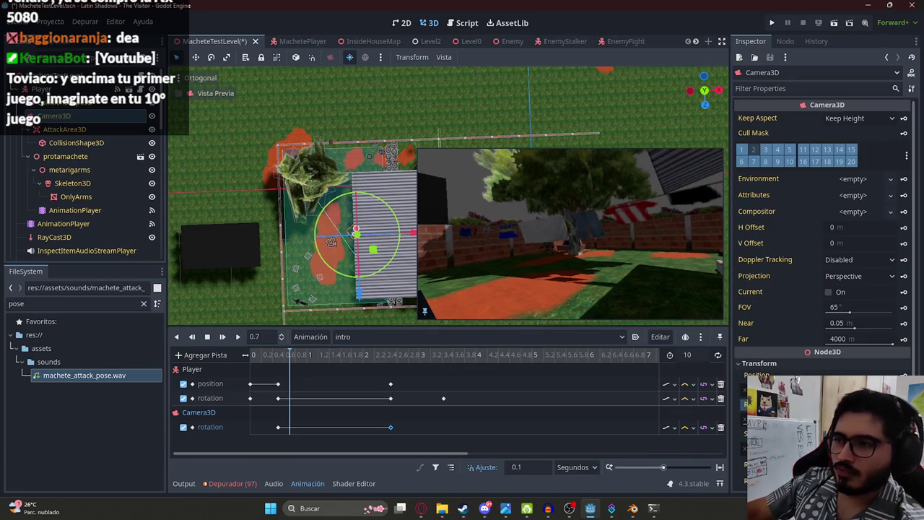
scroll(311, 382, up, 3)
scroll(282, 398, left, 3)
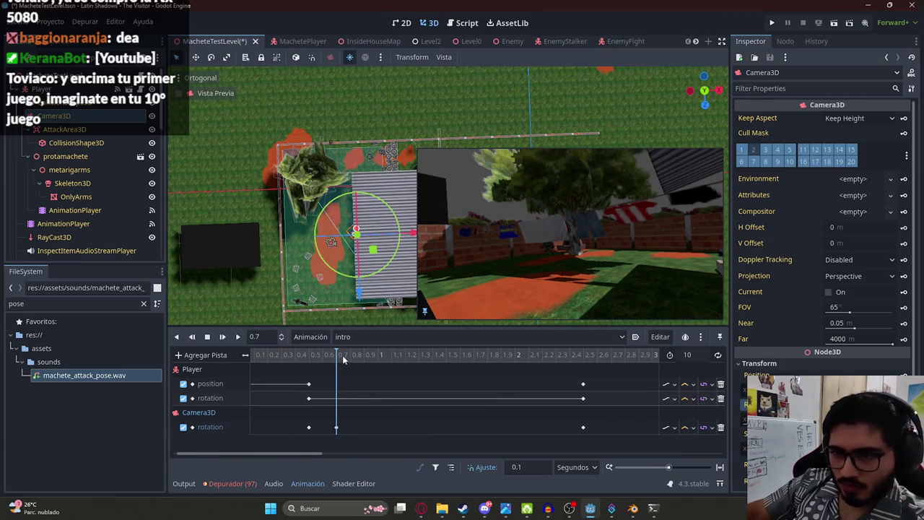
click(364, 358)
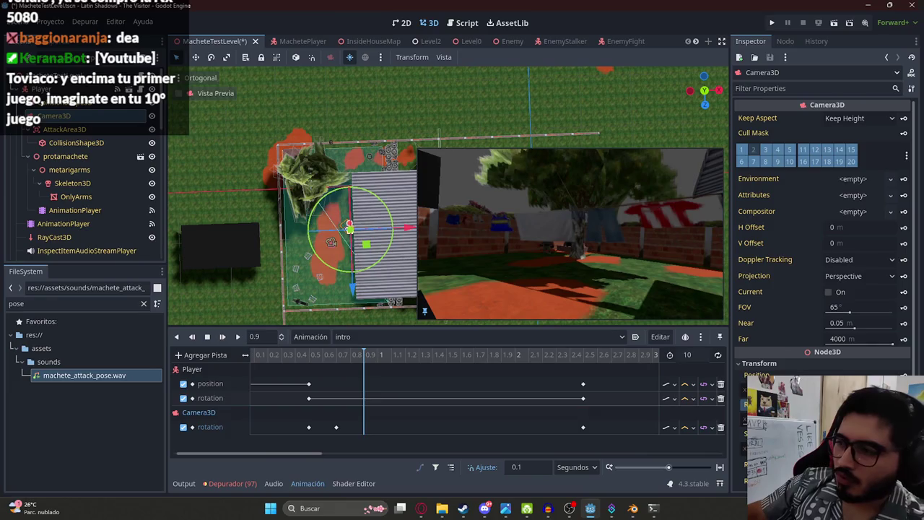
drag(327, 356, 363, 354)
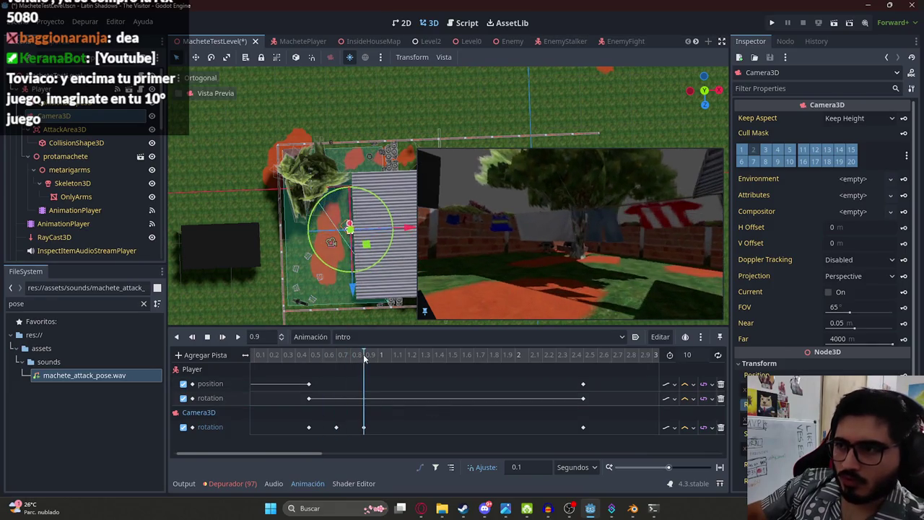
Duplicate the Camera3D rotation key pair at 1.1, 1.5, 1.9 and 2.3 seconds
drag(332, 410, 399, 433)
click(389, 357)
key(ctrl+d)
drag(403, 362, 444, 358)
key(ctrl+d)
click(499, 359)
key(ctrl+d)
click(543, 361)
click(555, 361)
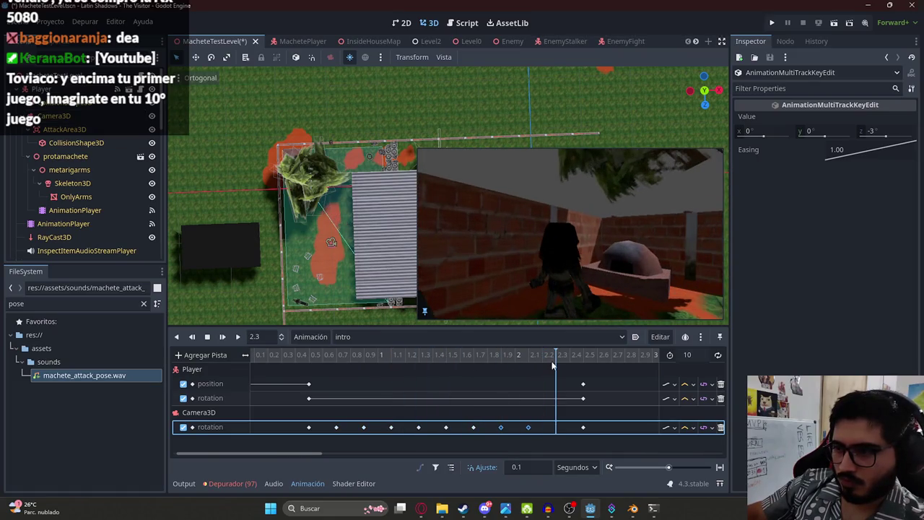
key(ctrl+d)
click(585, 427)
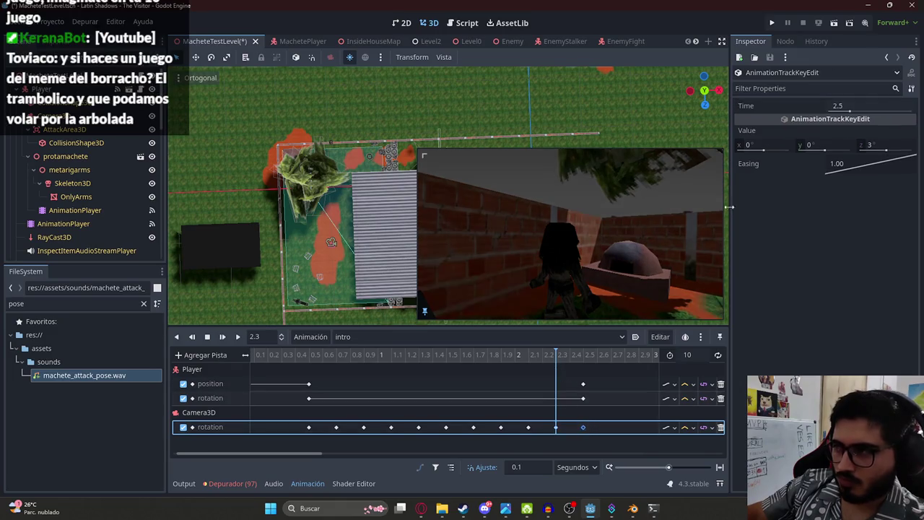
Preview the camera from 0.5 to 3.5 seconds, save the scene, and replay the intro from the start
click(324, 360)
drag(324, 361, 588, 358)
scroll(409, 380, down, 5)
drag(413, 360, 447, 358)
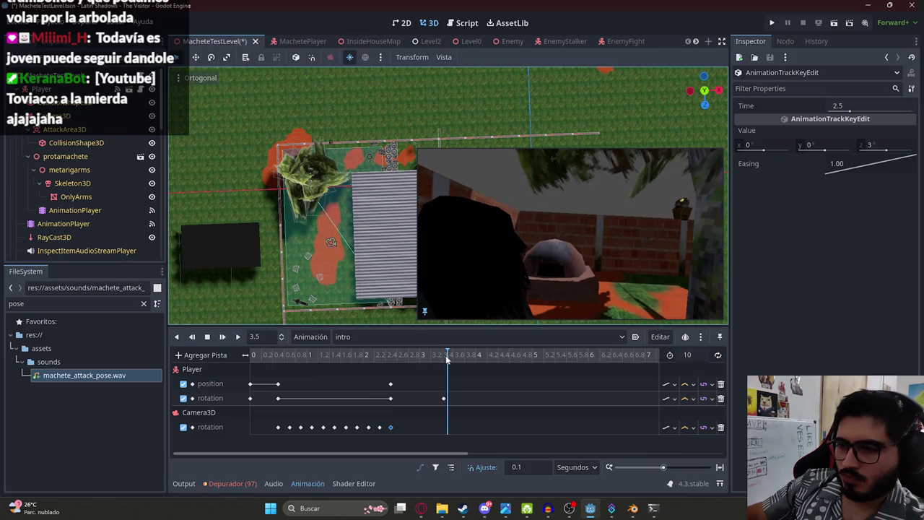
drag(446, 359, 444, 358)
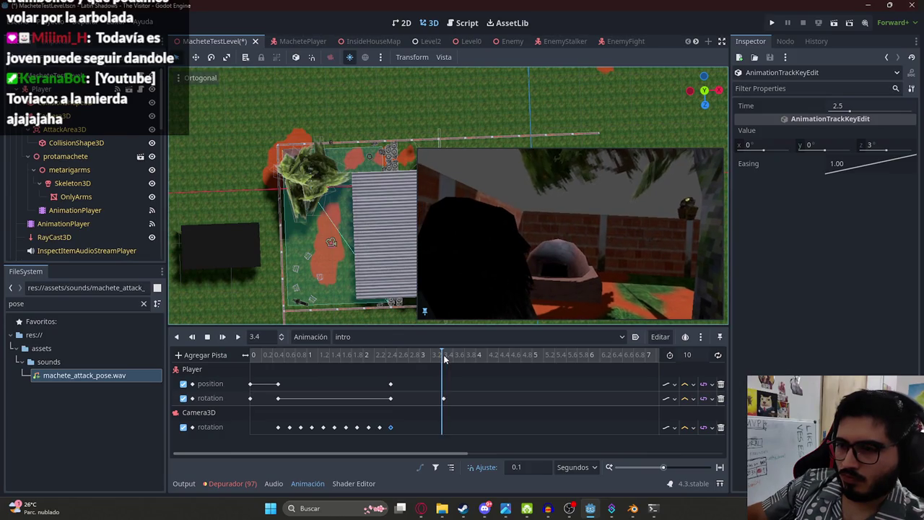
key(ctrl+s)
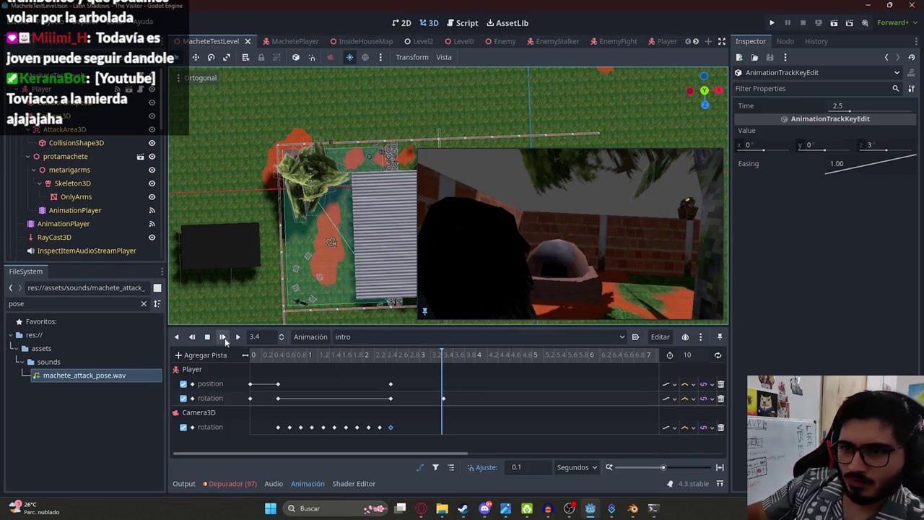
click(238, 337)
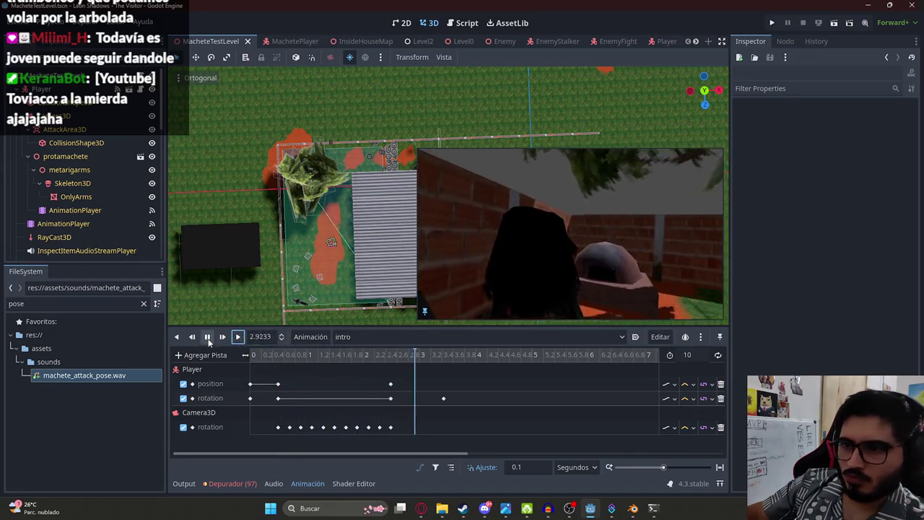
Stop the intro playback at about 3.2 seconds and return the playhead to 0.5 seconds
click(208, 337)
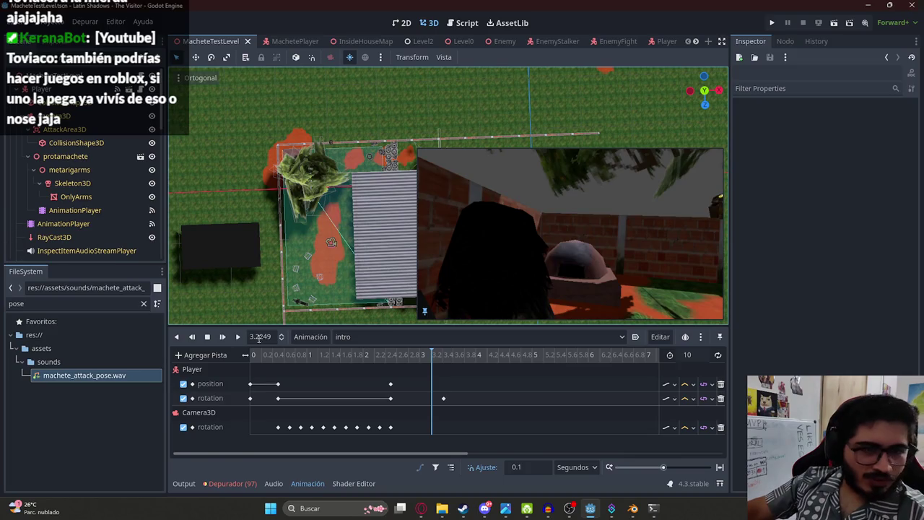
click(278, 355)
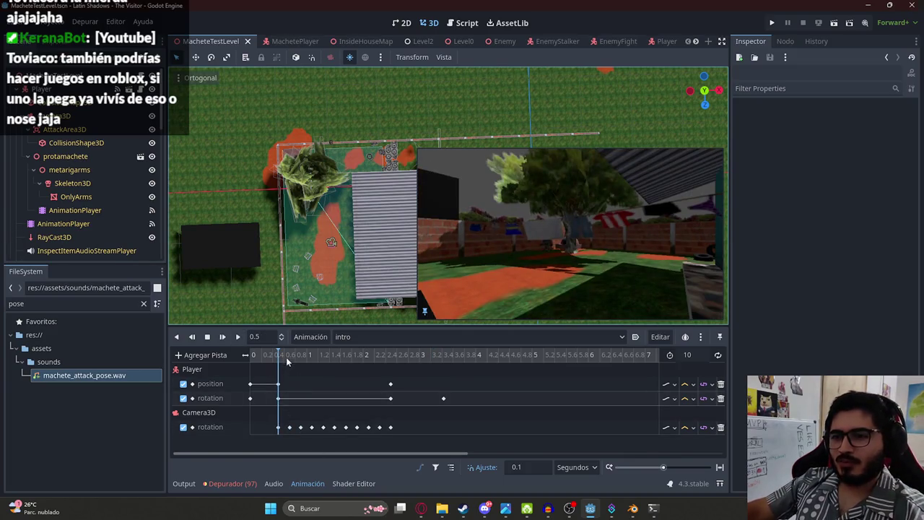
Shift a run of camera keys later, move one to 1.3 s, delete the late keys, then undo
click(289, 427)
drag(288, 426, 386, 434)
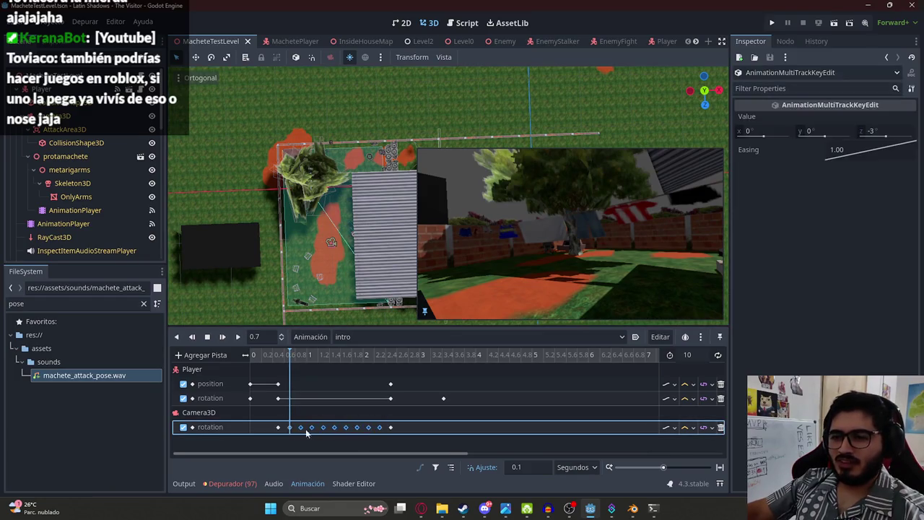
mouse_move(289, 427)
mouse_down()
mouse_move(421, 430)
mouse_move(278, 428)
mouse_move(301, 429)
mouse_up()
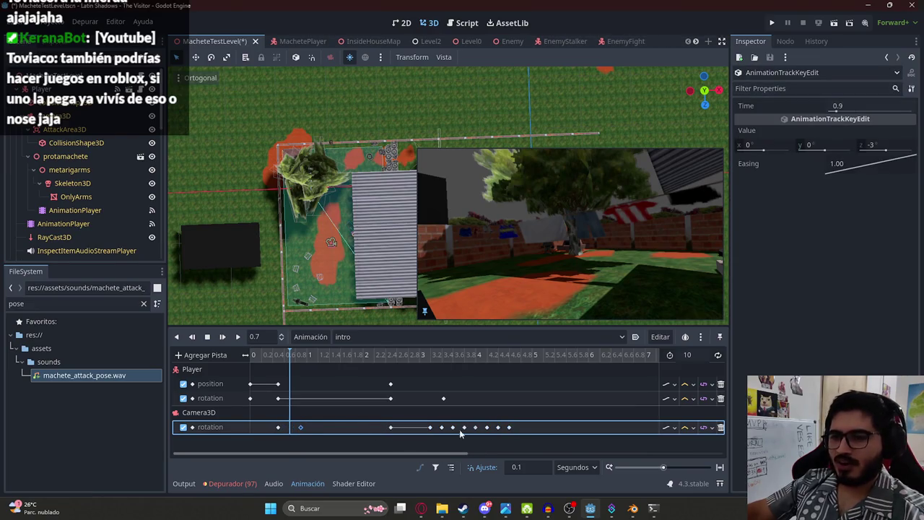
drag(441, 430, 323, 431)
drag(531, 436, 455, 415)
key(Delete)
drag(293, 417, 331, 435)
key(ctrl+z)
key(ctrl+z)
key(ctrl+z)
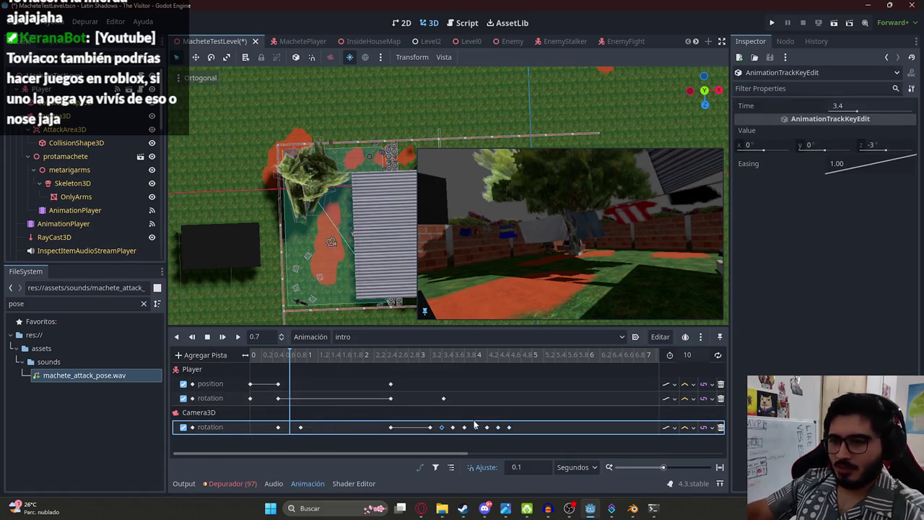
Add a camera rotation key at the playhead and delete the surplus late and middle camera keys
click(419, 426)
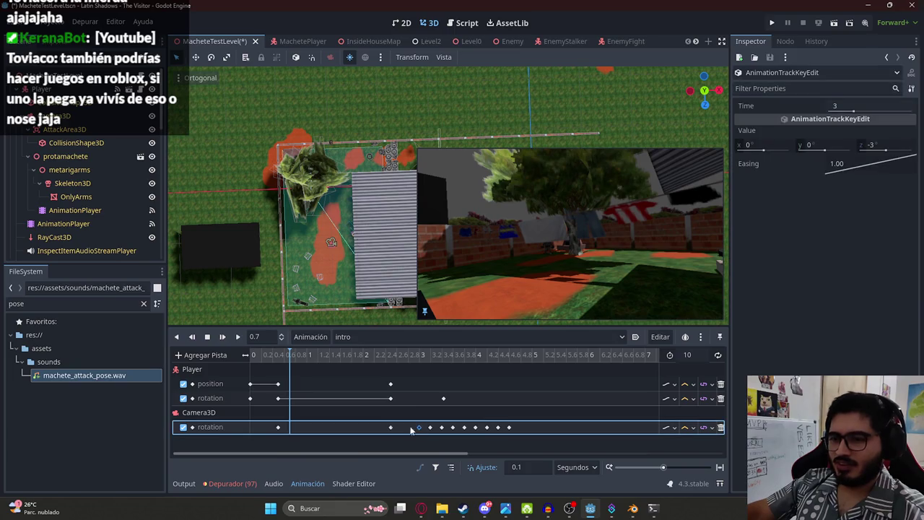
double_click(289, 426)
click(442, 426)
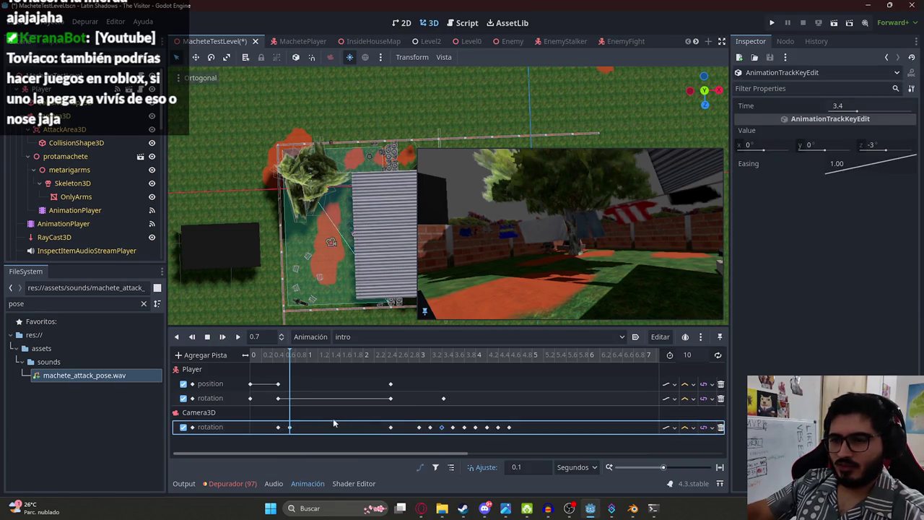
click(302, 354)
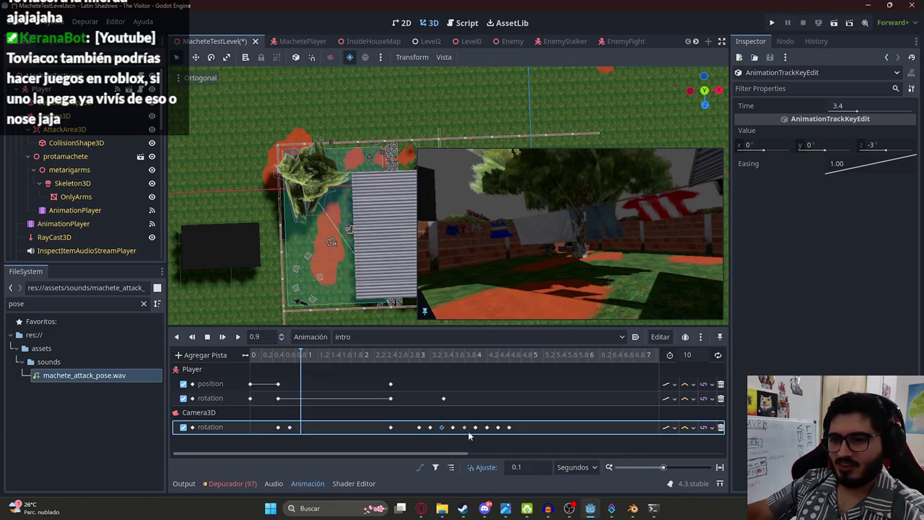
click(430, 427)
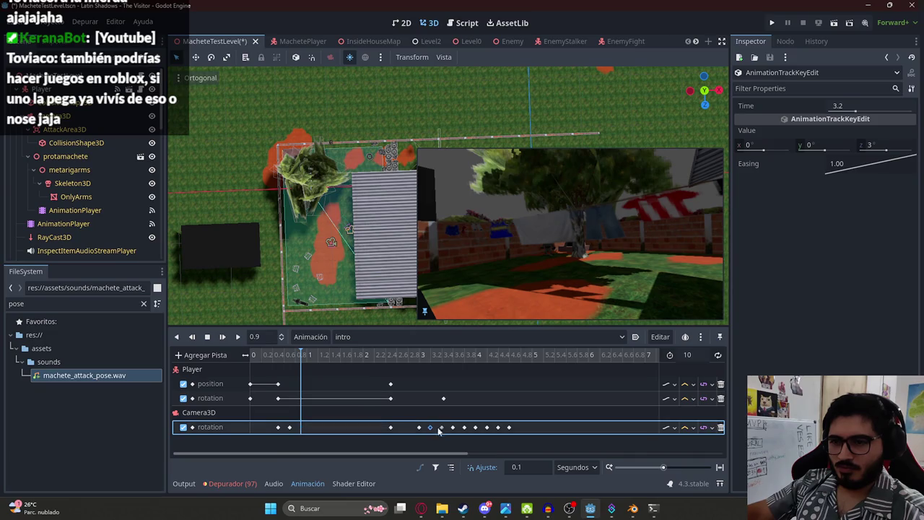
drag(410, 417, 537, 432)
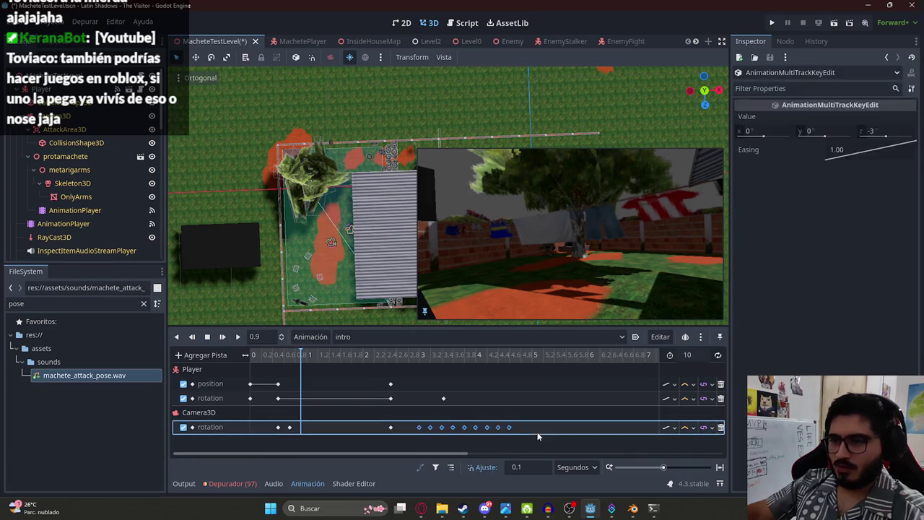
key(Delete)
key(ctrl+d)
key(ctrl+d)
key(ctrl+d)
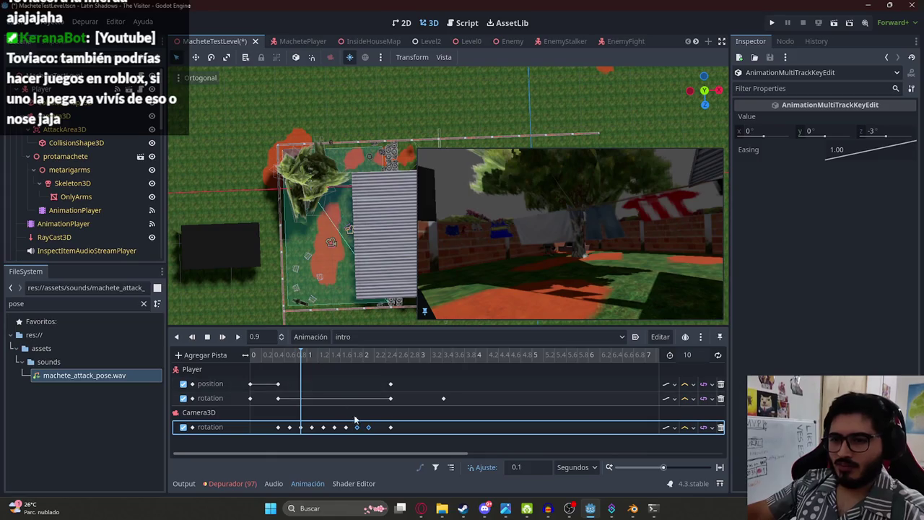
mouse_move(378, 433)
mouse_down()
mouse_move(309, 418)
mouse_move(300, 432)
mouse_up()
key(Delete)
Duplicate the 0.7 and 1.3 s camera keys at 1.7 seconds and play the intro from 0.3 s
click(289, 427)
click(317, 432)
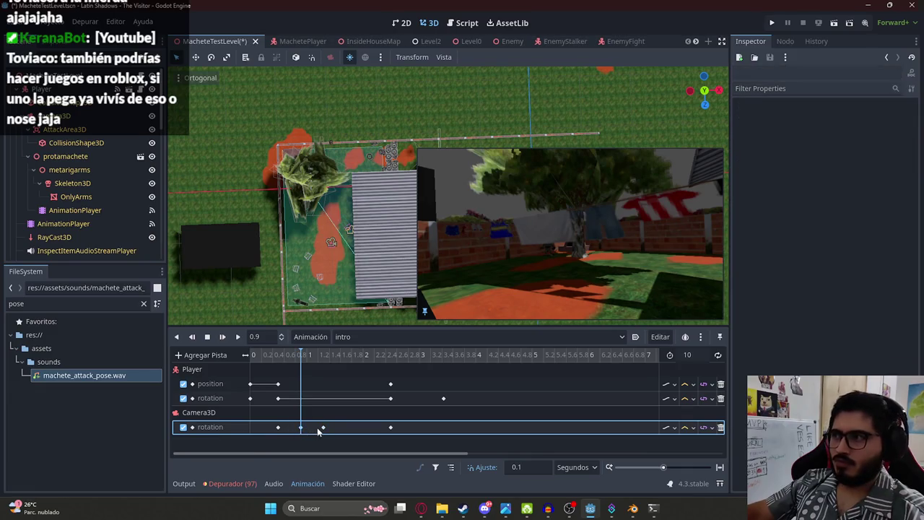
click(323, 429)
shift+click(300, 427)
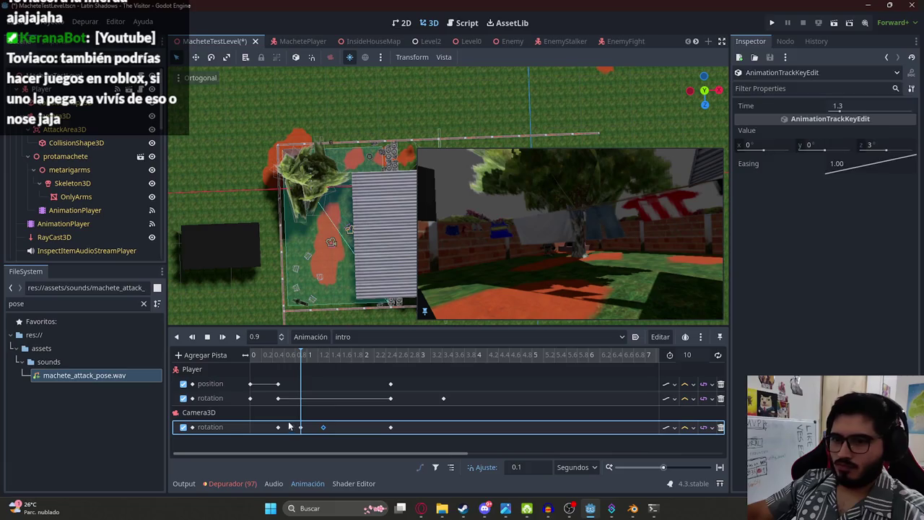
click(351, 363)
click(346, 363)
key(ctrl+d)
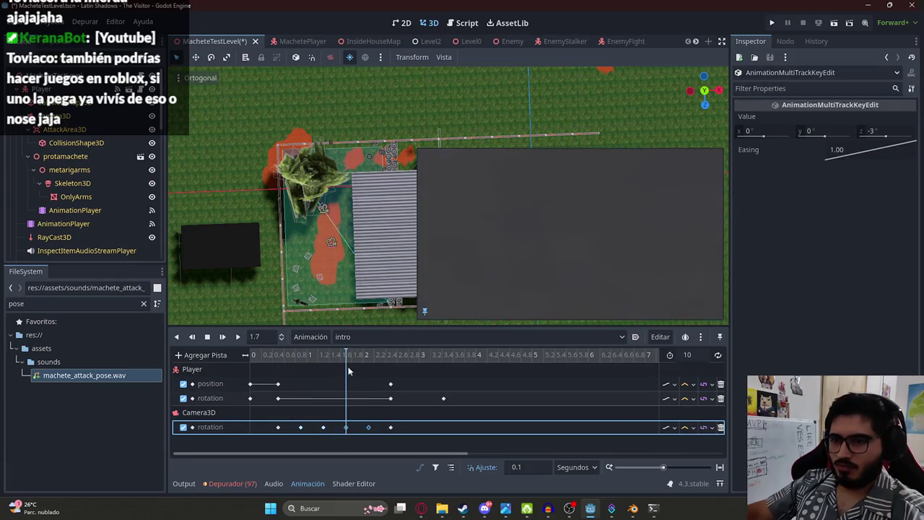
click(267, 354)
click(239, 337)
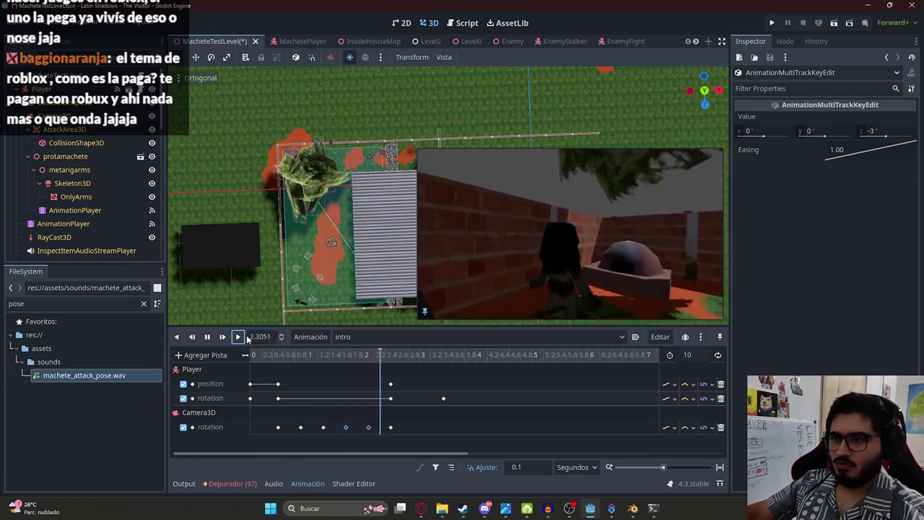
Save the scene and retime the camera rotation keys to 0.8 and 1.7 seconds
key(ctrl+s)
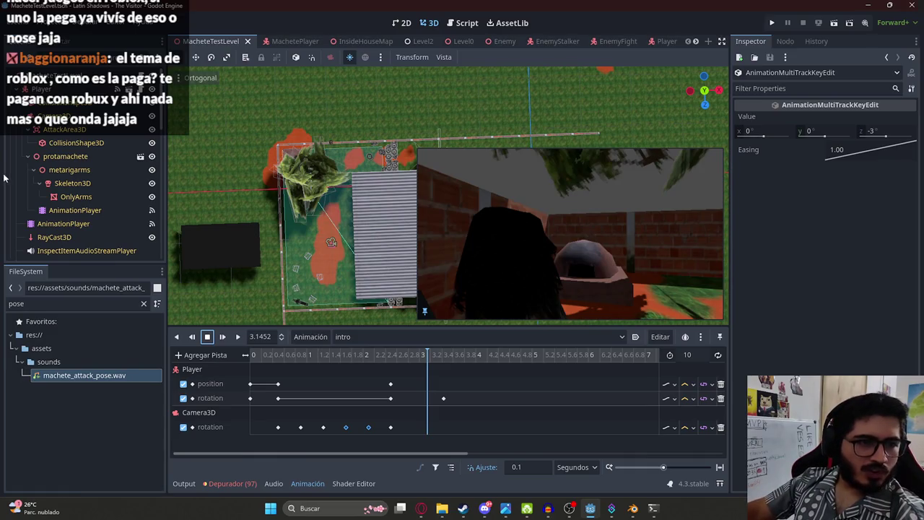
click(316, 399)
click(290, 355)
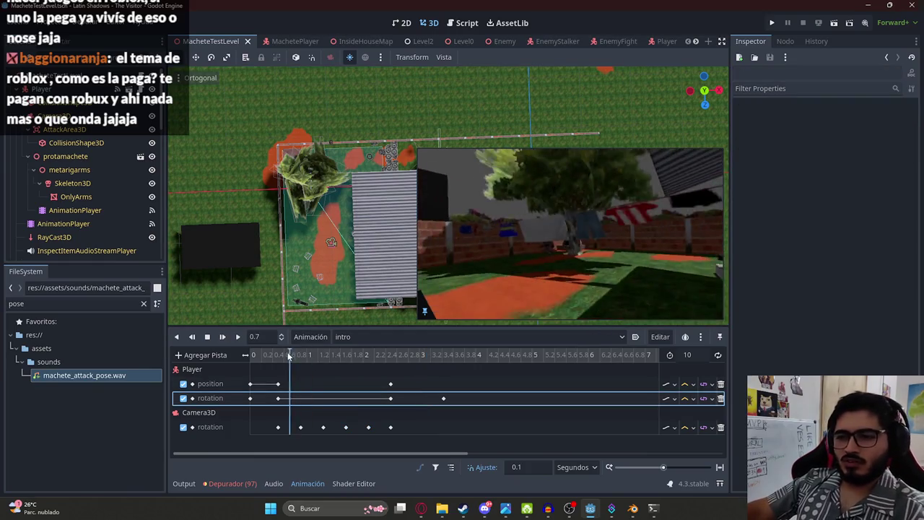
drag(289, 355, 295, 373)
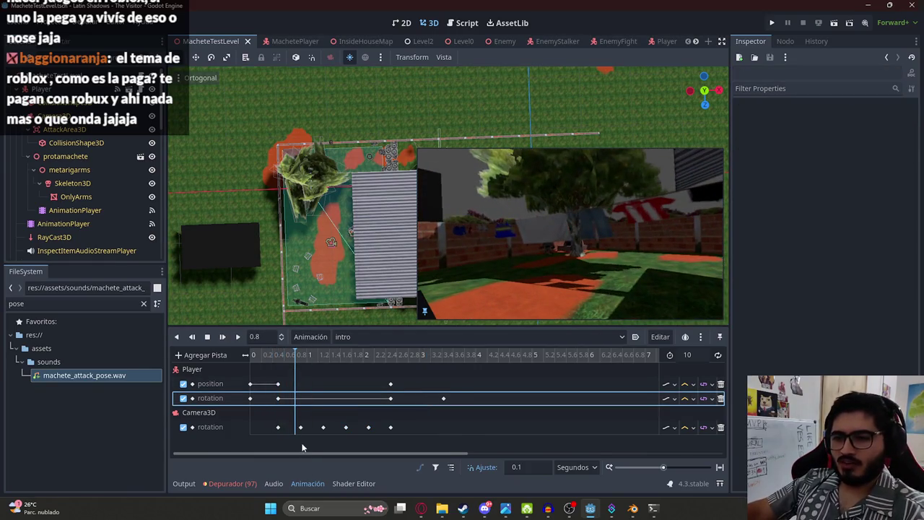
drag(300, 426, 294, 427)
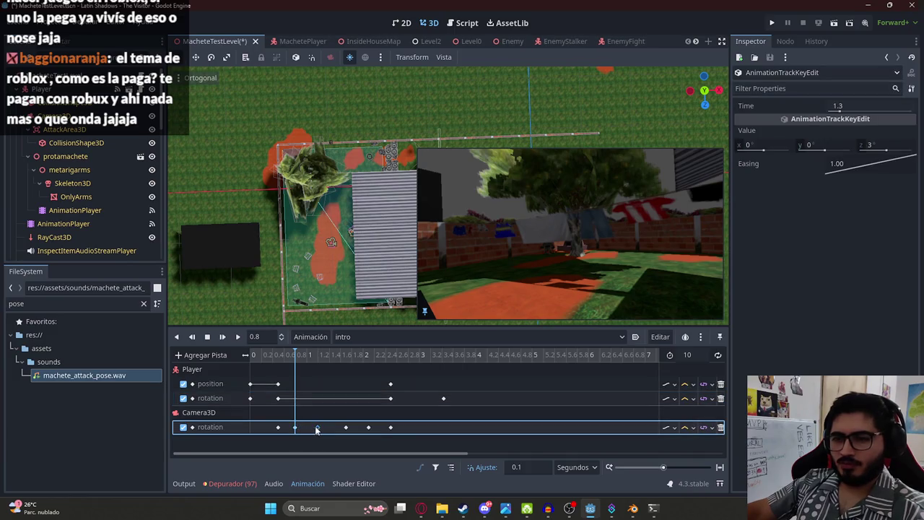
drag(347, 429, 335, 429)
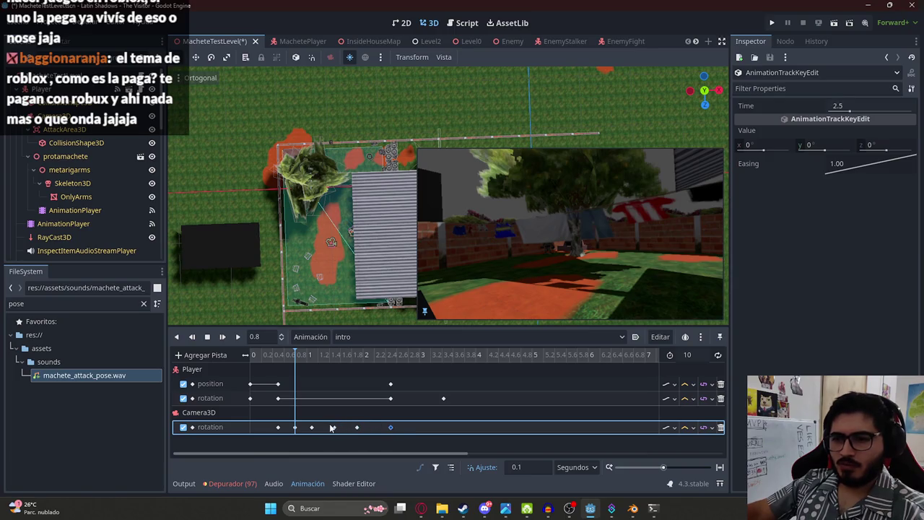
Insert a Camera3D rotation key at 2.2 seconds with Z rotation -3, then play from 1.3 s and stop
click(296, 427)
click(373, 358)
key(ctrl+d)
click(326, 360)
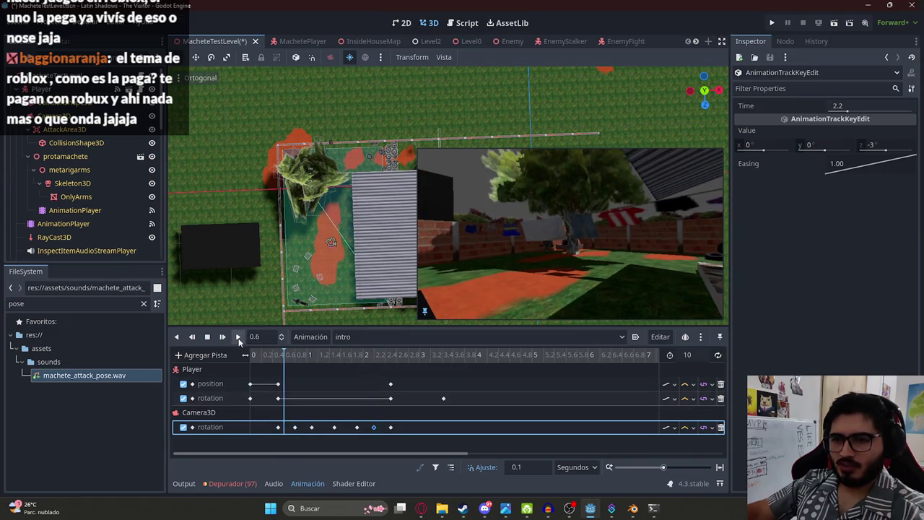
click(239, 337)
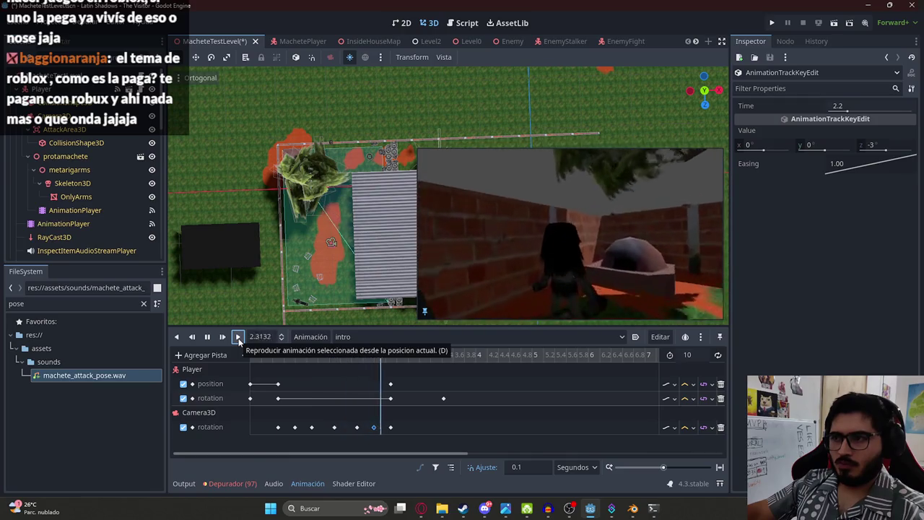
click(206, 337)
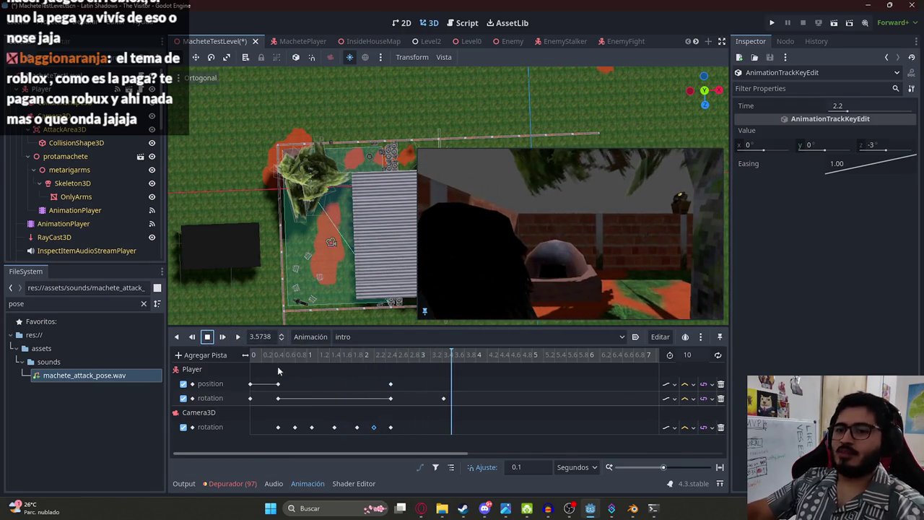
scroll(272, 354, down, 3)
scroll(272, 355, down, 2)
click(272, 354)
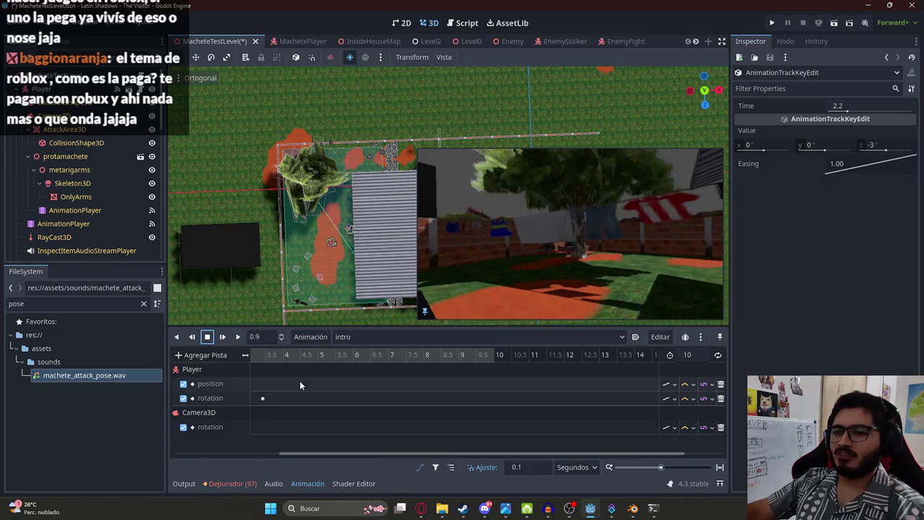
Save the level scene and replay the intro from the beginning, stopping it afterwards
scroll(268, 358, down, 3)
key(ctrl+s)
click(240, 337)
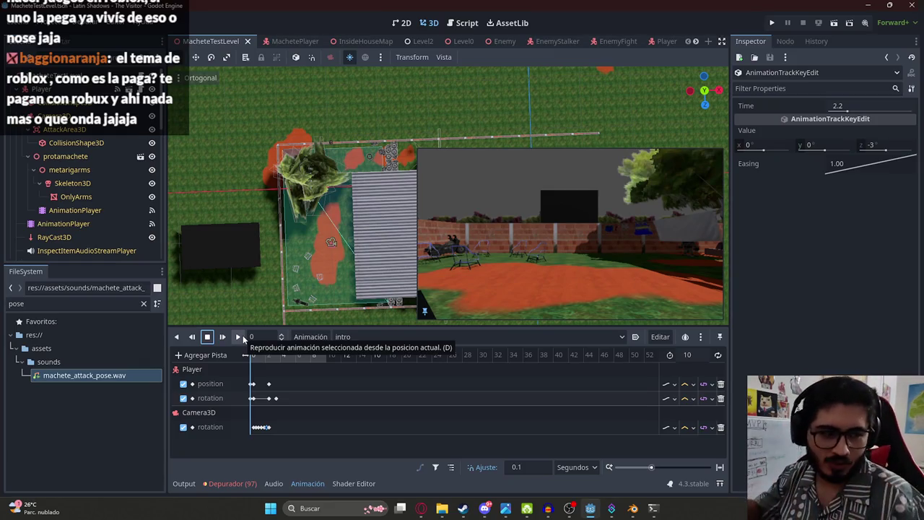
click(238, 336)
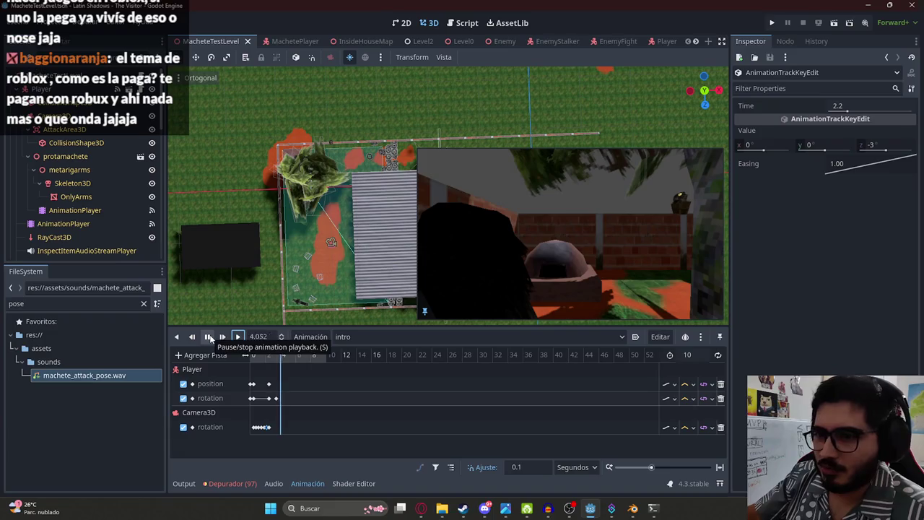
click(209, 339)
scroll(266, 358, up, 2)
click(293, 354)
Move the Player rotation keyframe from 3.4 to 3.5 seconds, check the timing, and save
scroll(313, 370, up, 2)
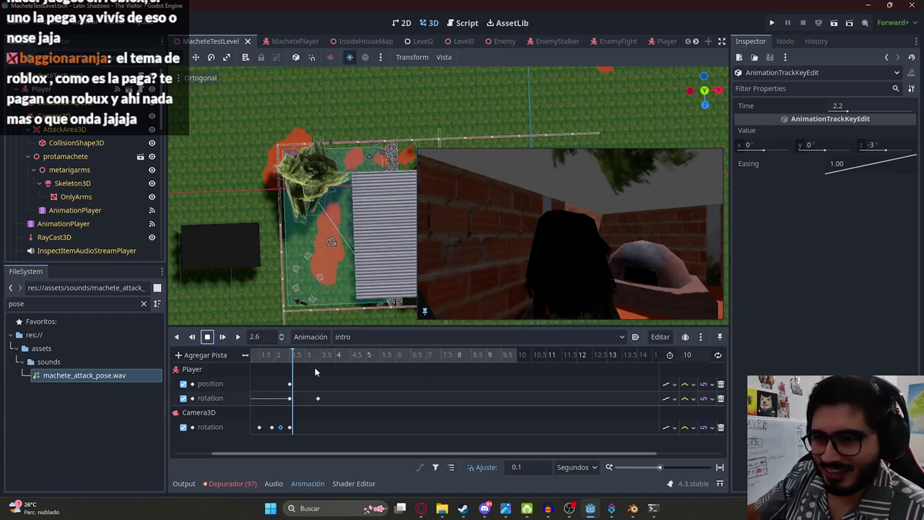
mouse_move(291, 361)
mouse_down()
mouse_move(330, 368)
mouse_move(279, 372)
mouse_move(324, 374)
mouse_up()
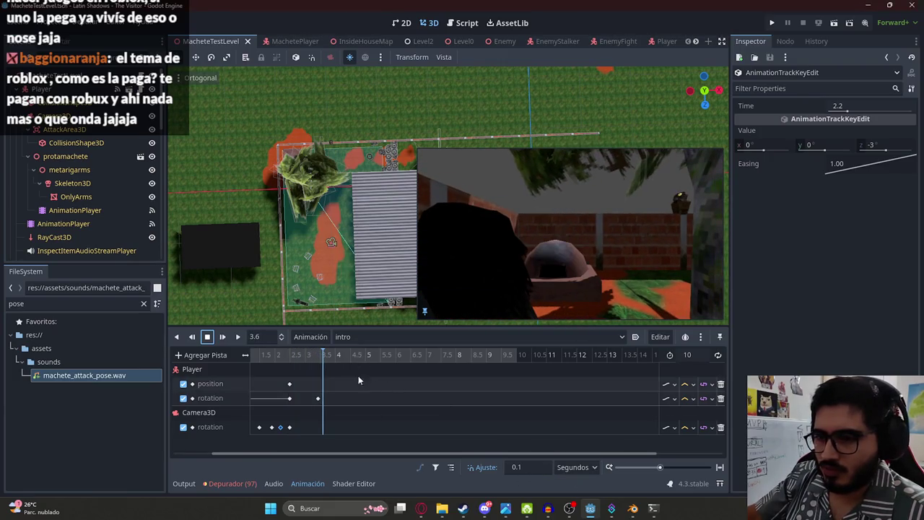
click(318, 359)
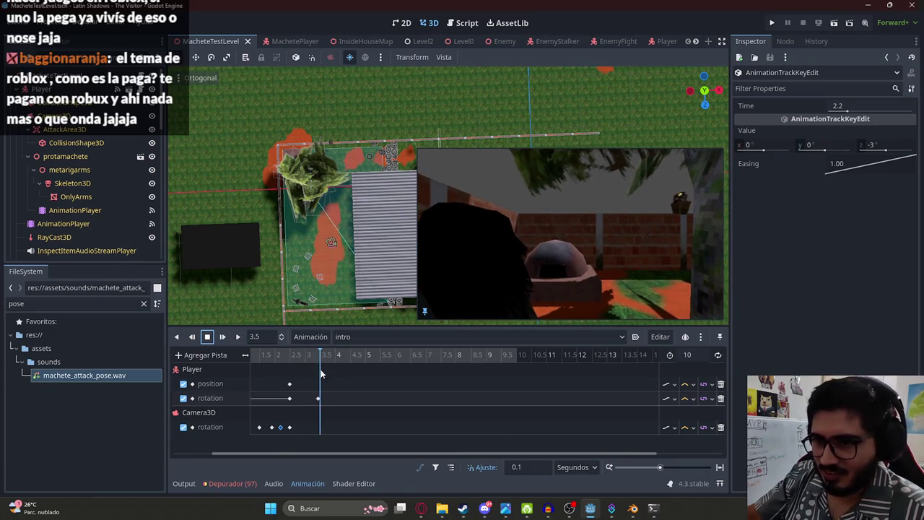
drag(318, 398, 320, 398)
click(223, 336)
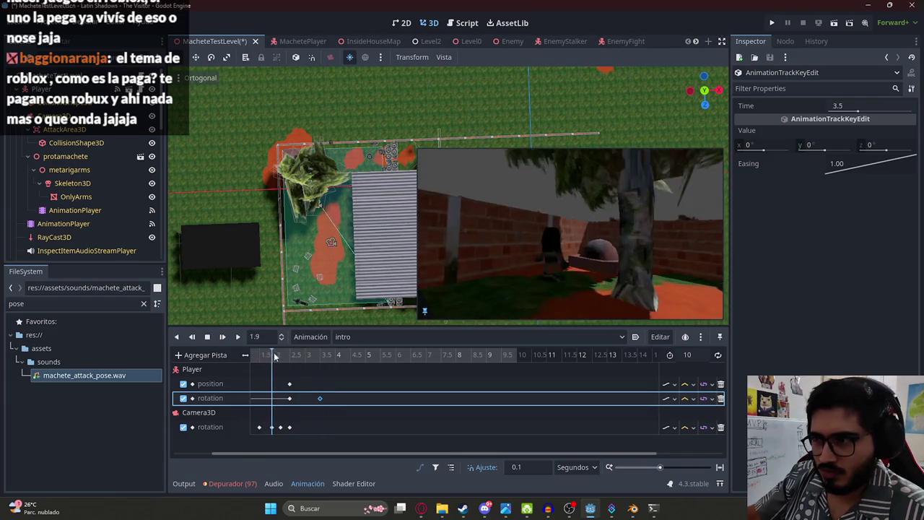
drag(287, 357, 321, 362)
key(ctrl+s)
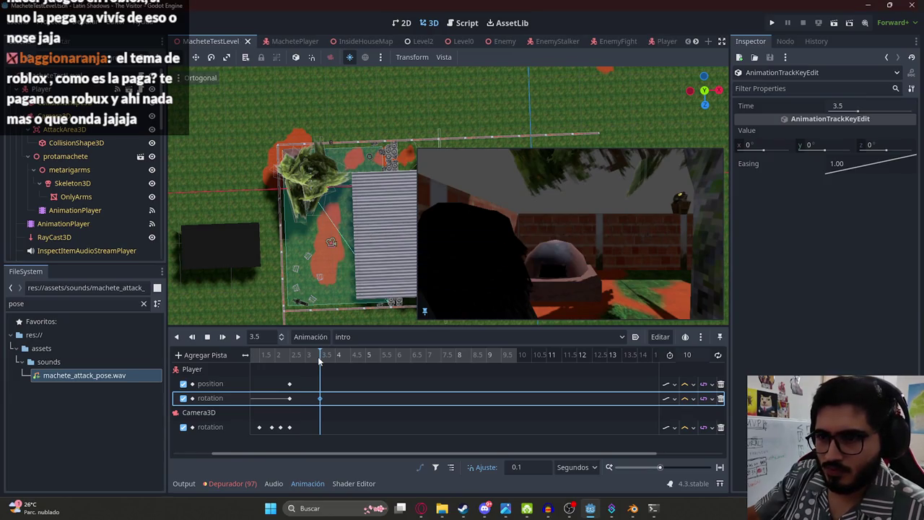
drag(321, 357, 351, 358)
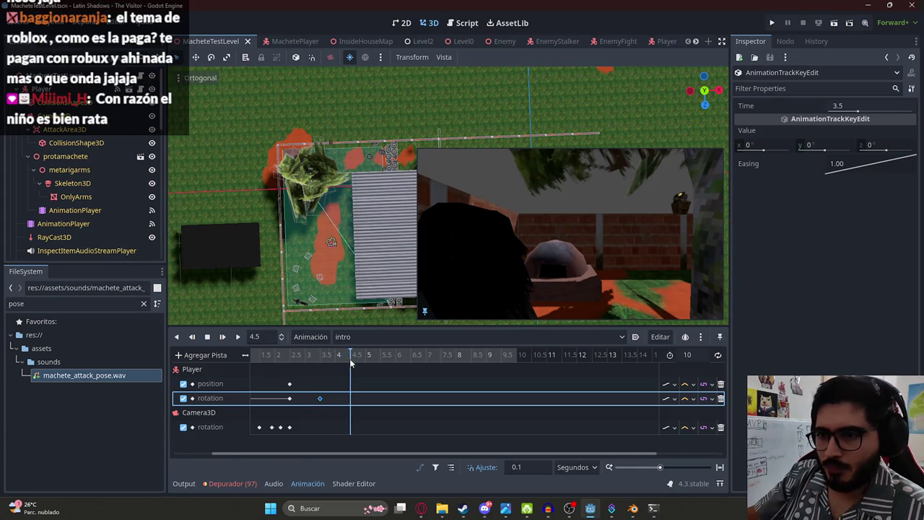
scroll(331, 372, down, 5)
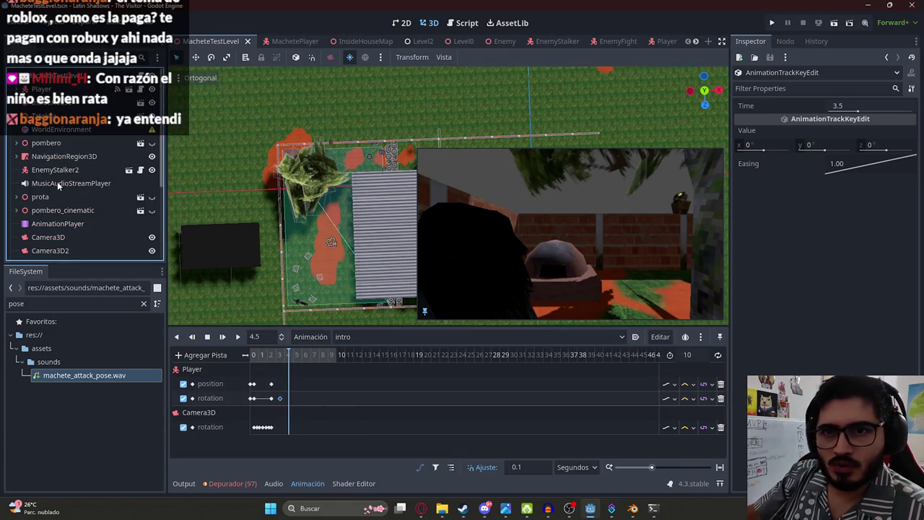
Make pombero_cinematic visible and key its Visible property into the intro animation
click(62, 214)
click(780, 116)
click(780, 116)
click(772, 129)
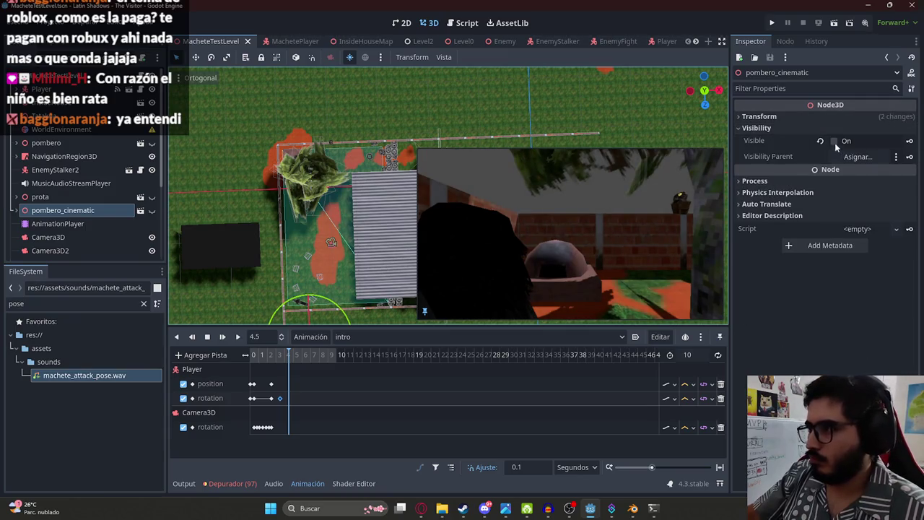
click(835, 142)
click(908, 144)
click(412, 285)
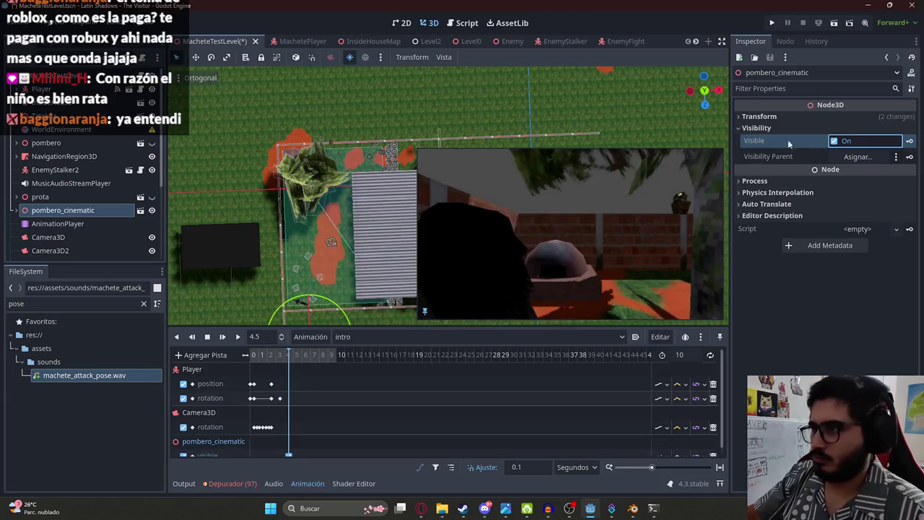
Key pombero_cinematic's position and rotation tracks, save the scene, and scrub to about 4.3 seconds
click(819, 115)
click(908, 128)
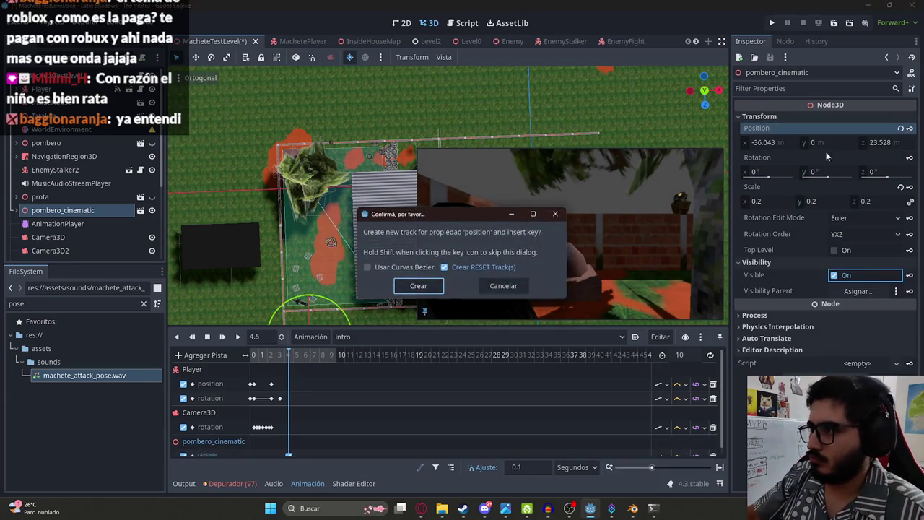
click(412, 284)
click(909, 158)
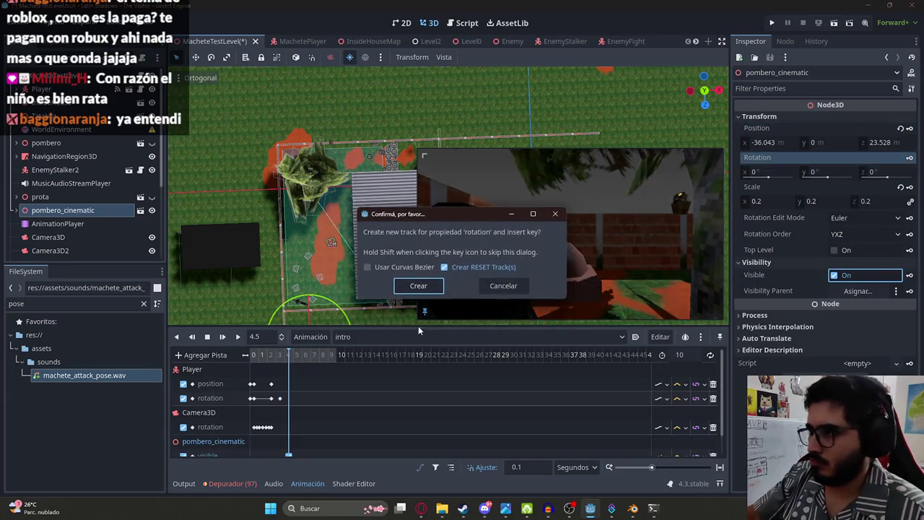
click(417, 286)
key(ctrl+s)
ctrl+scroll(325, 385, down, 2)
scroll(269, 390, down, 3)
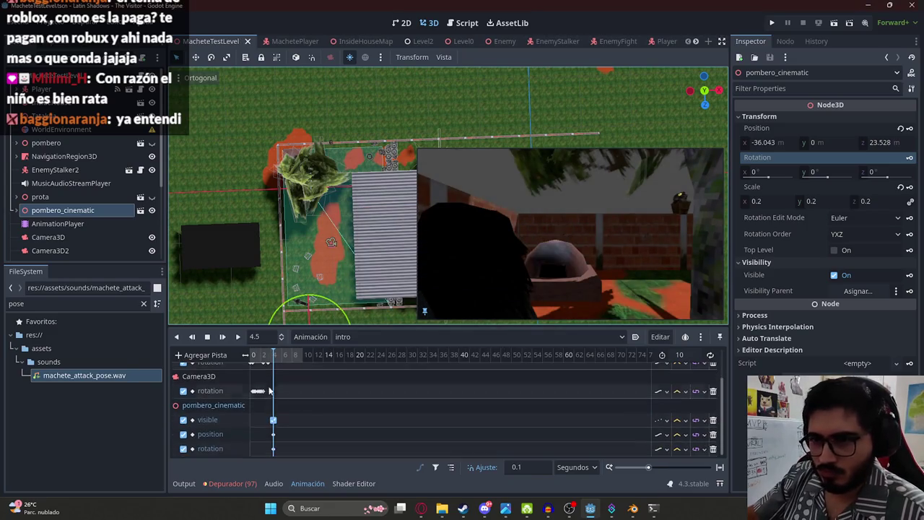
drag(272, 358, 275, 359)
scroll(391, 299, down, 5)
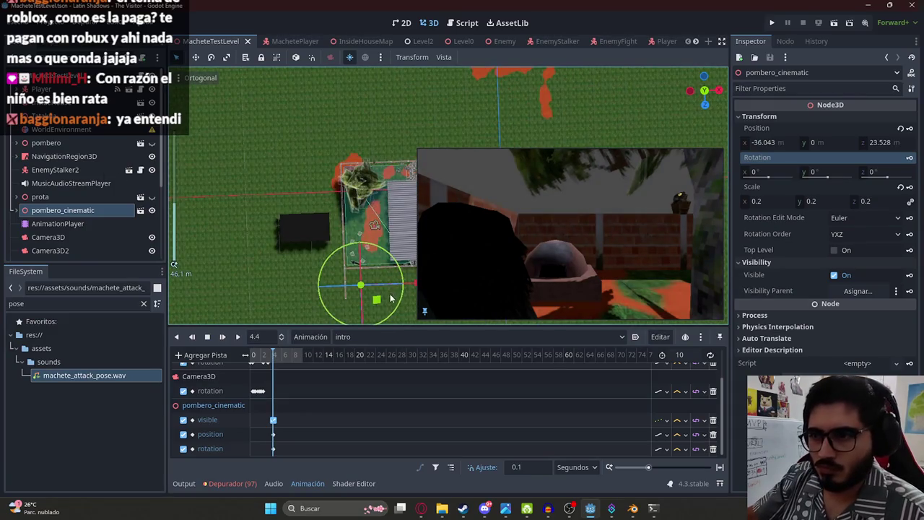
Move pombero_cinematic onto the brick wall beside the oven, at position -37.737, 0.55, -4.174
mouse_move(382, 302)
mouse_down()
mouse_move(374, 221)
mouse_move(402, 218)
mouse_move(382, 208)
mouse_move(372, 218)
mouse_move(372, 188)
mouse_up()
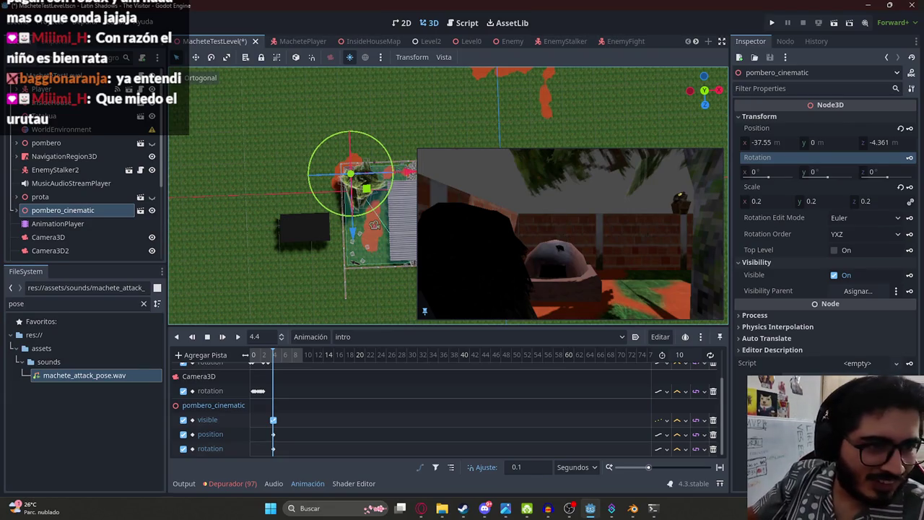
mouse_move(350, 175)
mouse_down()
mouse_move(383, 124)
mouse_move(336, 189)
mouse_move(280, 154)
mouse_move(369, 163)
mouse_move(294, 200)
mouse_move(326, 202)
mouse_move(346, 218)
mouse_up()
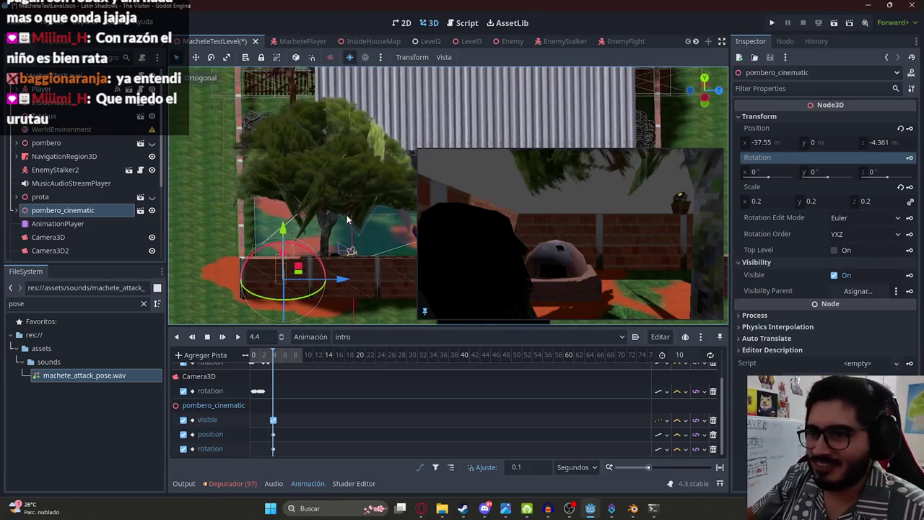
mouse_move(293, 233)
mouse_down()
mouse_move(294, 216)
mouse_move(296, 230)
mouse_up()
drag(338, 277, 355, 278)
drag(295, 228, 297, 222)
mouse_move(351, 270)
mouse_down()
mouse_move(307, 251)
mouse_move(216, 177)
mouse_move(326, 154)
mouse_up()
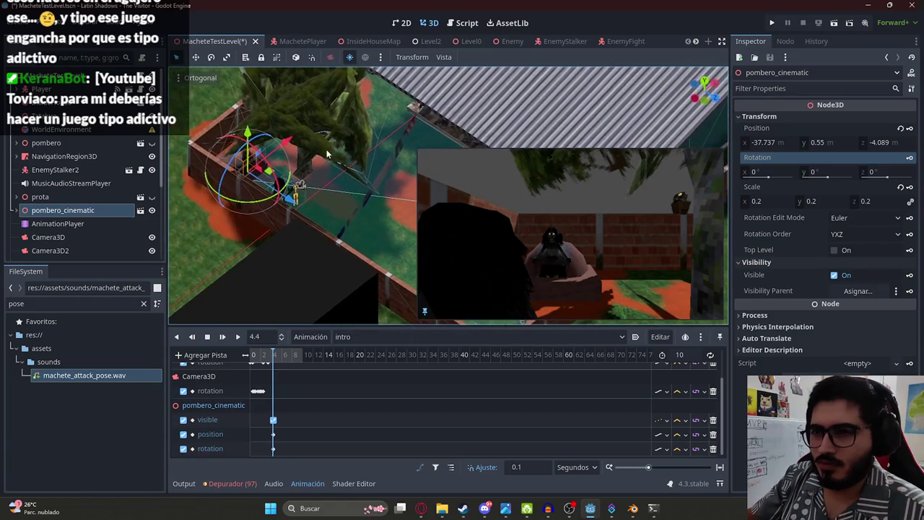
drag(291, 196, 289, 203)
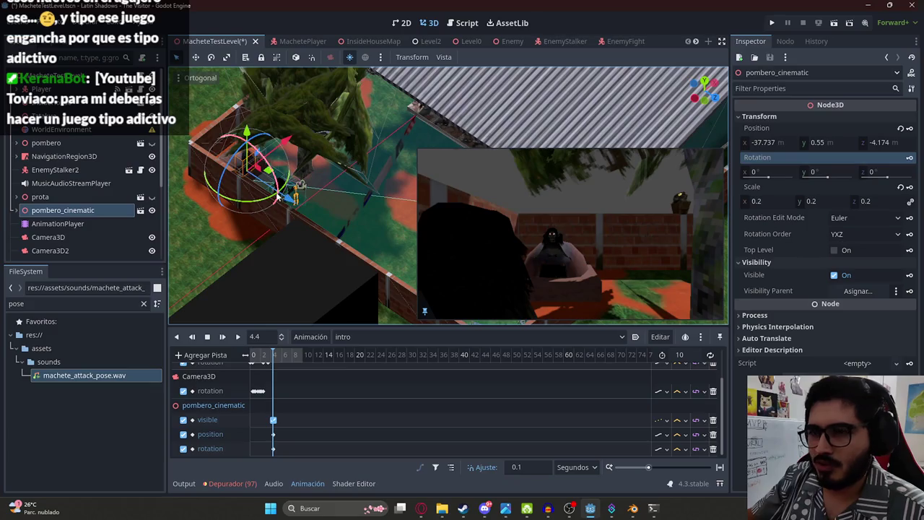
Key pombero_cinematic's new position and rotation in the intro animation
click(909, 129)
click(909, 158)
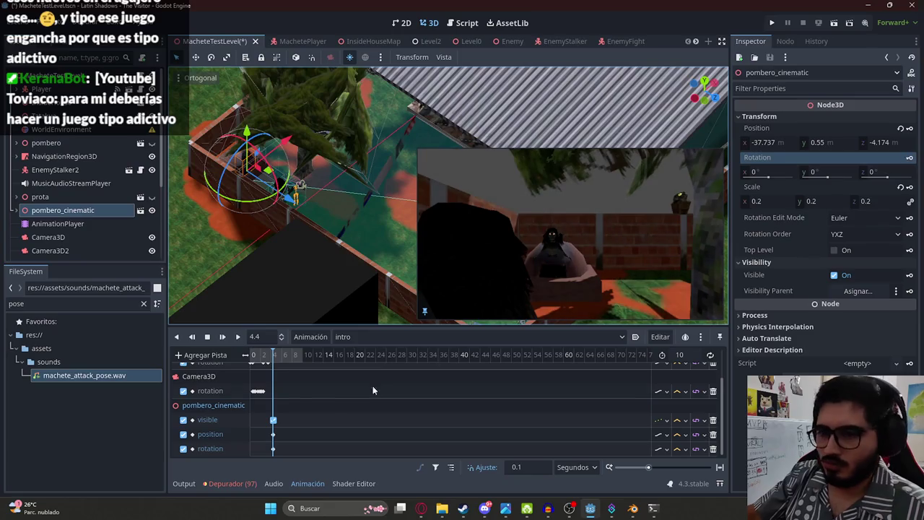
scroll(288, 379, up, 2)
ctrl+scroll(339, 389, up, 3)
scroll(358, 388, down, 2)
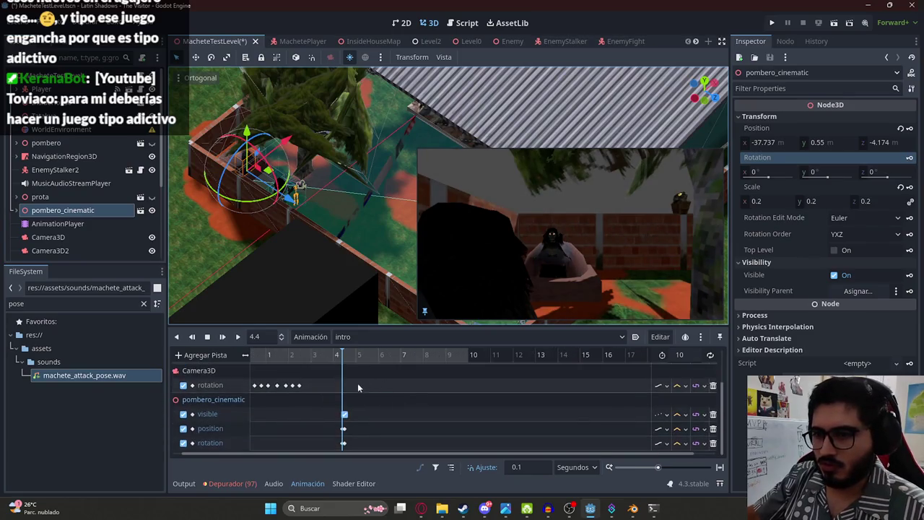
ctrl+scroll(347, 358, up, 3)
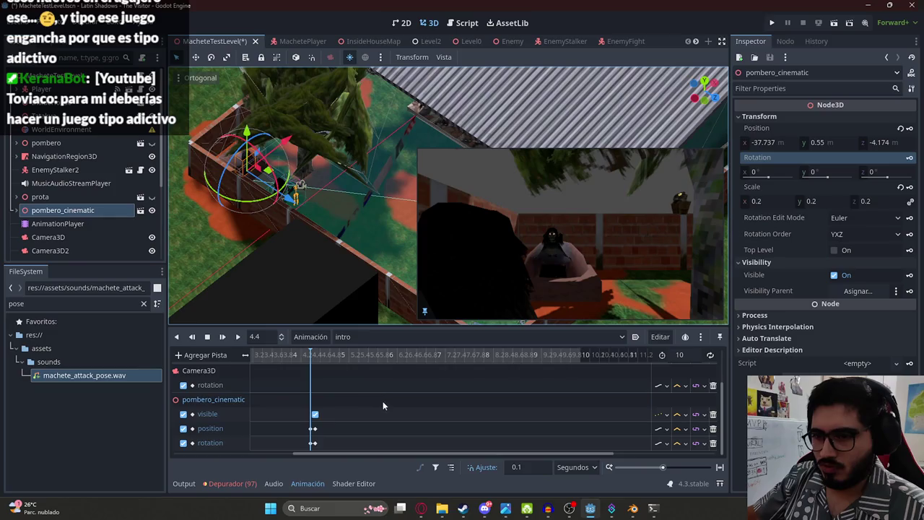
Duplicate pombero_cinematic's position and rotation keys at the playhead near 5 seconds
drag(286, 448, 271, 423)
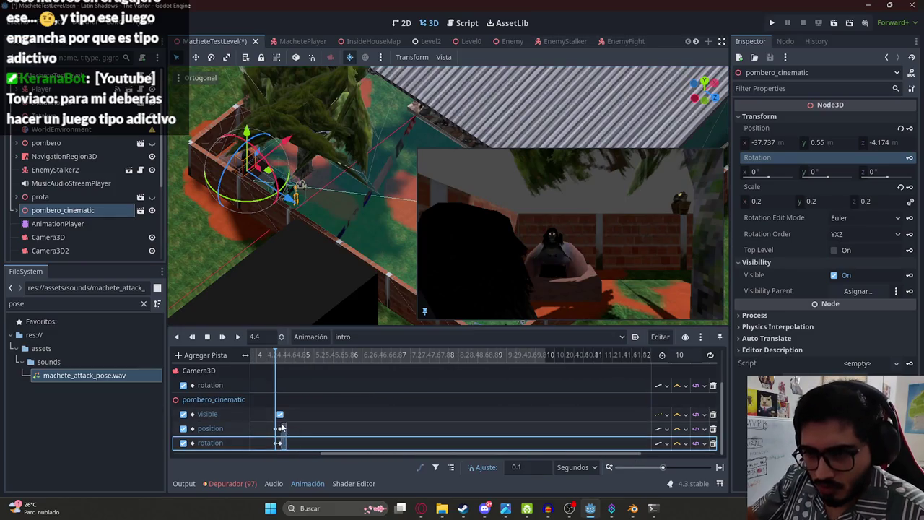
click(285, 445)
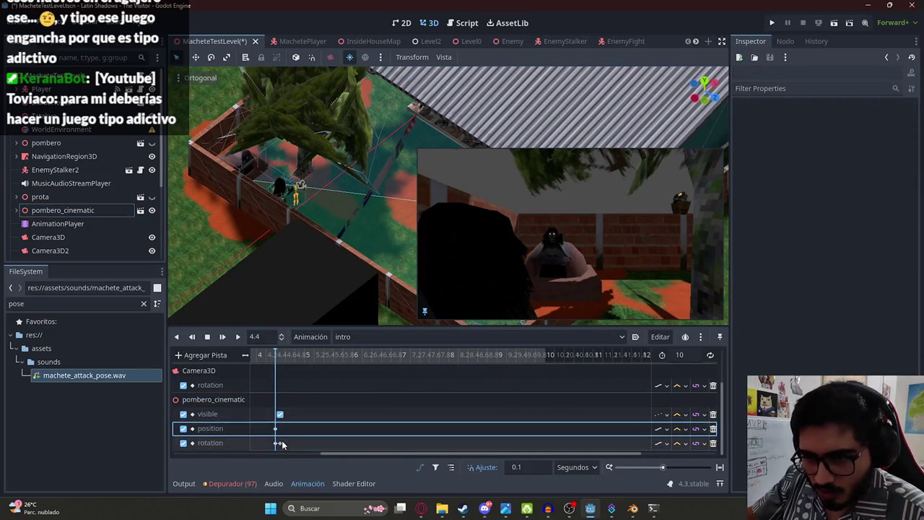
drag(283, 447, 275, 433)
drag(277, 354, 318, 363)
key(ctrl+d)
drag(318, 428, 304, 428)
drag(299, 357, 282, 361)
Preview the motion, shift the duplicated keys to about 5.5 seconds, and save the scene
click(237, 336)
click(207, 336)
drag(303, 428, 332, 428)
click(333, 359)
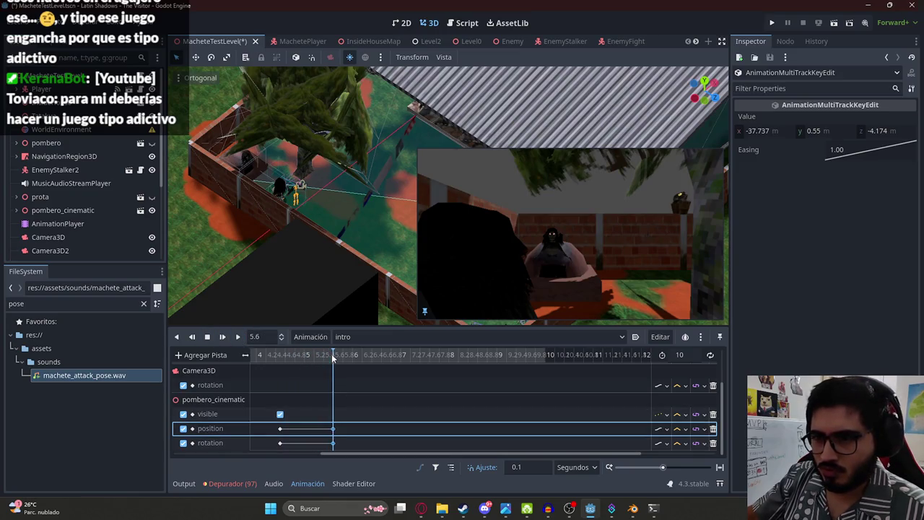
click(330, 356)
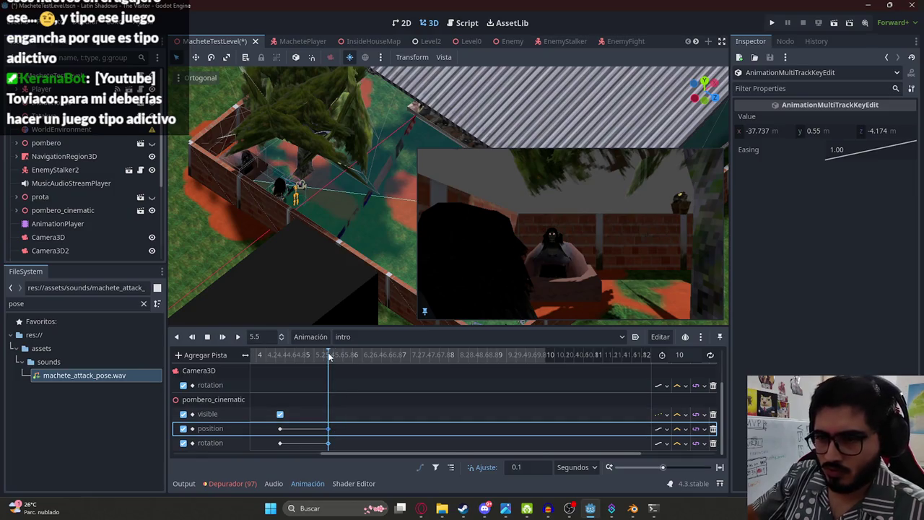
key(ctrl+s)
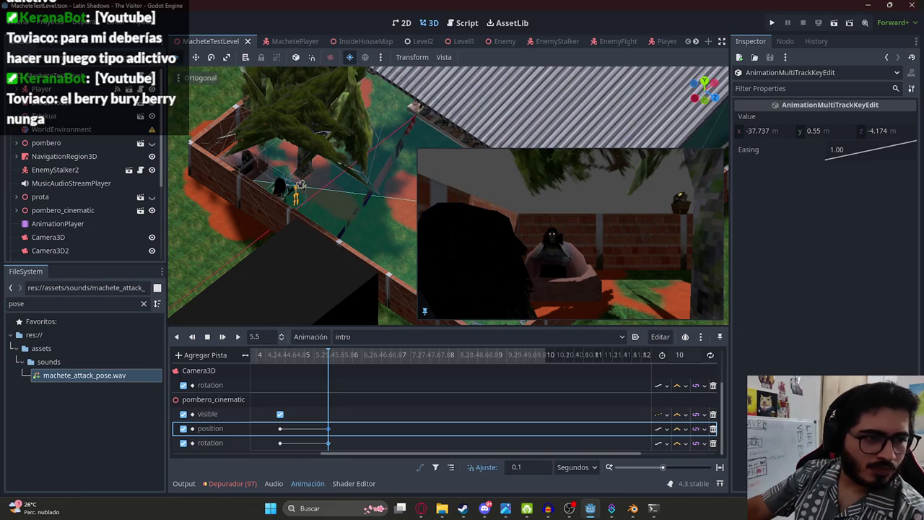
click(330, 354)
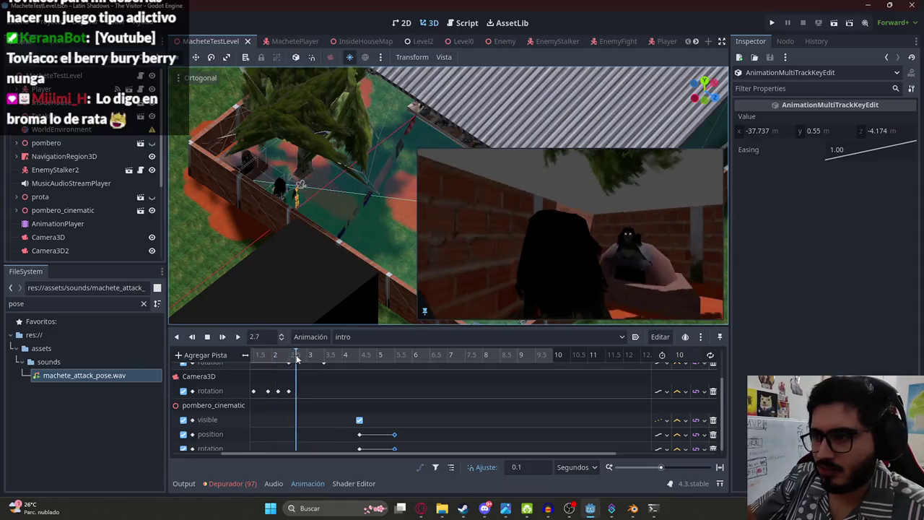
Scrub the intro timeline between 5.5 and 6 seconds to review pombero_cinematic's motion
drag(332, 361, 409, 366)
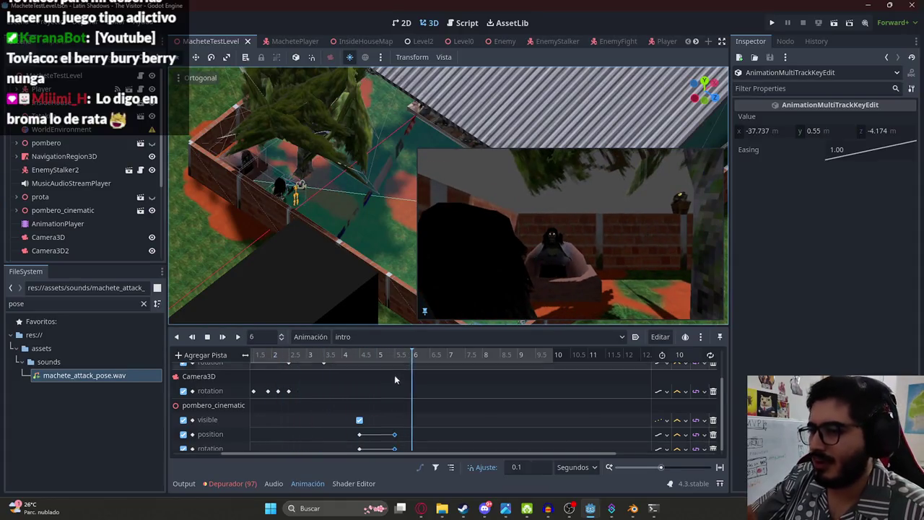
ctrl+scroll(374, 397, down, 2)
ctrl+scroll(367, 402, up, 2)
click(346, 357)
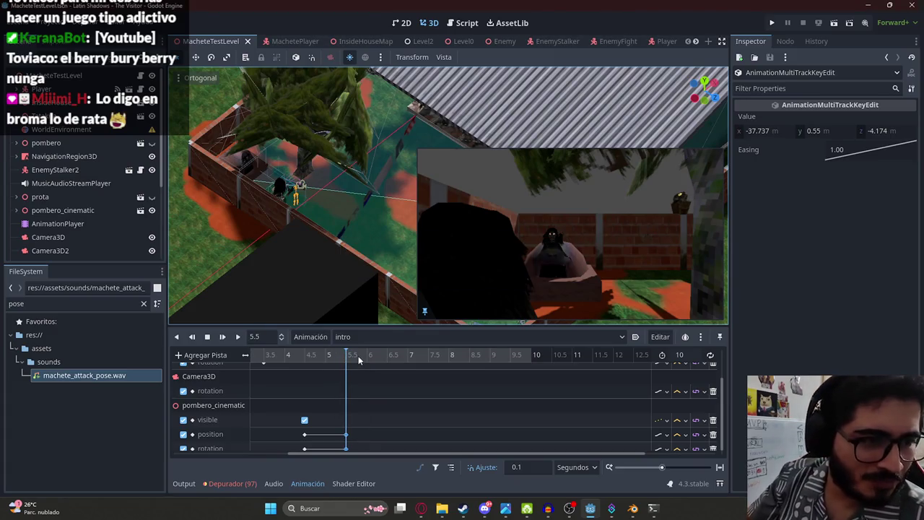
click(346, 362)
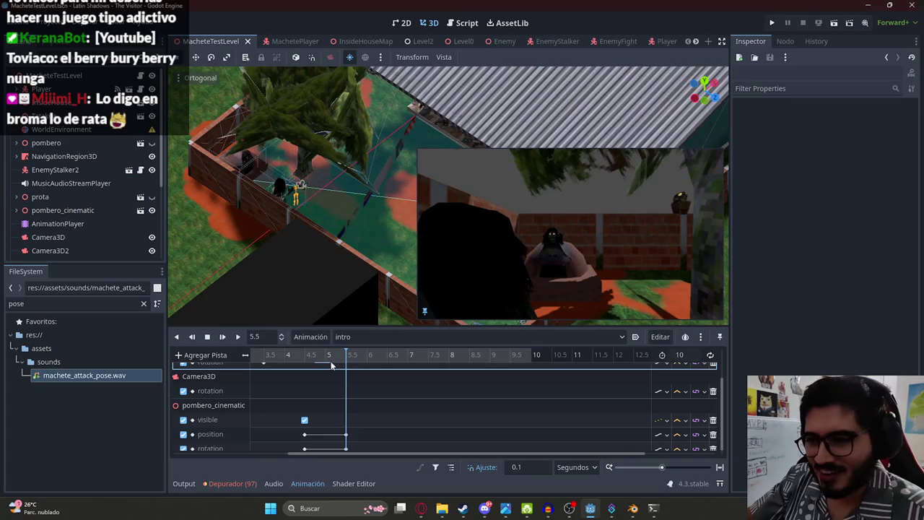
mouse_move(352, 363)
mouse_down()
mouse_move(376, 358)
mouse_move(338, 357)
mouse_move(348, 355)
mouse_up()
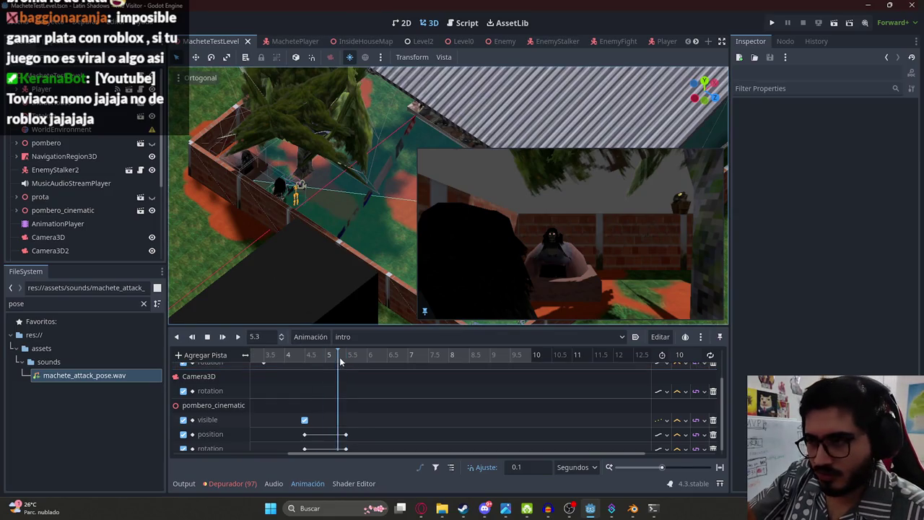
scroll(359, 387, down, 1)
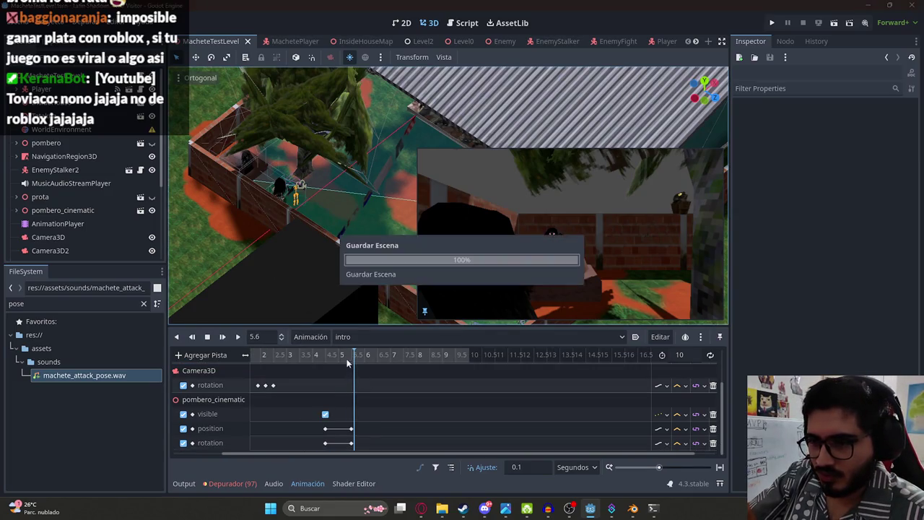
ctrl+scroll(353, 361, down, 1)
click(353, 358)
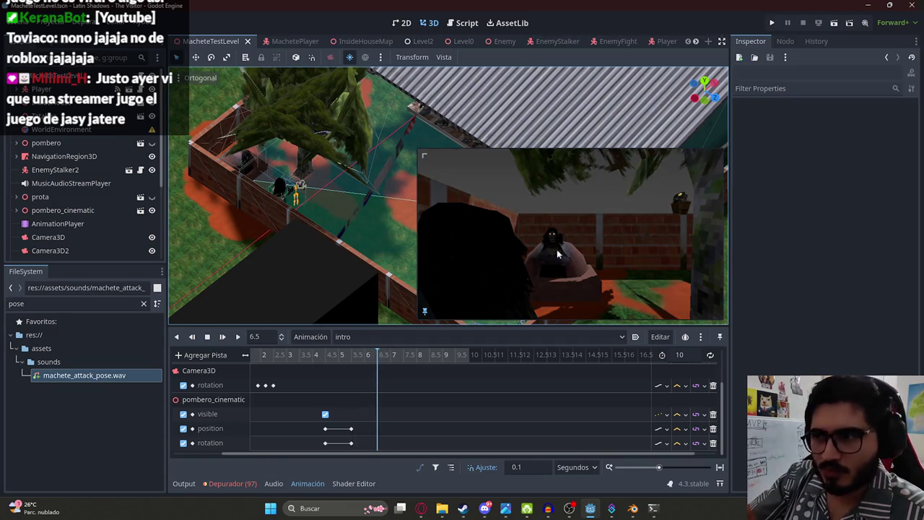
Select pombero_cinematic and move it along its Y and Z axes to a new spot
double_click(67, 209)
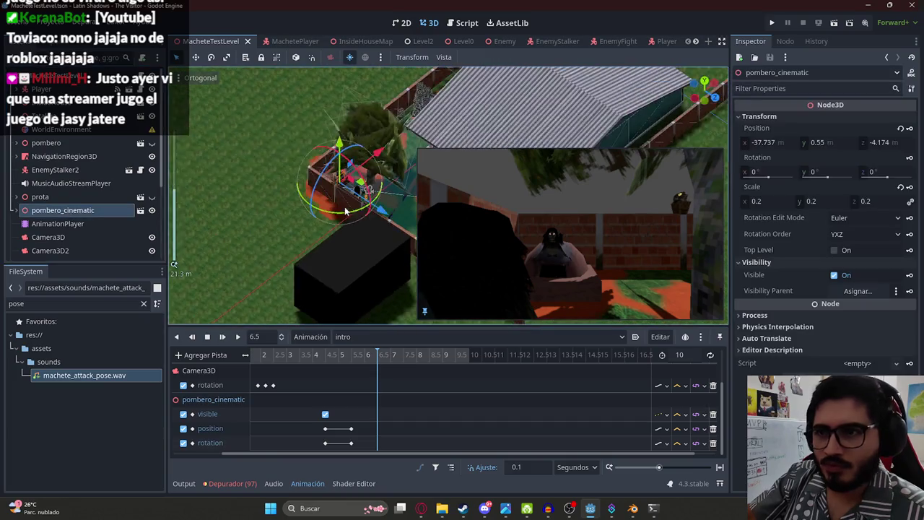
drag(369, 208, 382, 217)
drag(327, 161, 398, 257)
drag(314, 257, 312, 249)
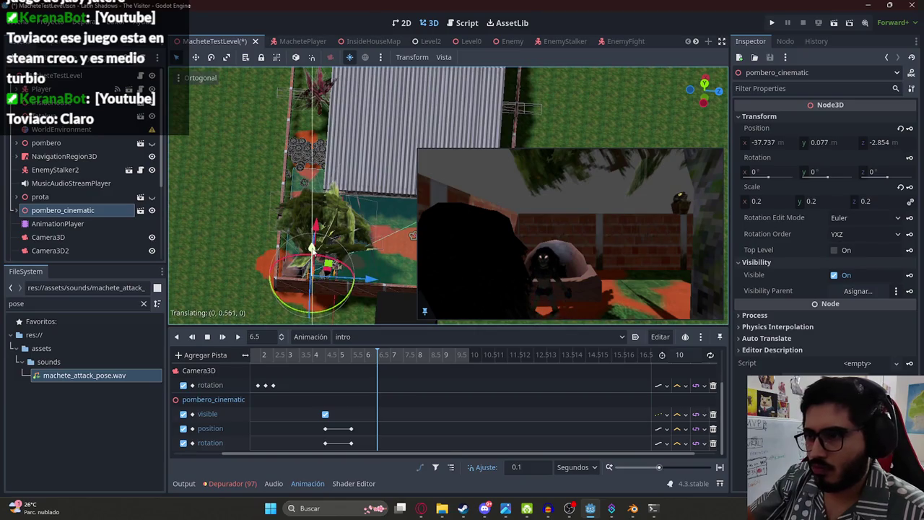
drag(359, 282, 366, 282)
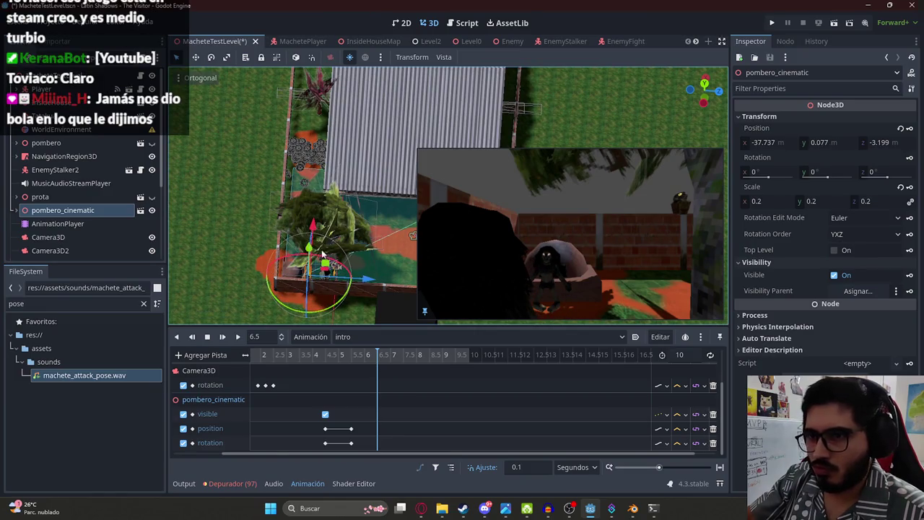
drag(310, 249, 315, 251)
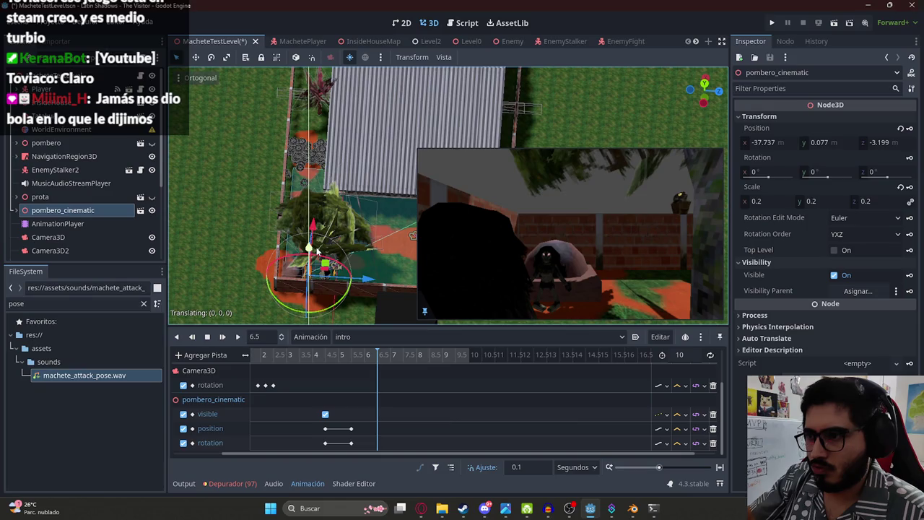
drag(358, 243, 281, 205)
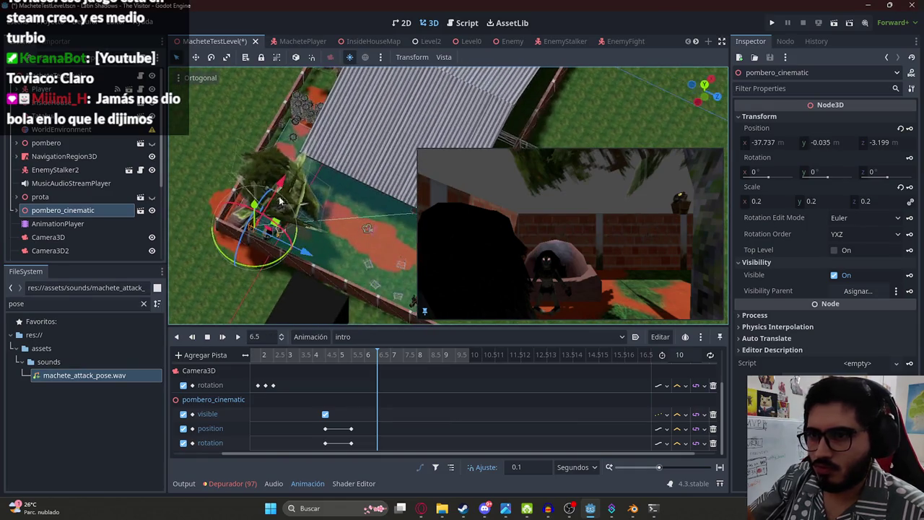
Key its position and rotation at 6.5 s, then rewind the intro animation
click(909, 129)
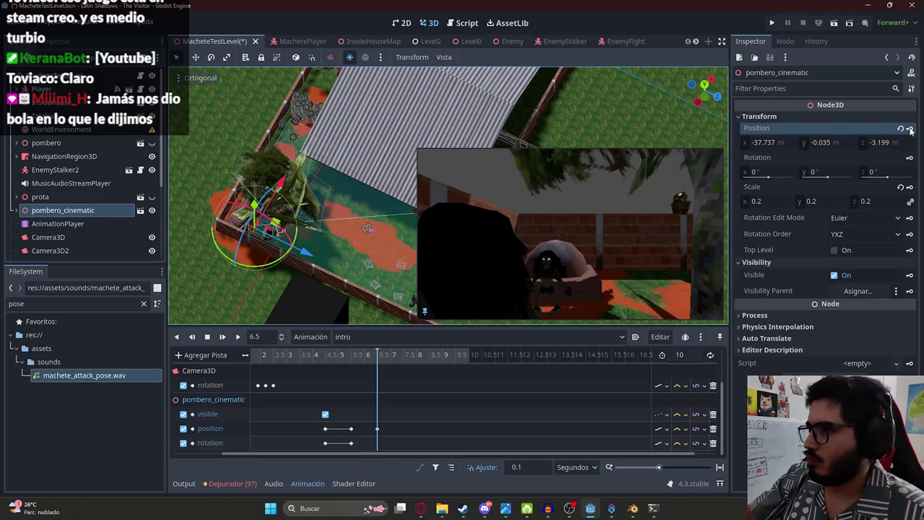
drag(335, 357, 379, 366)
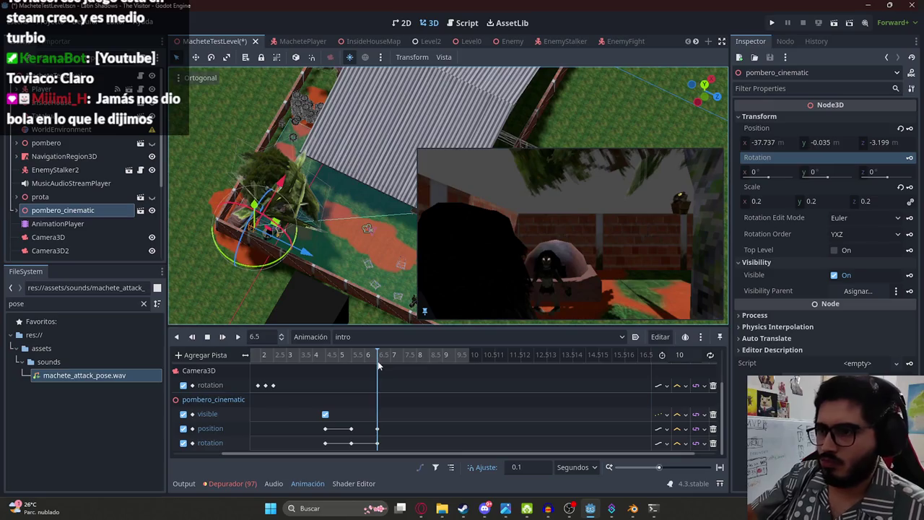
drag(257, 351, 246, 353)
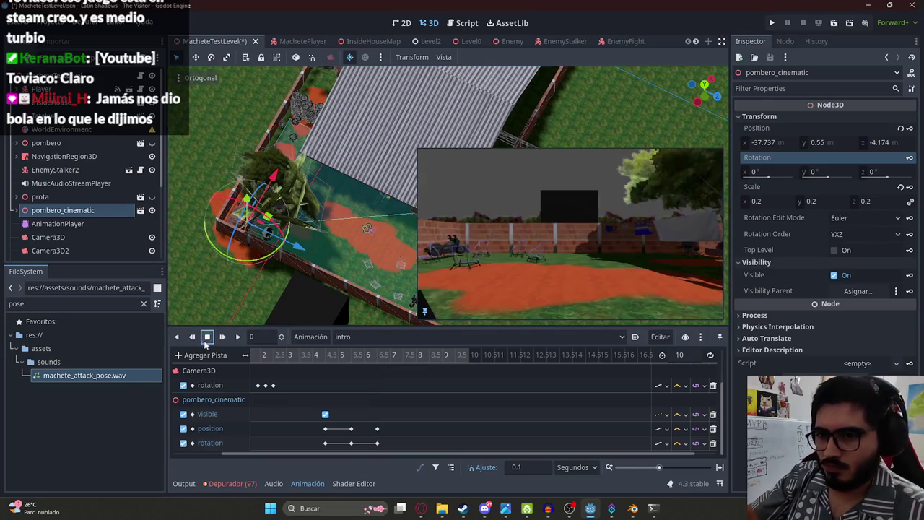
scroll(293, 371, down, 2)
click(237, 337)
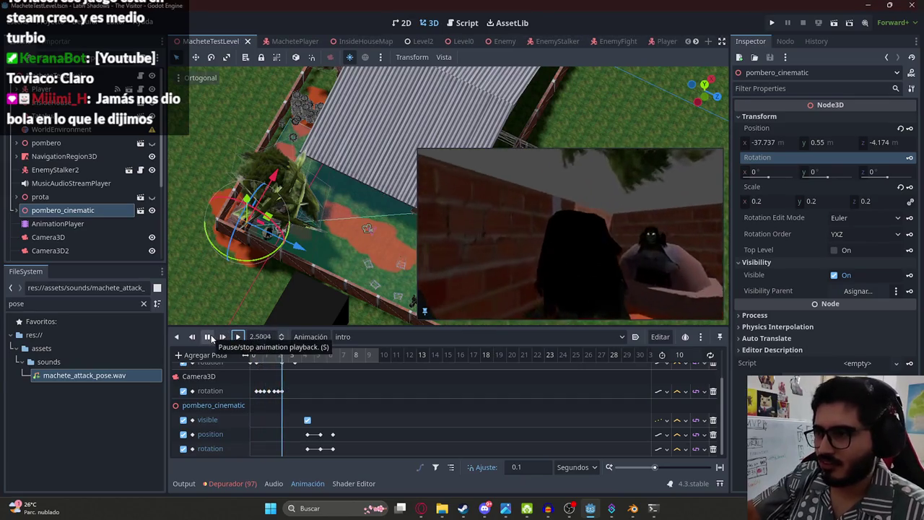
click(208, 337)
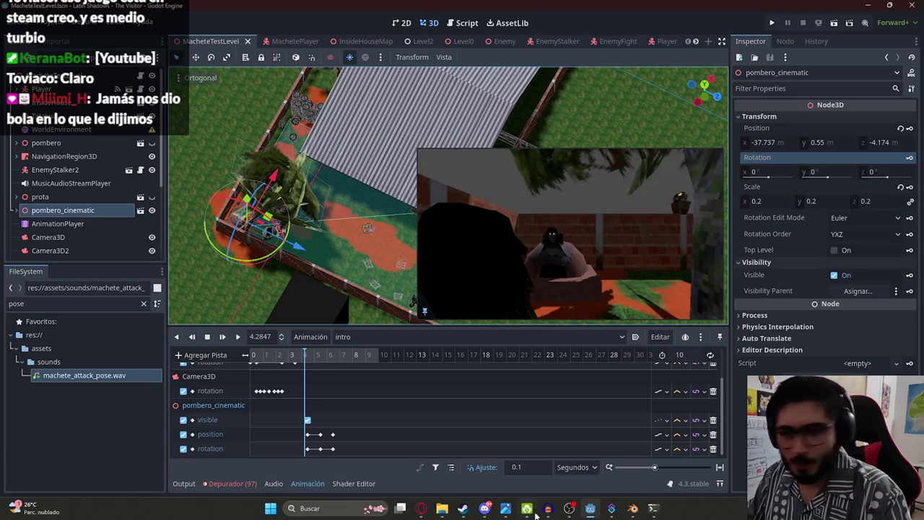
click(421, 508)
Watch the spinning-drill video fullscreen, then pause it and exit fullscreen
click(162, 11)
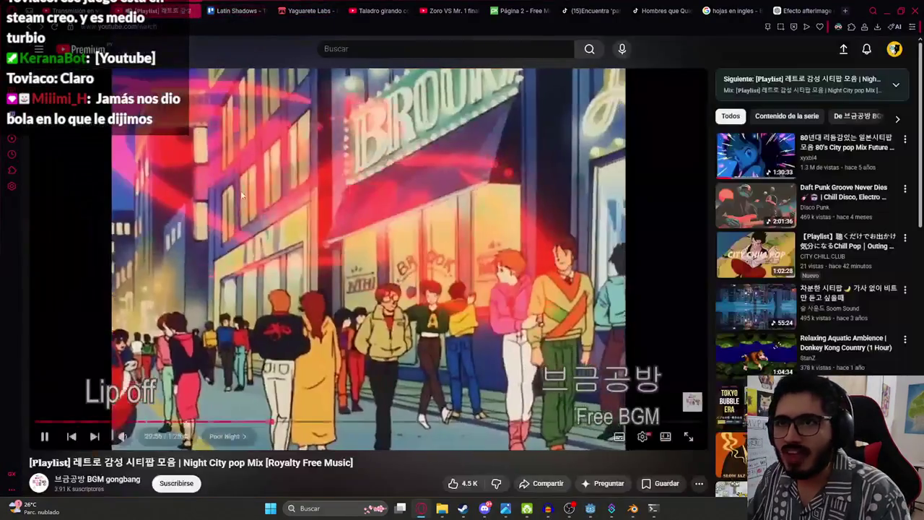
click(375, 11)
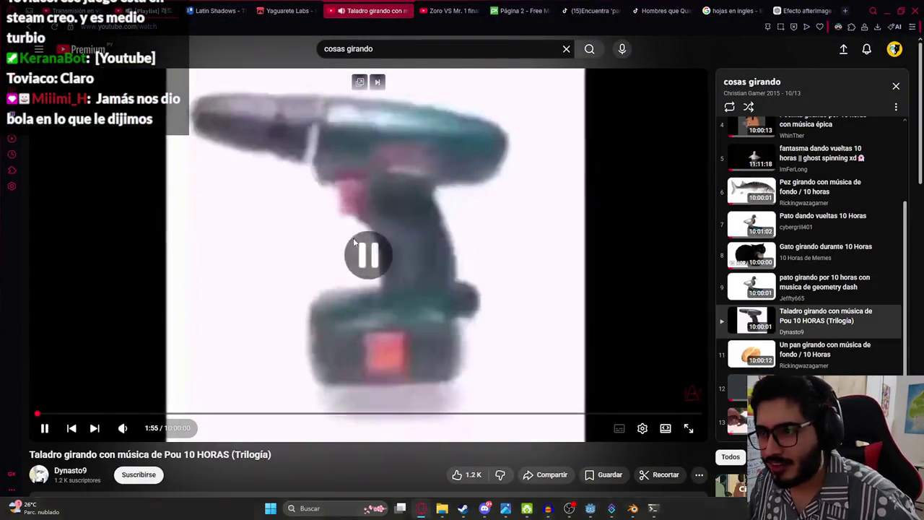
key(f)
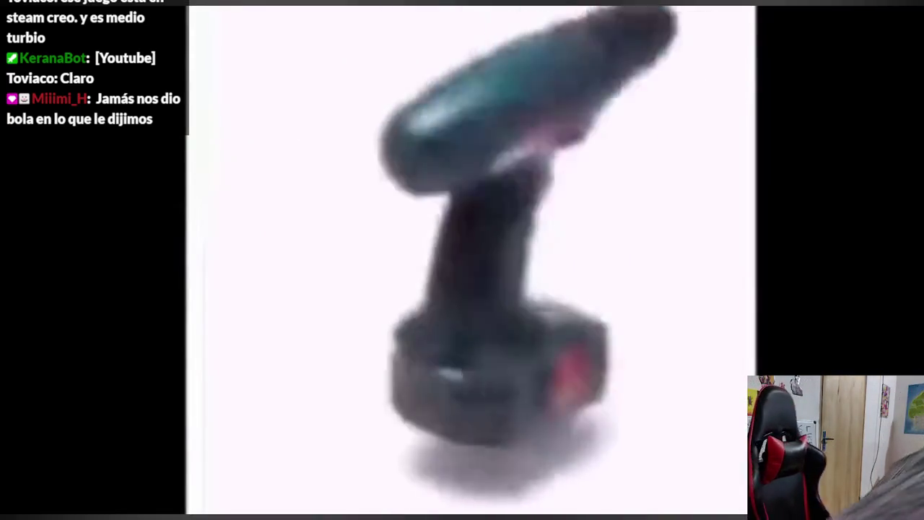
key(space)
key(Escape)
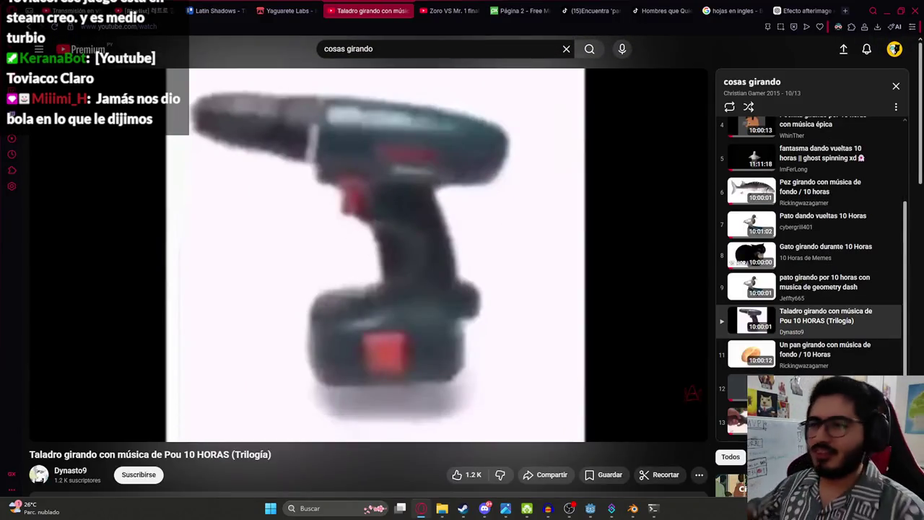
Leave the browser, rewind the intro preview in Godot, and switch to Blender
click(141, 10)
click(368, 10)
key(alt+Tab)
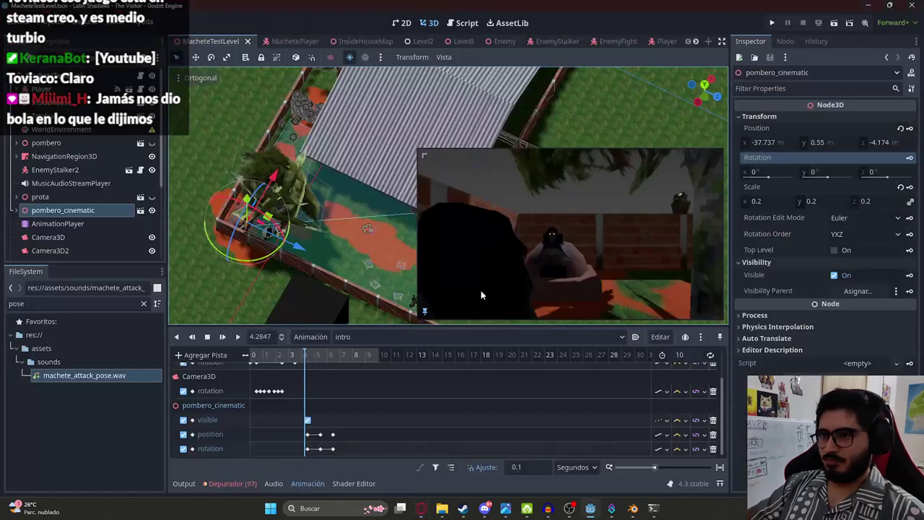
drag(308, 358, 320, 357)
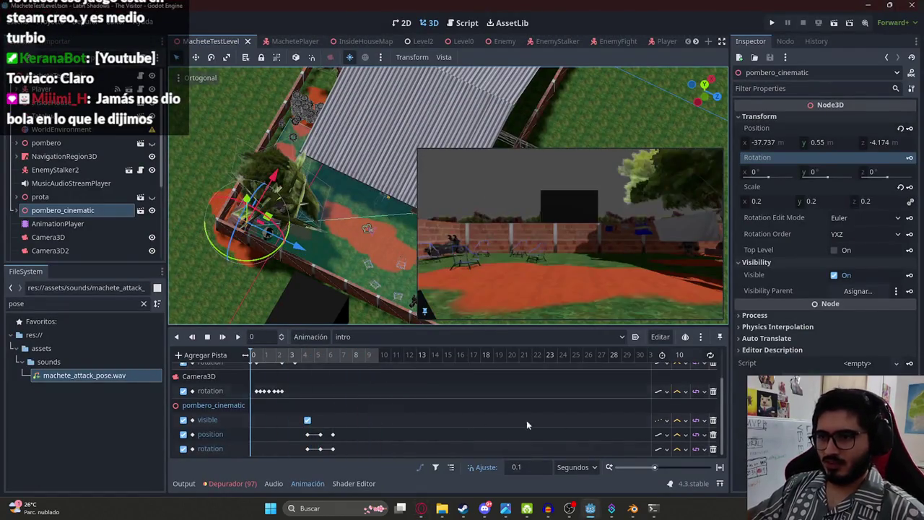
click(632, 508)
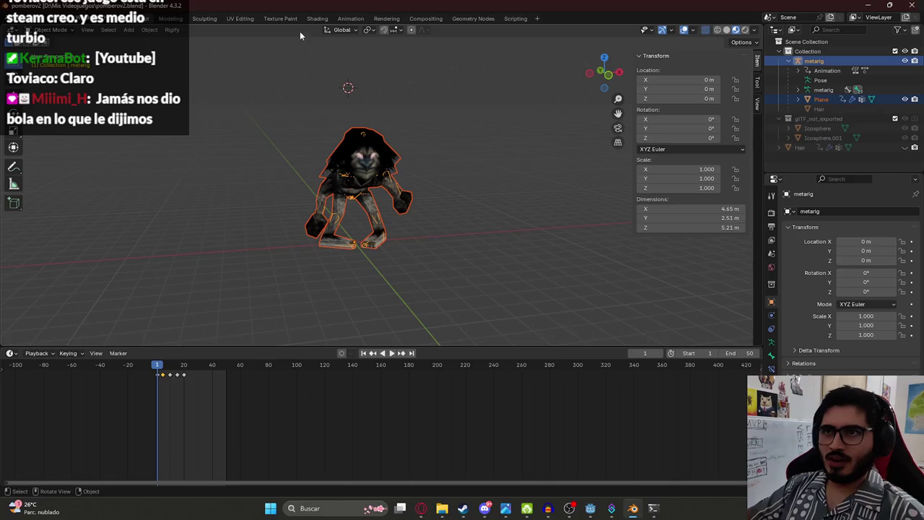
In the Animation workspace, put the metarig into Pose Mode and select all bones
click(351, 18)
click(617, 161)
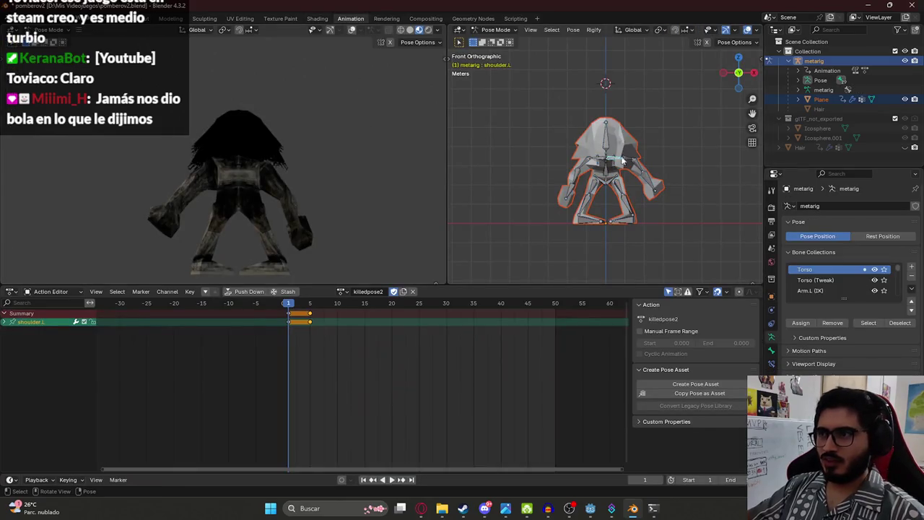
click(495, 30)
click(497, 36)
click(507, 130)
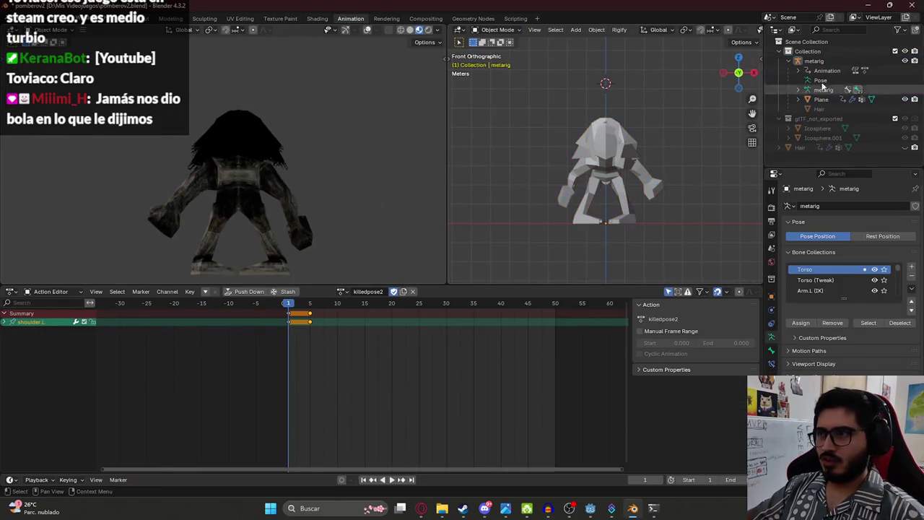
click(487, 33)
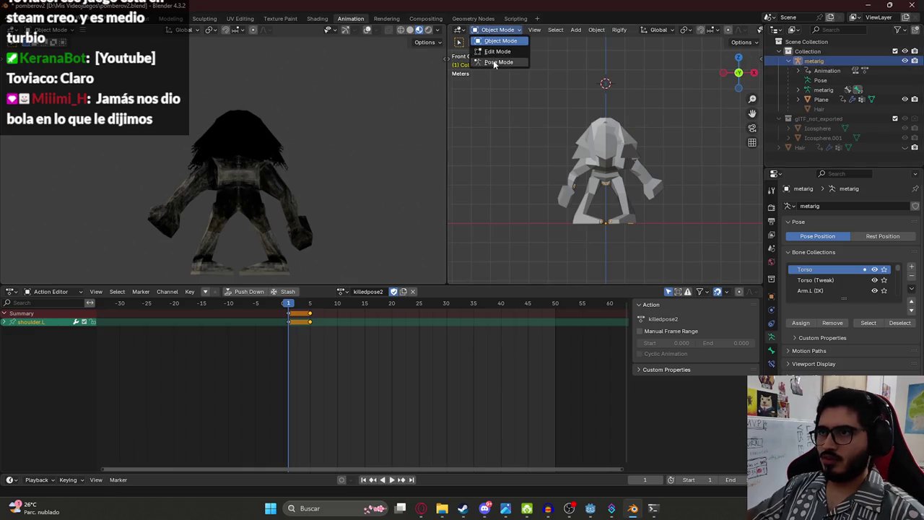
click(495, 62)
key(a)
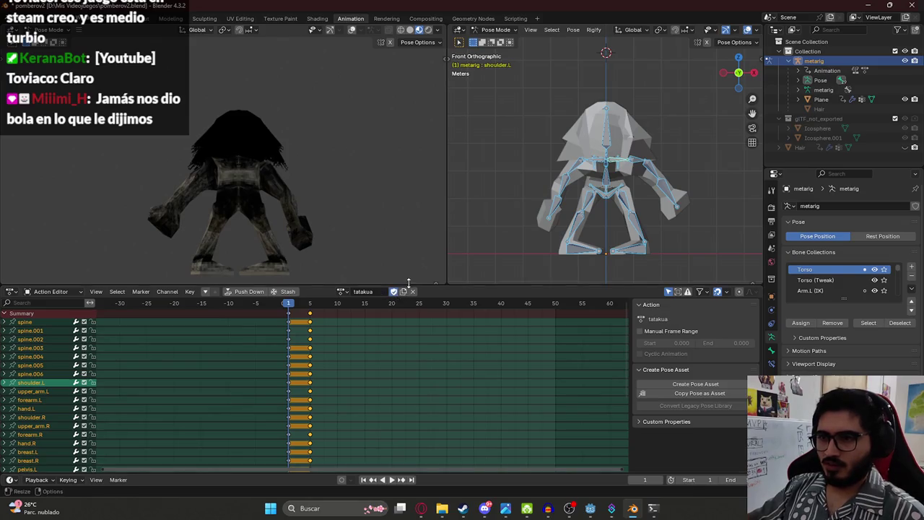
Delete the tatakua action's keyframes at frame 5
click(336, 325)
click(310, 313)
key(x)
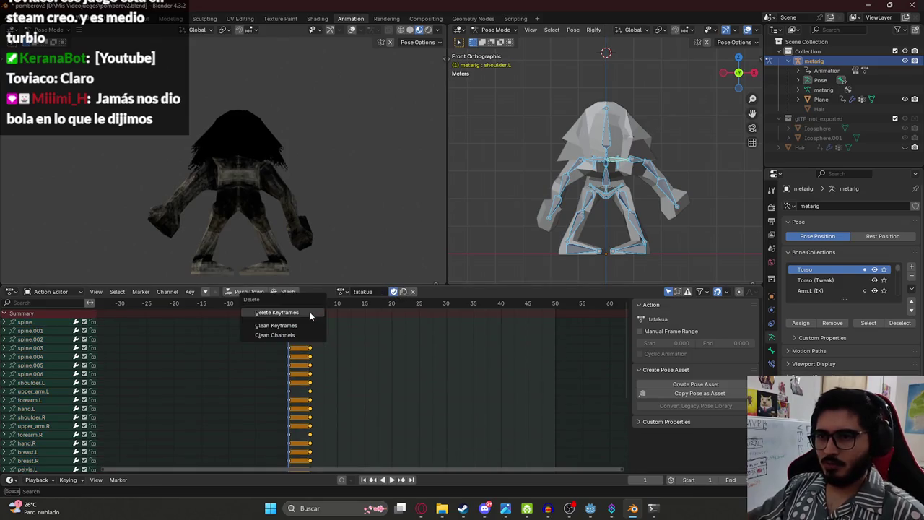
click(296, 308)
scroll(620, 162, down, 5)
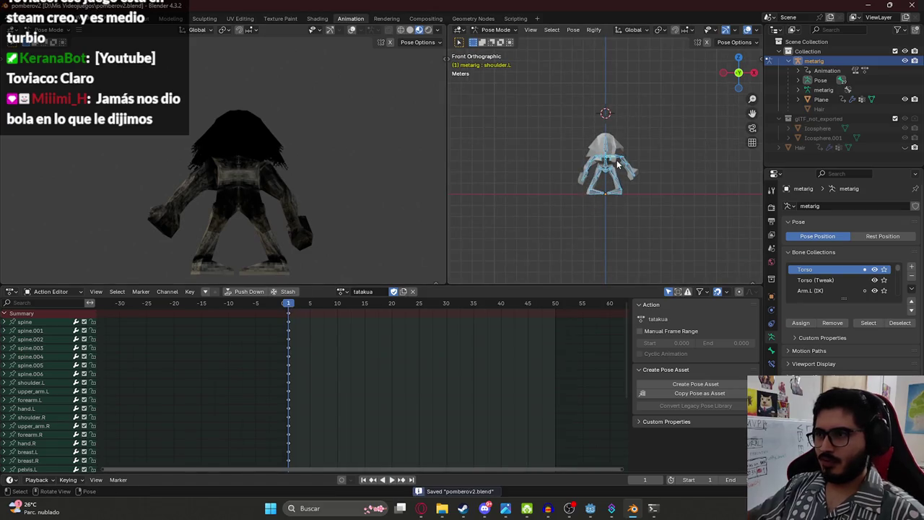
scroll(598, 214, up, 3)
Return to the Layout workspace and launch a new Blender session
click(154, 20)
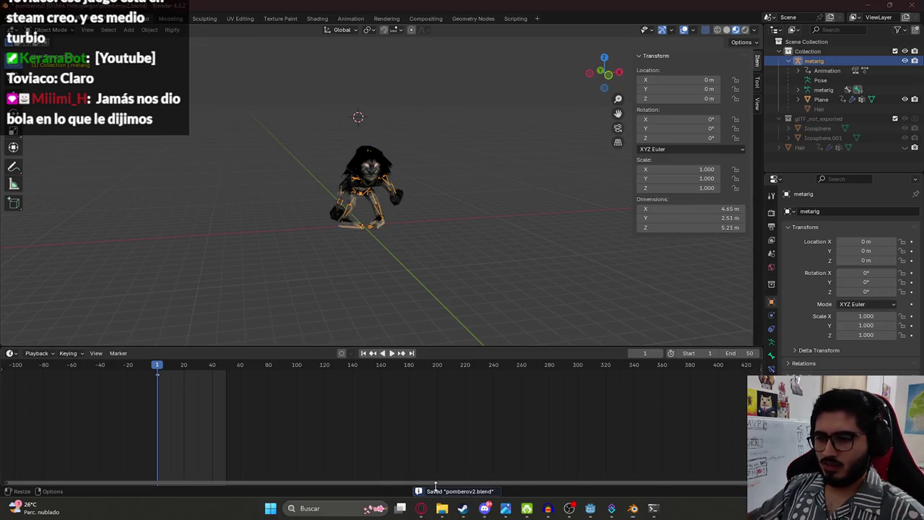
key(super)
key(Return)
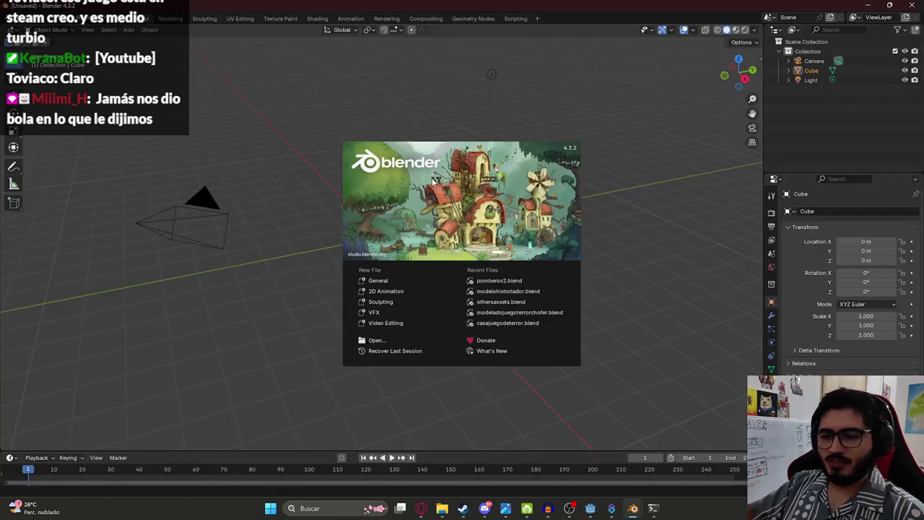
Open othersassets.blend from the recent files list
click(436, 189)
click(22, 18)
mouse_move(43, 47)
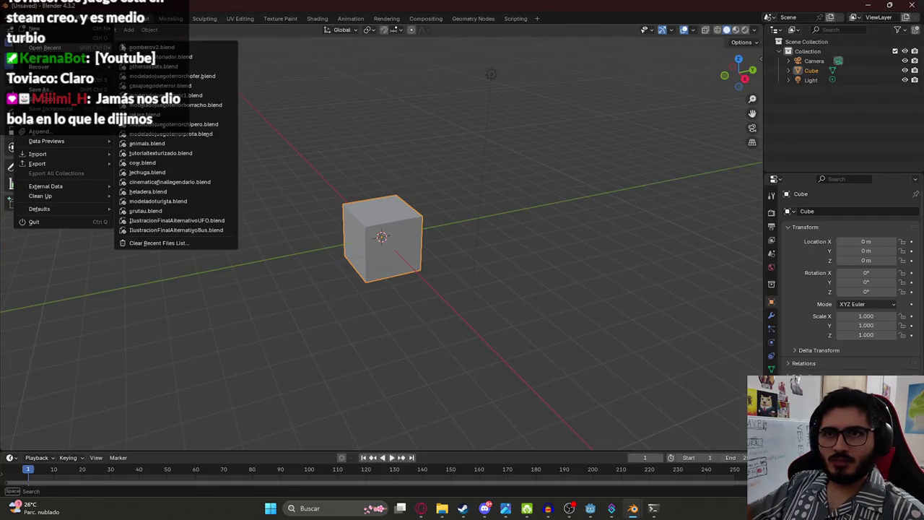
click(173, 66)
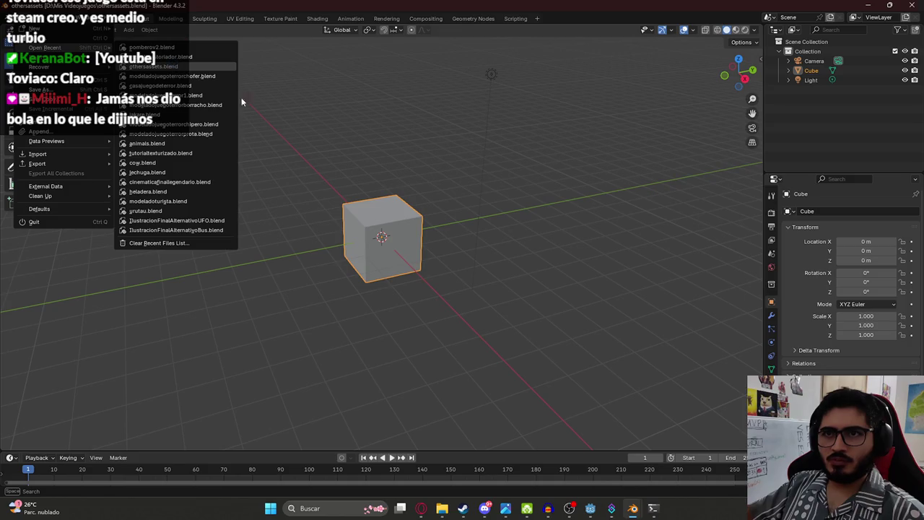
Search the outliner for 'tata', then reveal all hidden objects with Alt+H
click(139, 18)
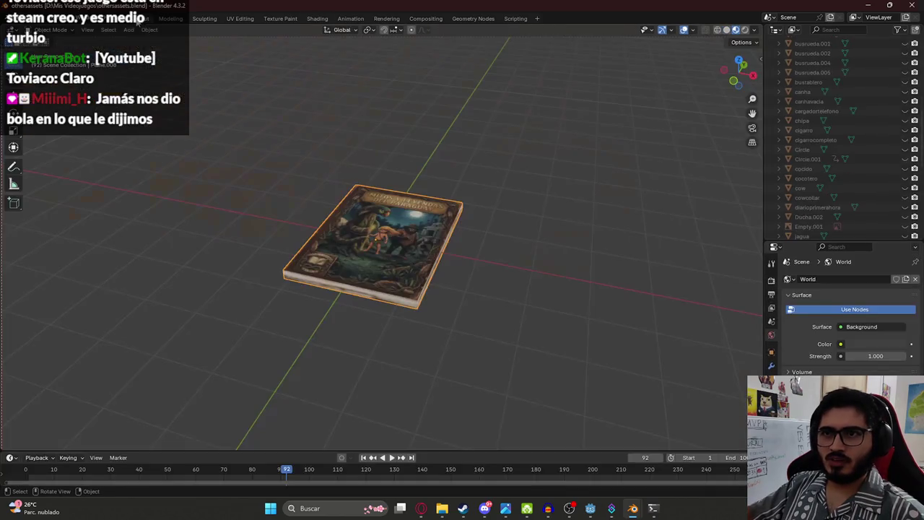
click(842, 29)
text(tata)
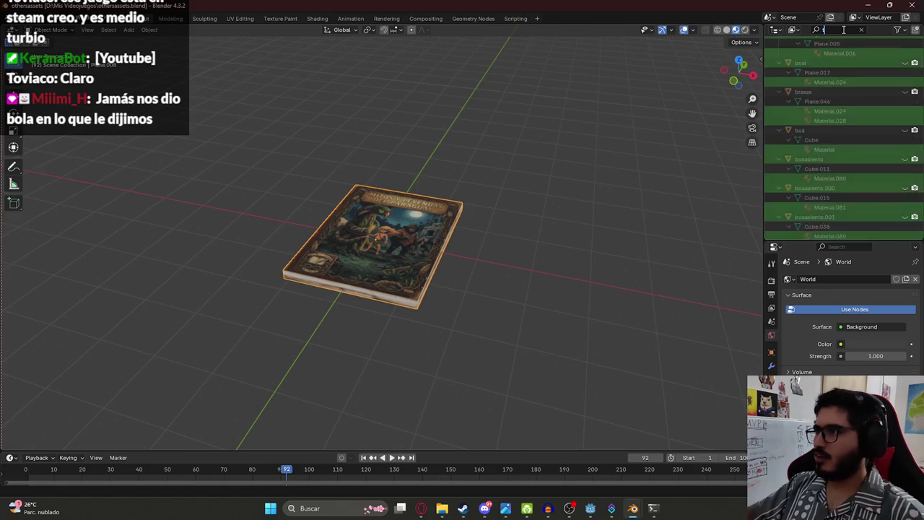
key(BackSpace)
key(BackSpace)
key(BackSpace)
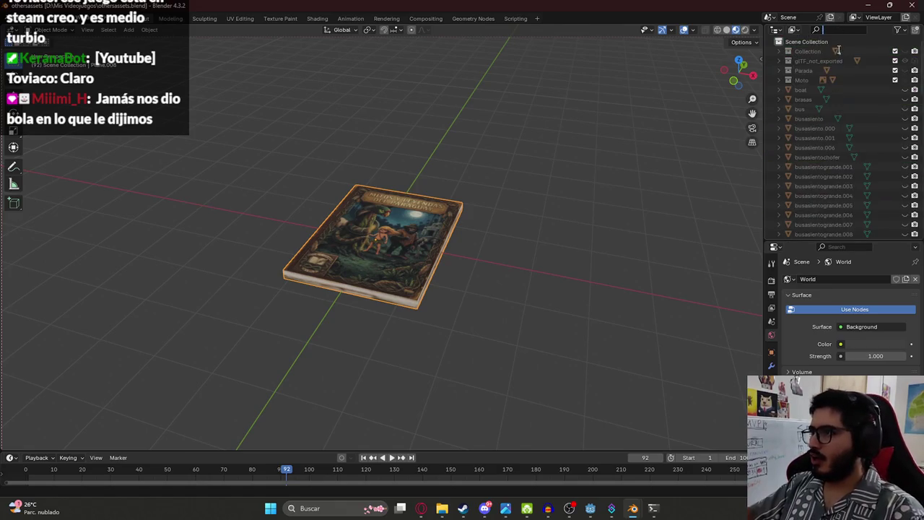
key(Return)
key(alt)
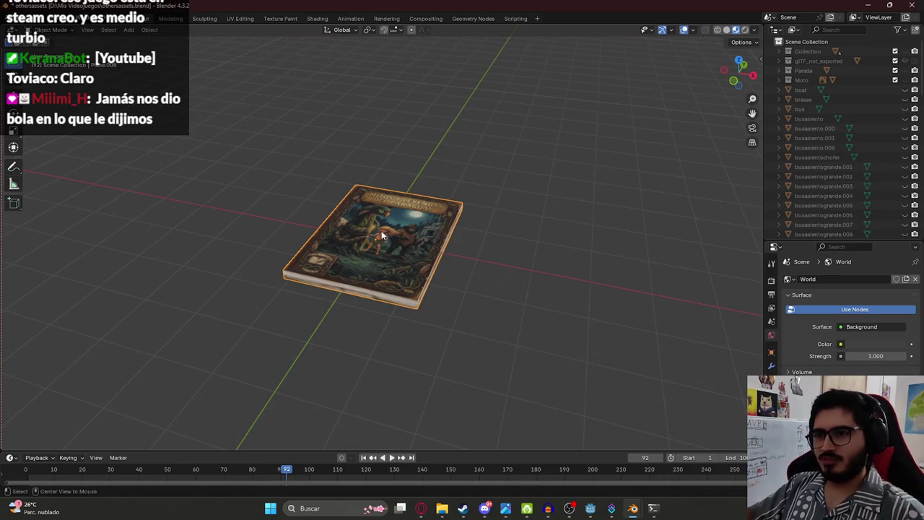
key(alt+h)
scroll(371, 238, up, 10)
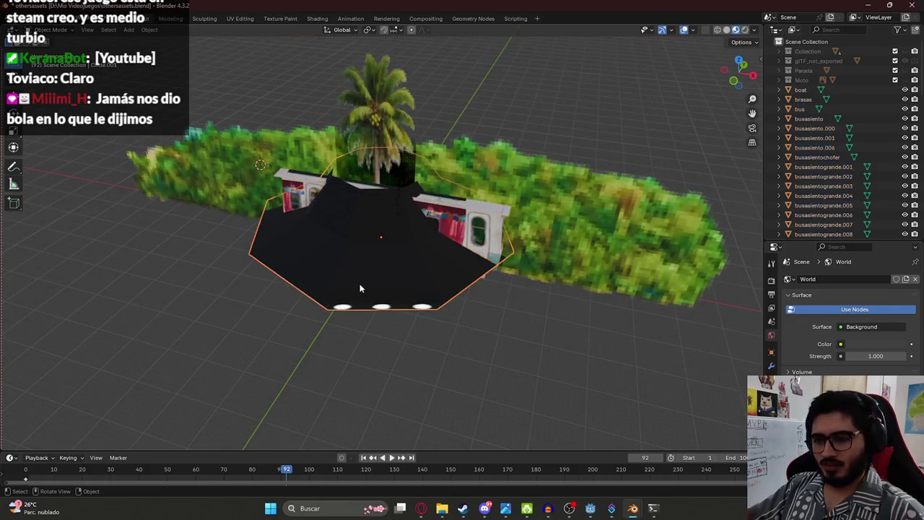
scroll(358, 289, up, 8)
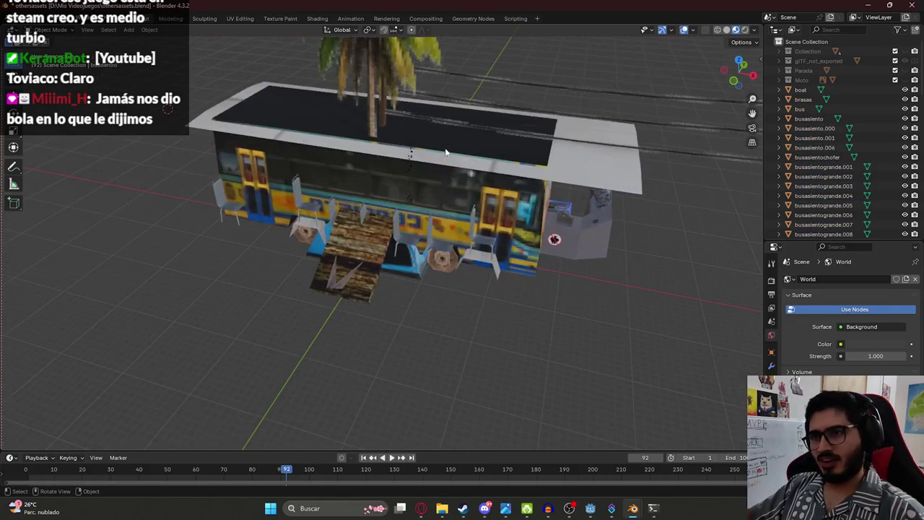
Hide the bus body, roof panel, wooden floor, blue base and boat to see inside
click(445, 152)
key(h)
click(449, 137)
key(h)
click(354, 260)
key(h)
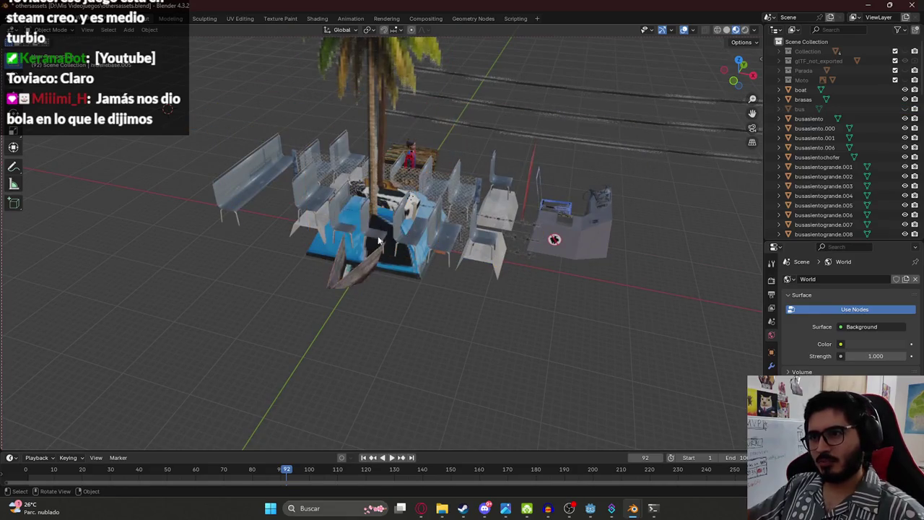
click(354, 260)
key(h)
click(353, 260)
key(h)
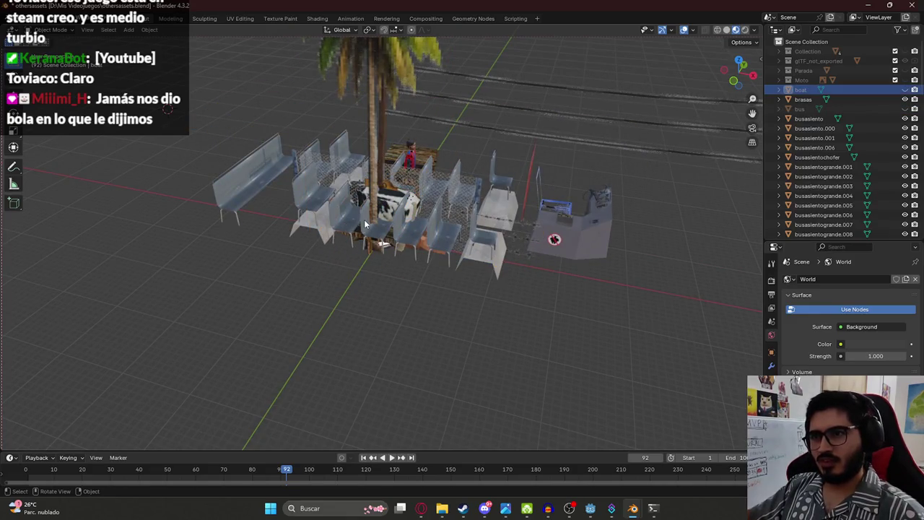
Frame the busasientogrande.008 seat, orbit around the seats, and select the wooden pillar
click(367, 224)
key(KP_Decimal)
mouse_move(365, 209)
mouse_down()
mouse_move(311, 218)
mouse_move(365, 223)
mouse_move(371, 197)
mouse_move(502, 251)
mouse_move(490, 200)
mouse_move(498, 180)
mouse_move(422, 176)
mouse_move(435, 195)
mouse_move(423, 268)
mouse_move(394, 200)
mouse_up()
click(312, 218)
click(387, 205)
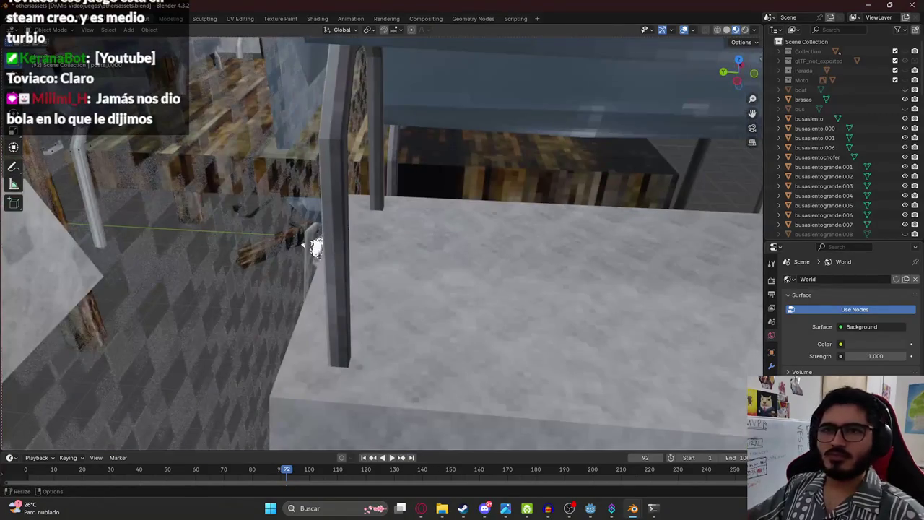
click(28, 18)
mouse_move(39, 47)
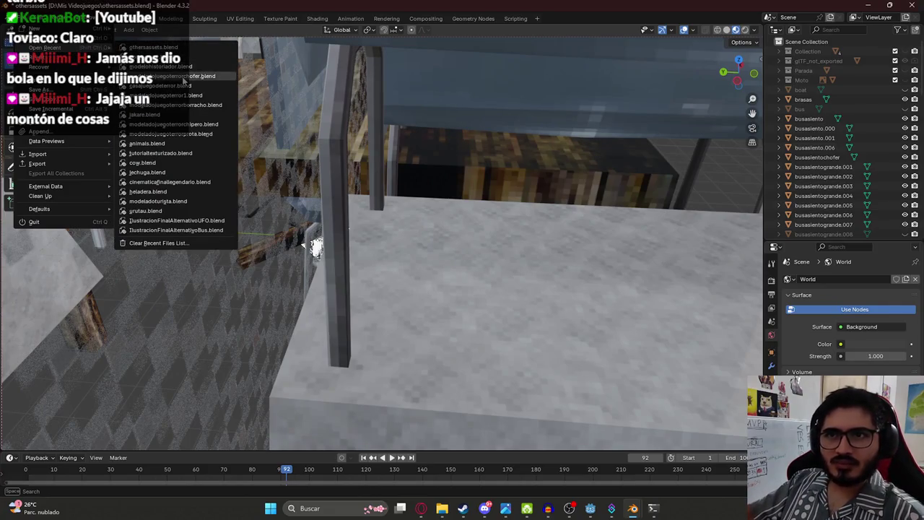
Open casajuegoterror.blend without saving, reveal all objects, and select the tatakua oven
click(184, 92)
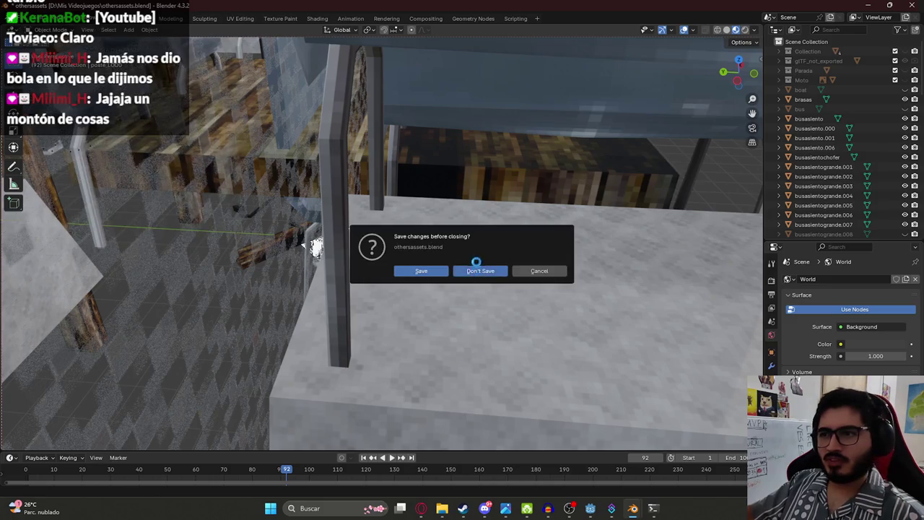
click(478, 271)
click(149, 19)
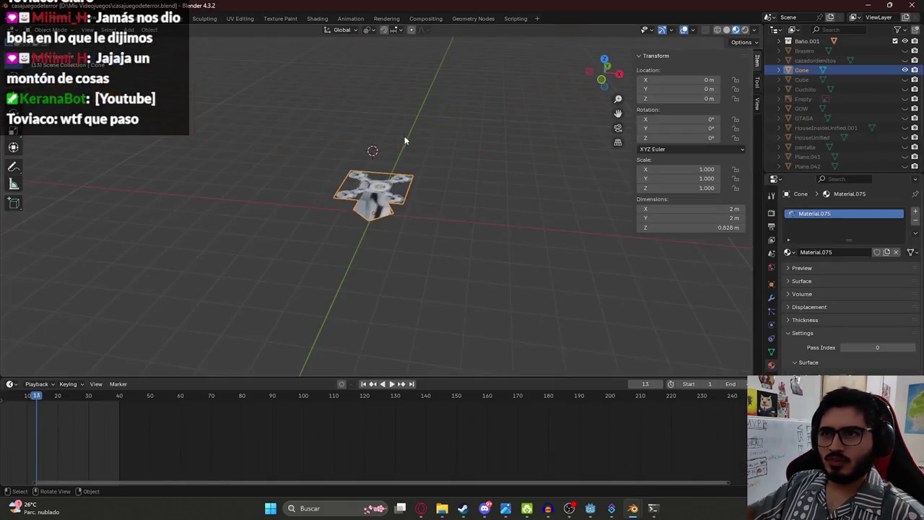
key(alt+h)
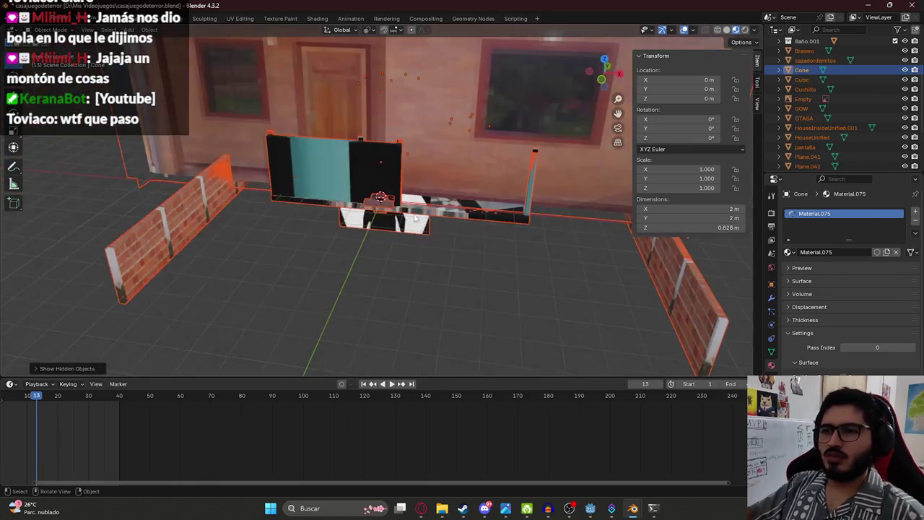
scroll(374, 205, up, 5)
click(374, 205)
Copy the tatakua oven, retrying after a first paste attempt into pomberov2
key(ctrl+c)
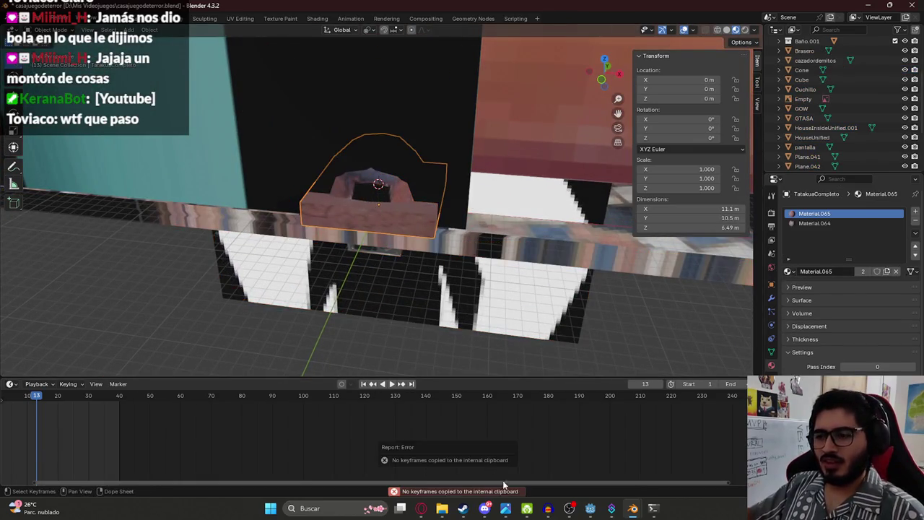
click(590, 508)
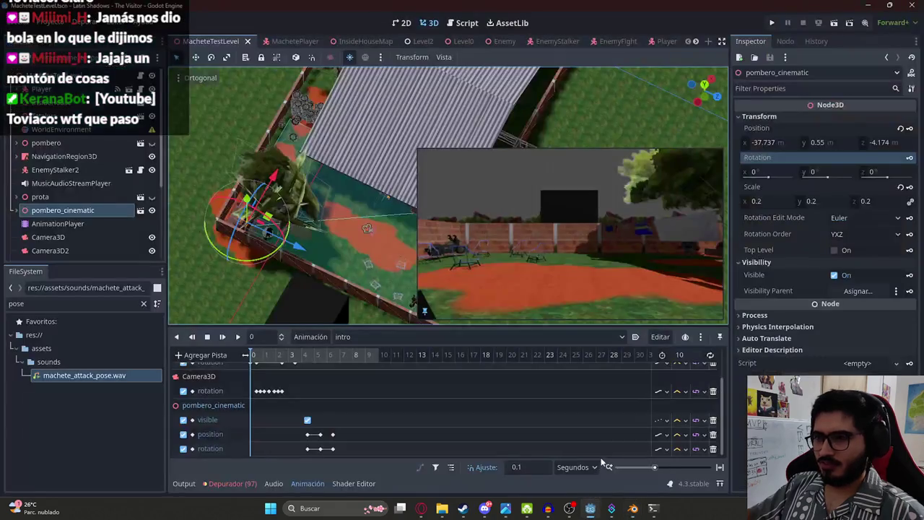
mouse_move(632, 509)
click(647, 467)
key(ctrl+v)
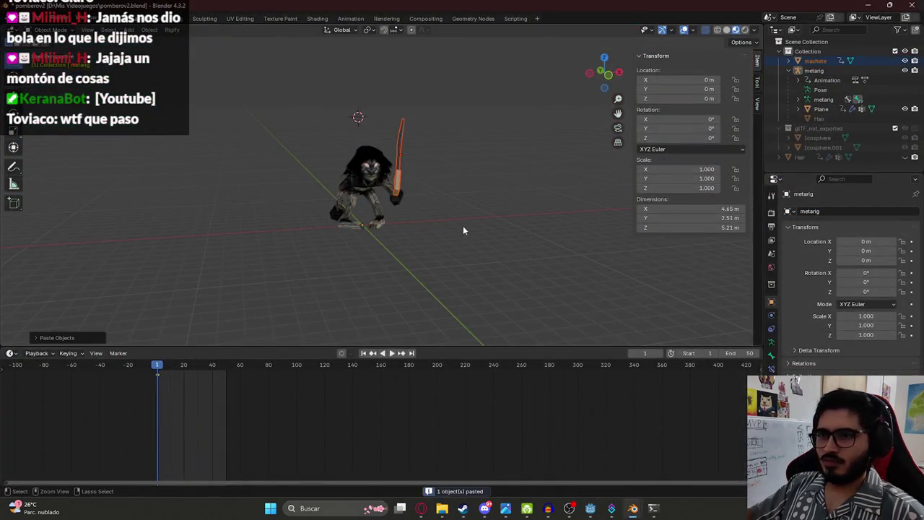
key(alt+Tab)
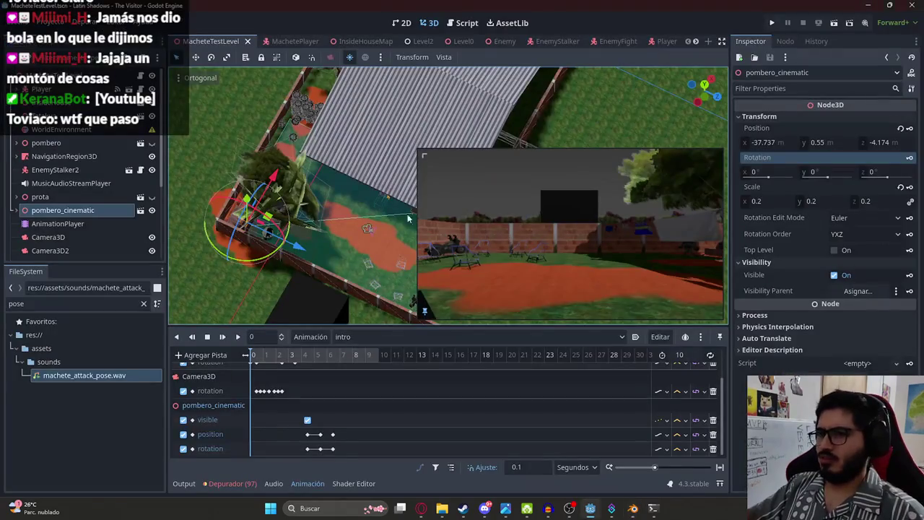
mouse_move(632, 508)
click(689, 472)
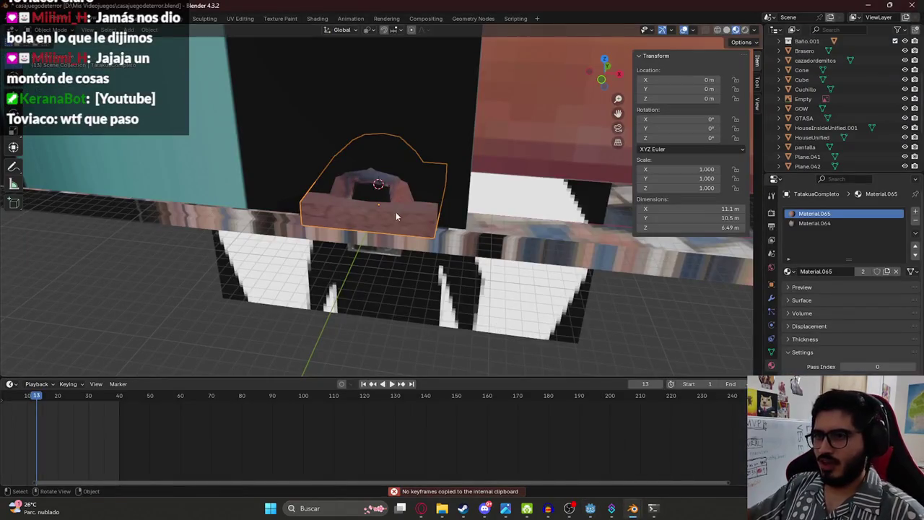
key(ctrl+c)
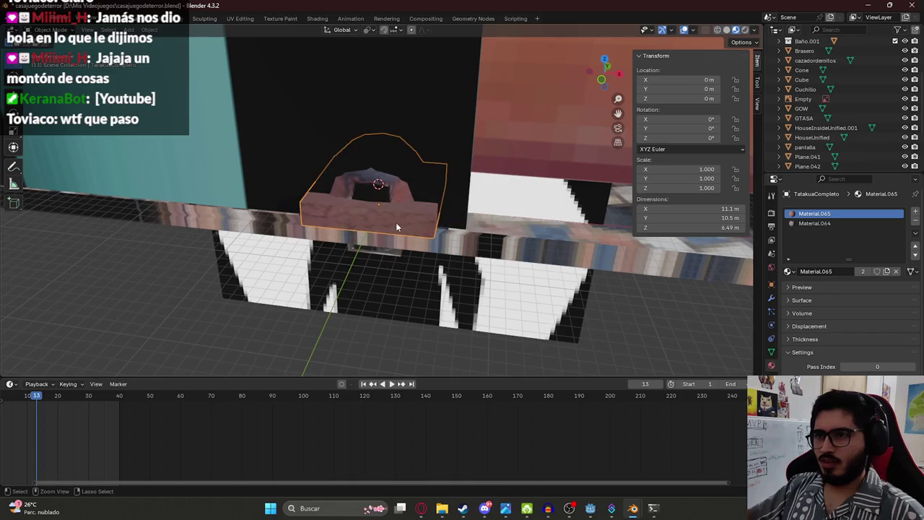
Paste TatakuaCompleto into pomberov2 and slide it along Y beside the character
mouse_move(632, 508)
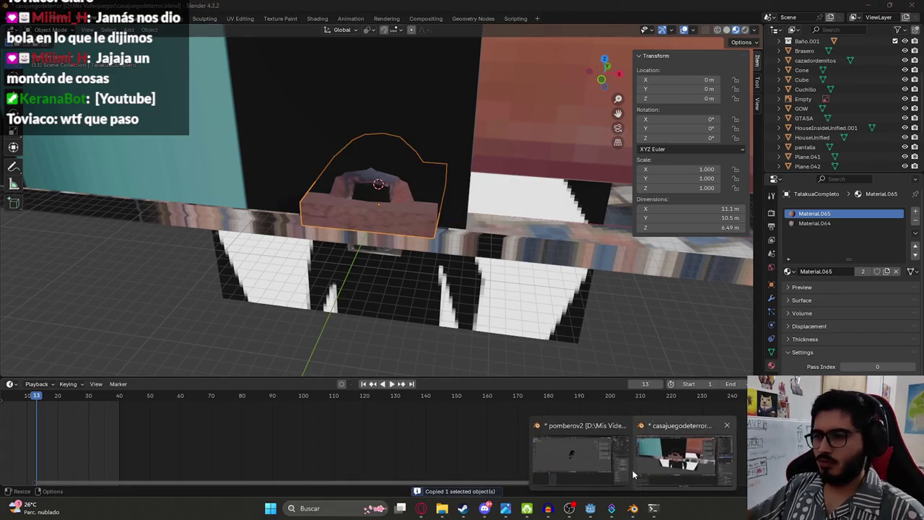
click(685, 469)
key(ctrl+v)
key(g)
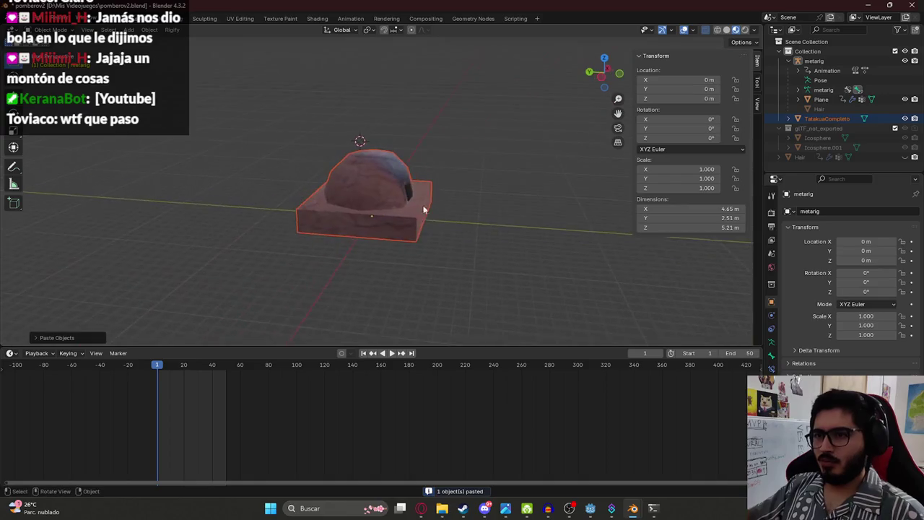
key(y)
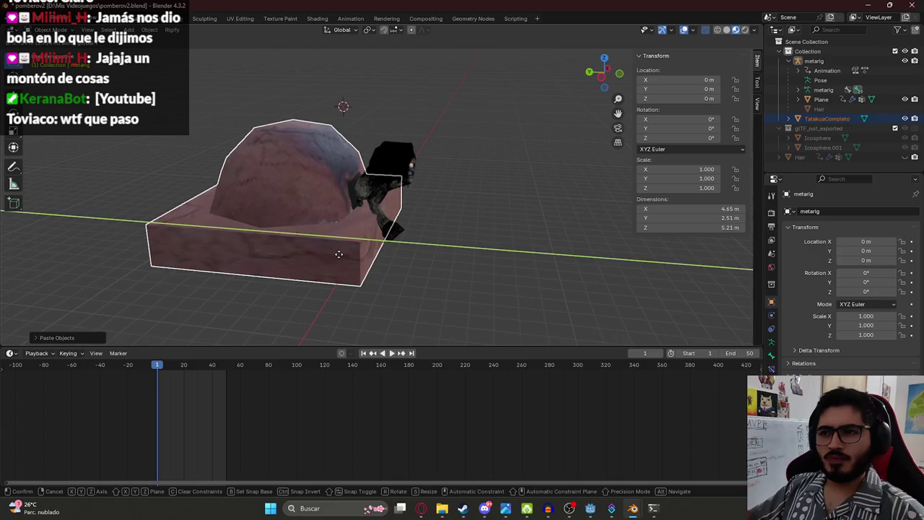
click(321, 209)
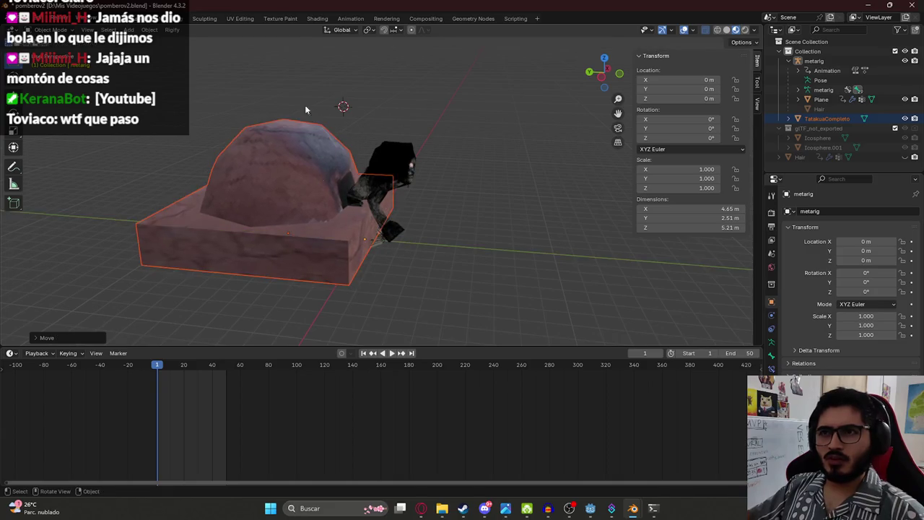
click(350, 18)
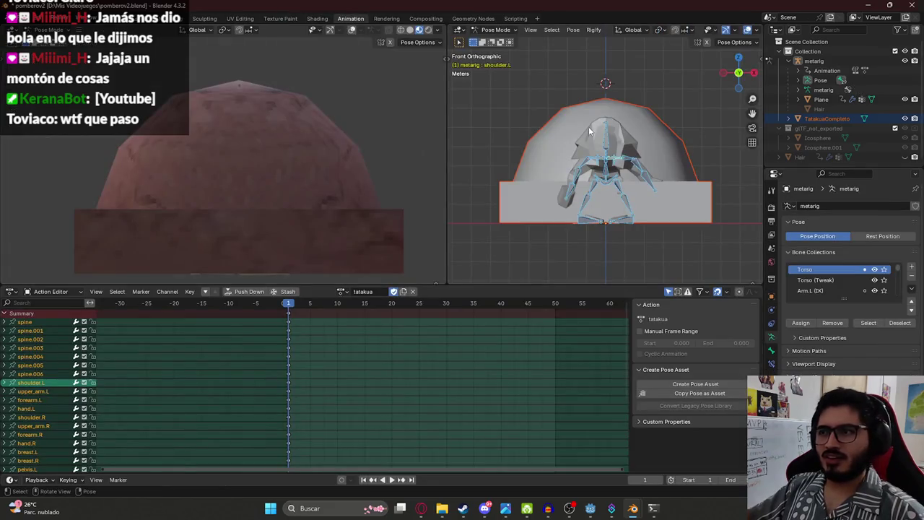
Raise the rig straight up onto the oven and view it from the front at an angle
key(g)
key(z)
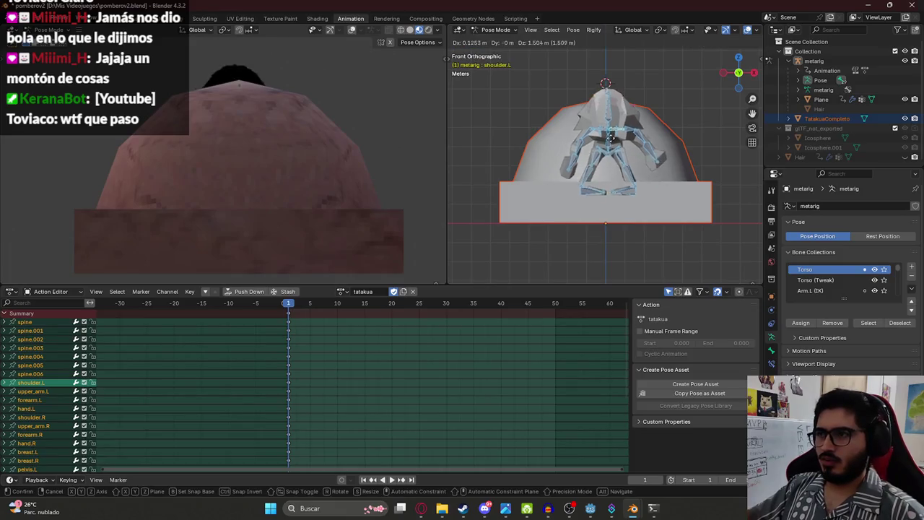
click(241, 144)
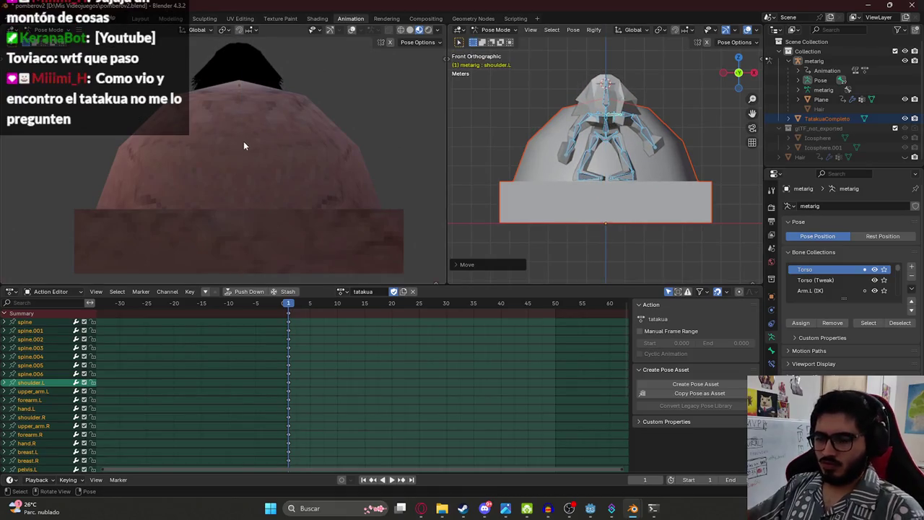
key(KP_1)
scroll(273, 167, up, 2)
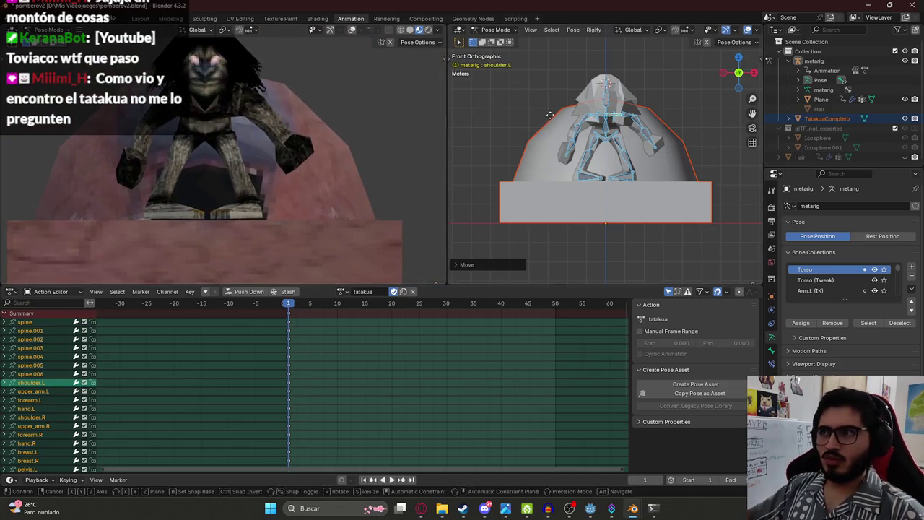
drag(628, 144, 593, 132)
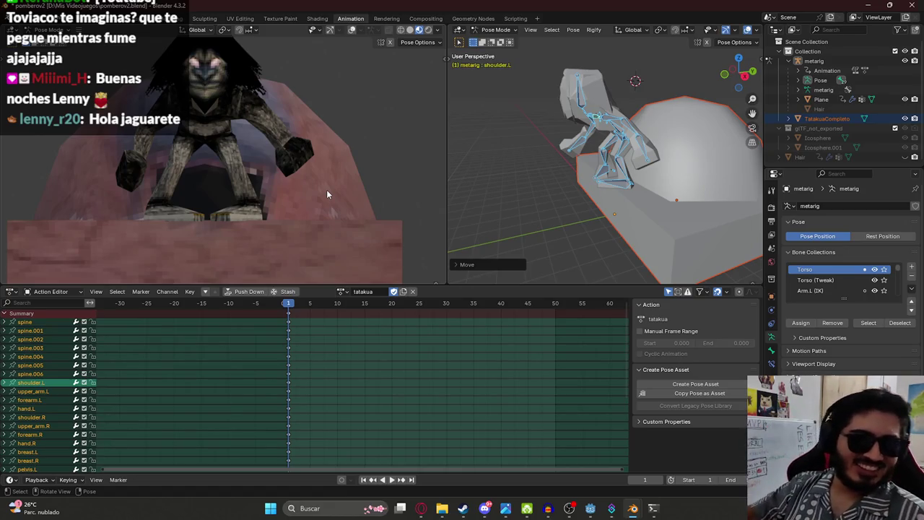
At frame 5, move the rig along Y in front of the oven and keyframe it
key(g)
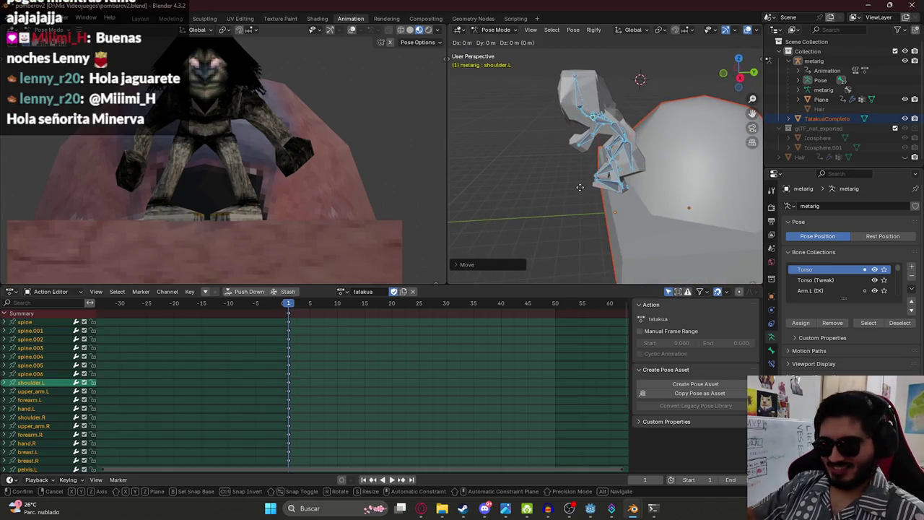
key(y)
click(628, 200)
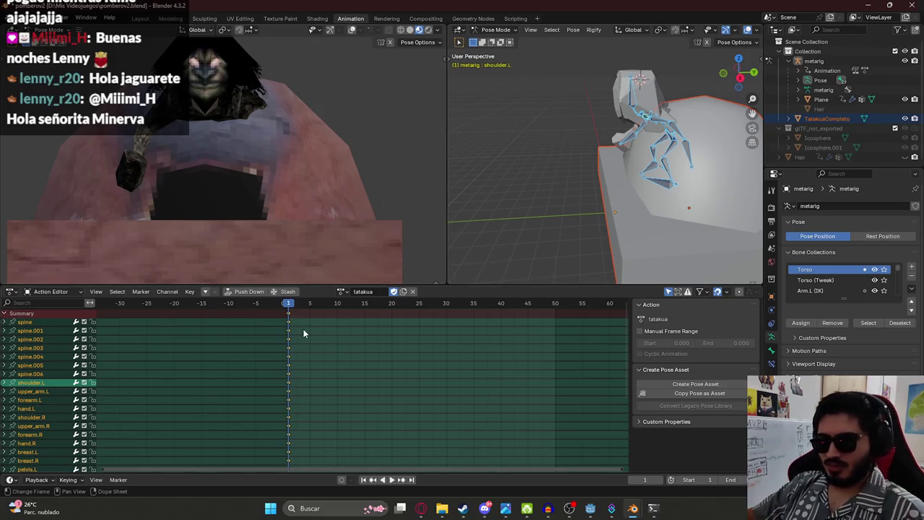
drag(299, 314, 310, 313)
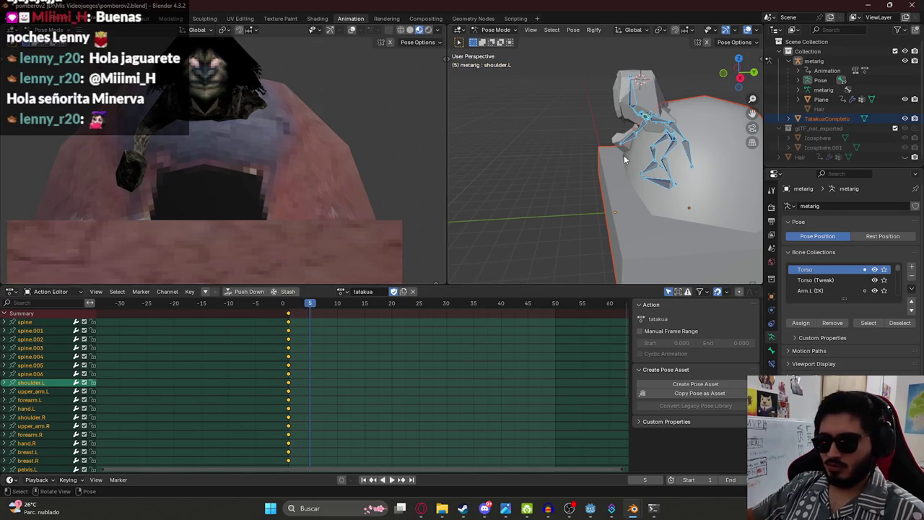
key(KP_3)
key(g)
key(y)
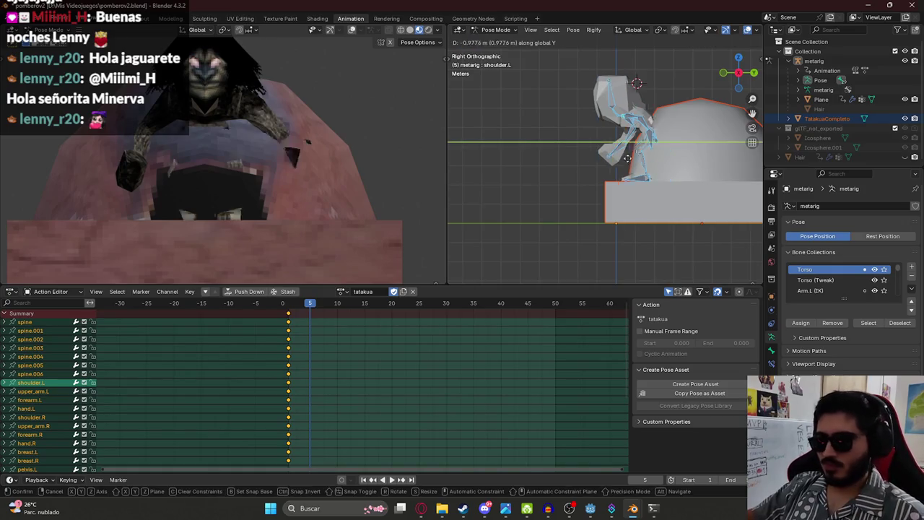
click(594, 166)
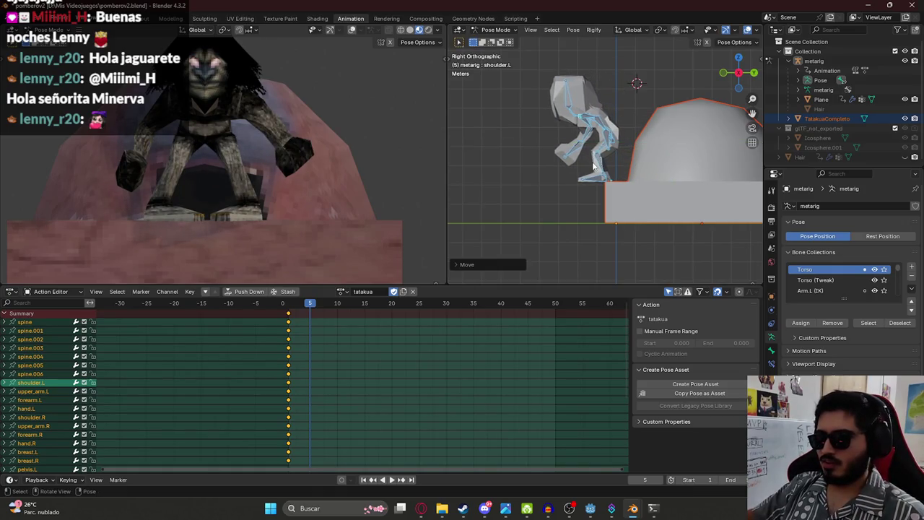
key(i)
At frame 10, set the character down on the ground, keyframe it, and review playback
key(Right)
key(Right)
key(Right)
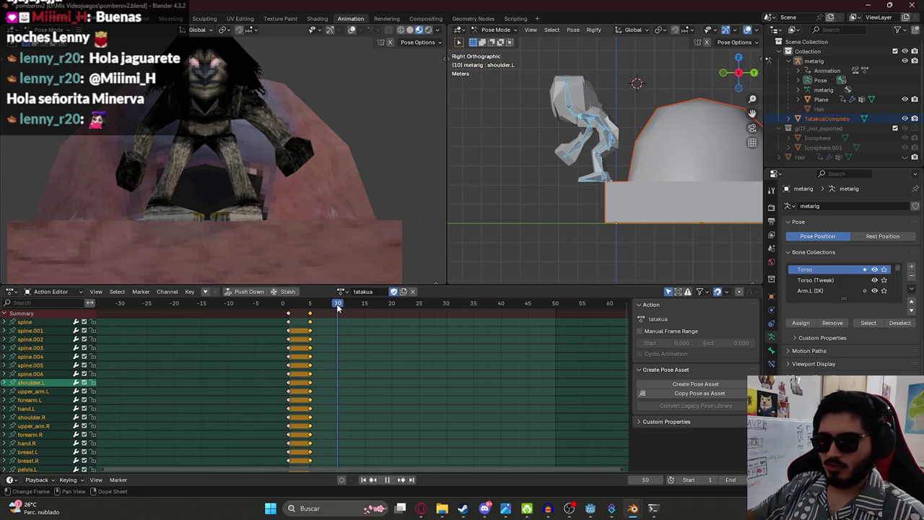
key(g)
click(562, 202)
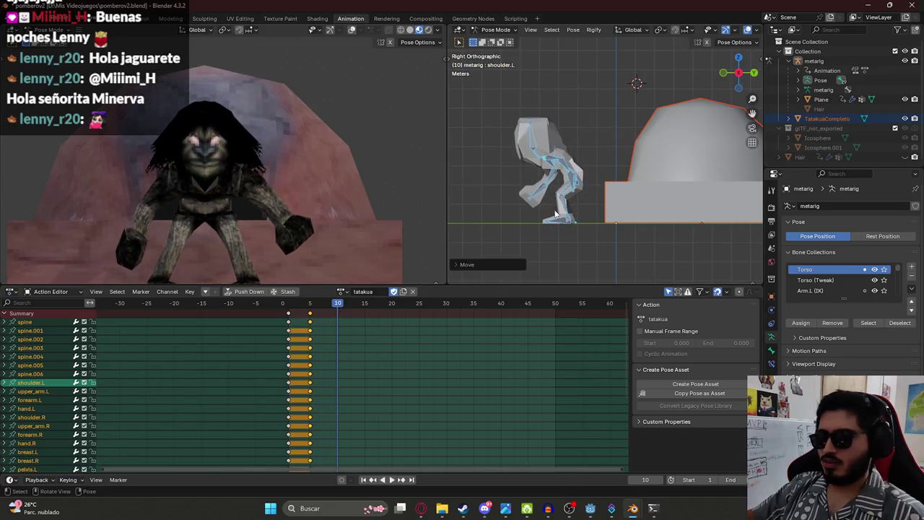
key(i)
key(space)
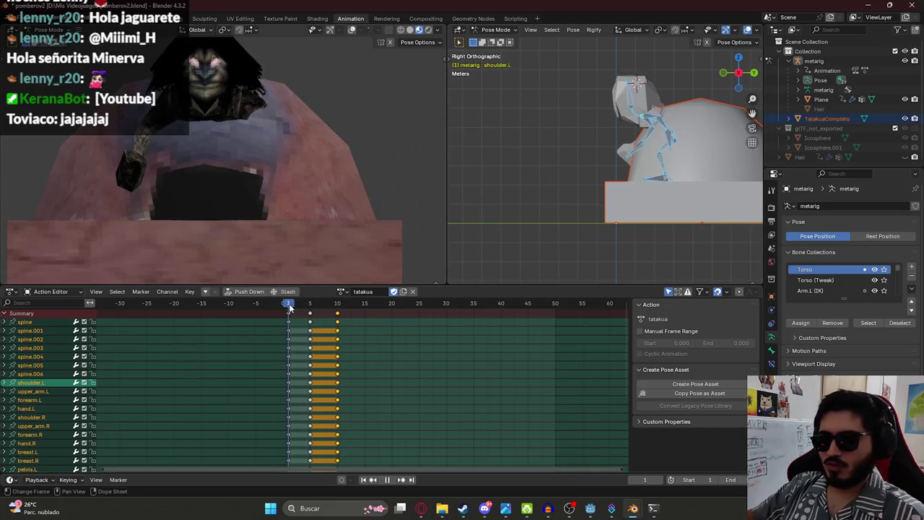
drag(332, 308, 288, 308)
key(space)
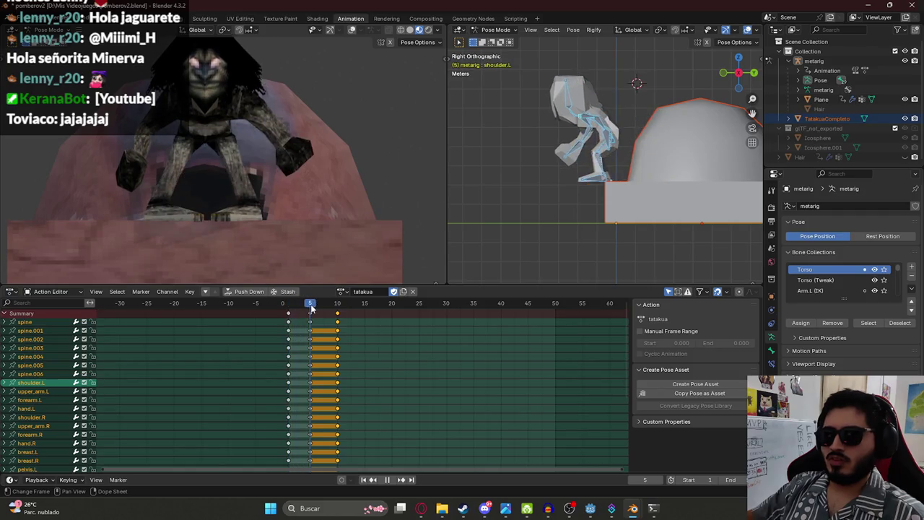
scroll(616, 115, up, 5)
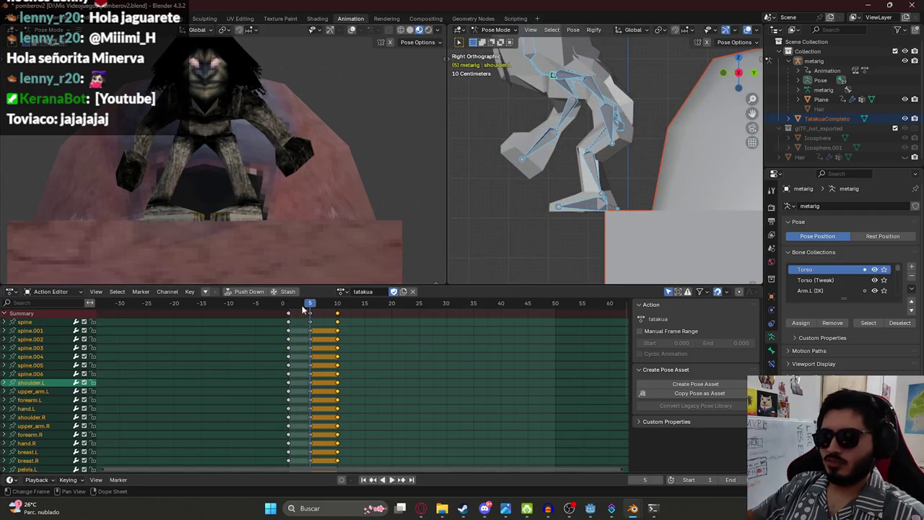
click(289, 308)
key(space)
drag(291, 309, 309, 309)
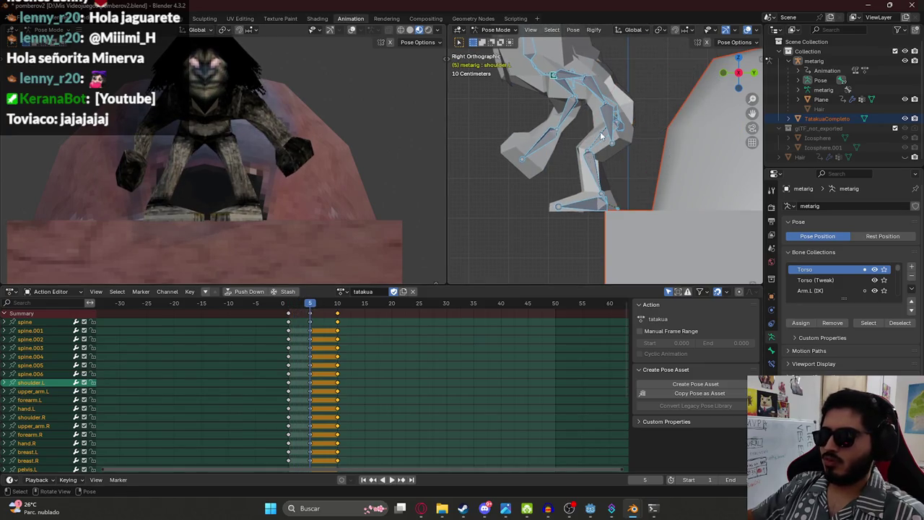
Rotate the left thigh, lower leg and foot at frame 5, then keyframe all bones
click(603, 137)
key(r)
click(668, 163)
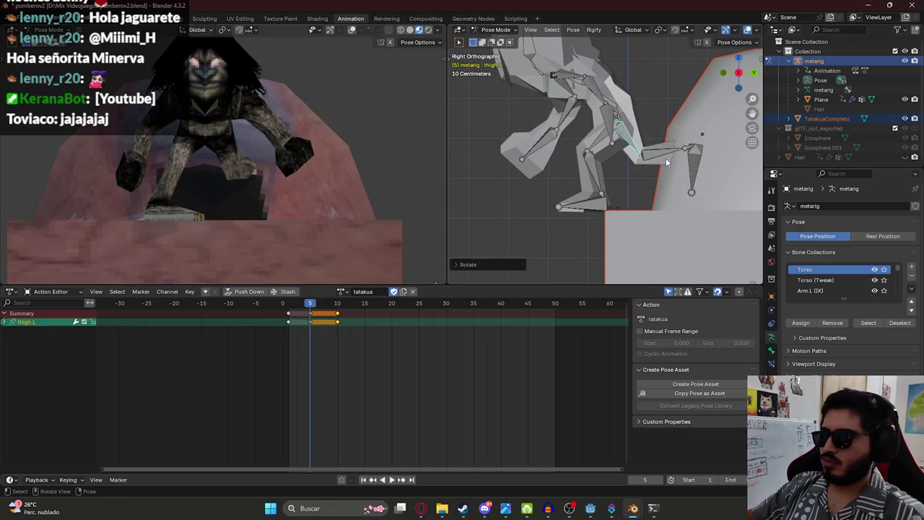
click(667, 163)
key(r)
click(672, 191)
key(r)
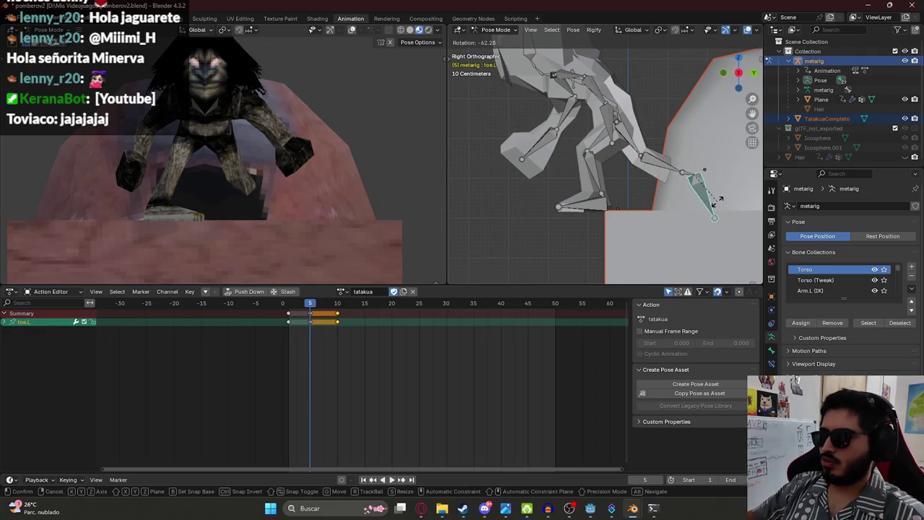
click(679, 177)
click(596, 168)
key(a)
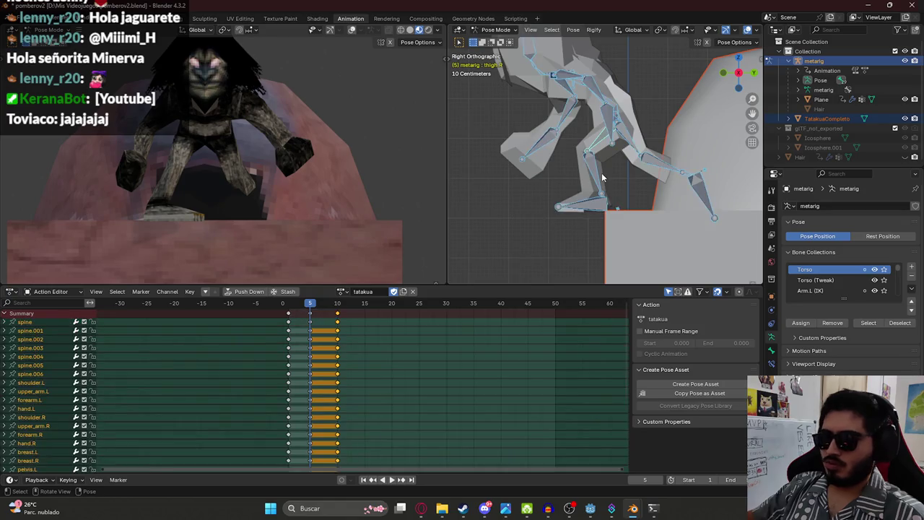
key(i)
key(space)
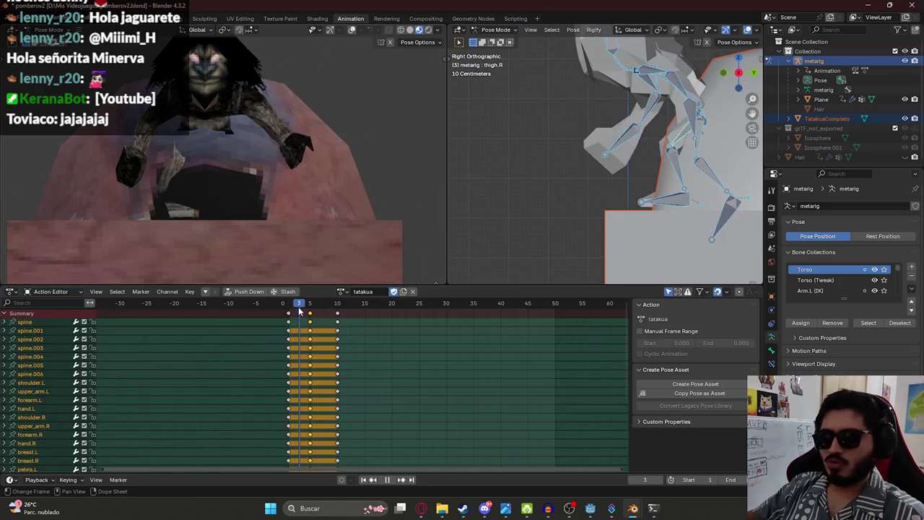
drag(306, 311, 311, 313)
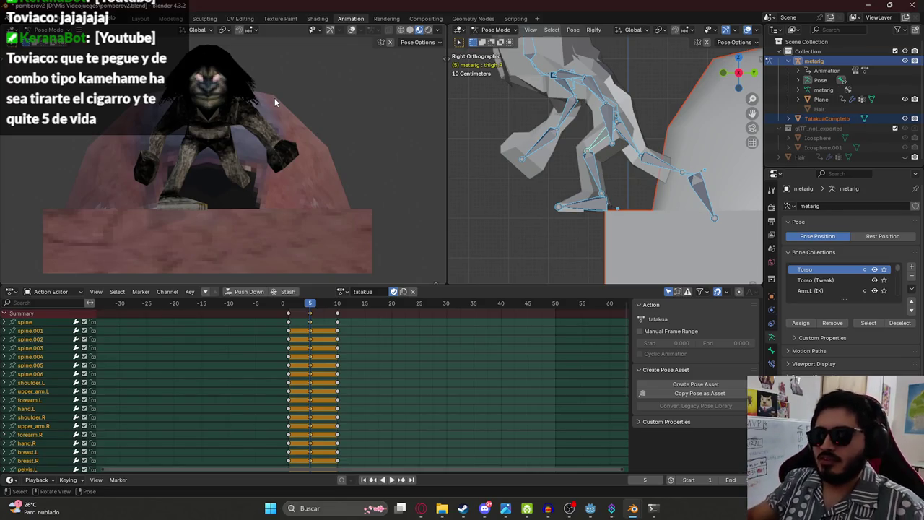
key(space)
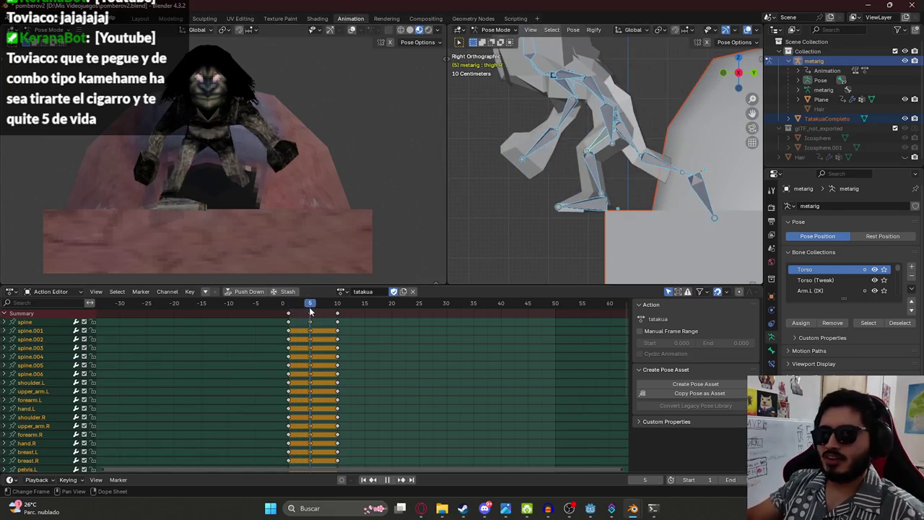
At frame 7, lift the rig upward along the Z axis
drag(312, 310, 321, 311)
key(g)
key(z)
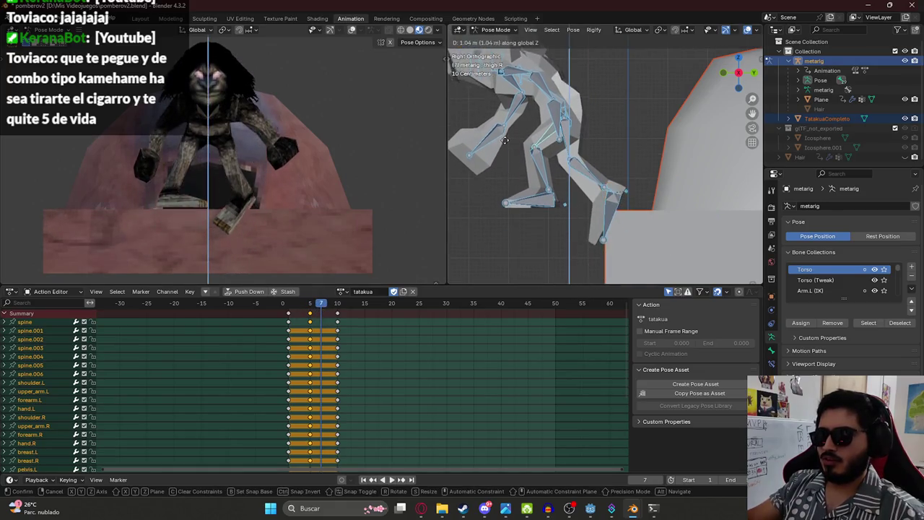
click(508, 108)
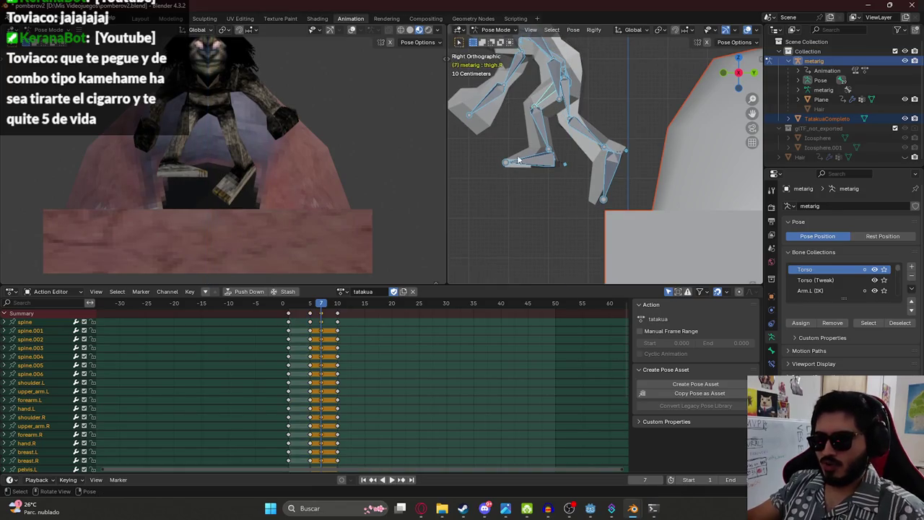
drag(311, 304, 321, 305)
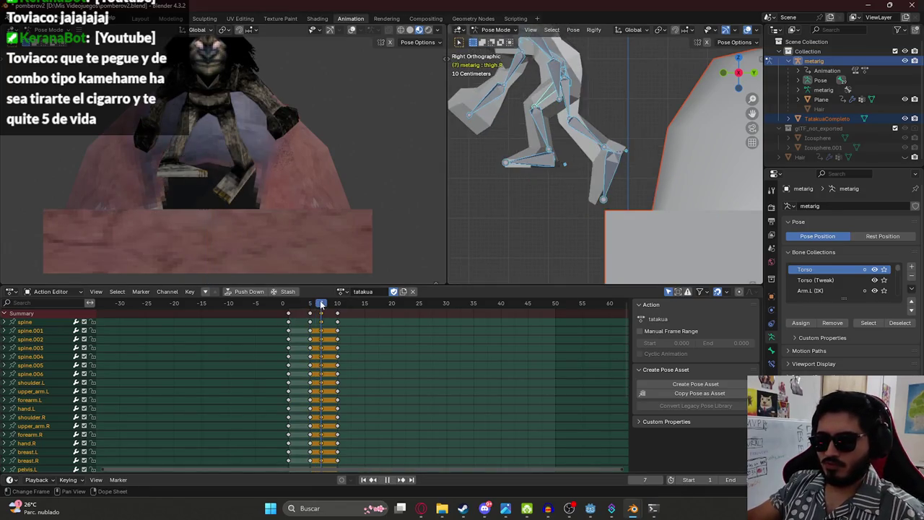
Bend the right thigh and right toe at frame 7, select all bones, and play back
click(555, 101)
key(r)
click(556, 126)
click(588, 173)
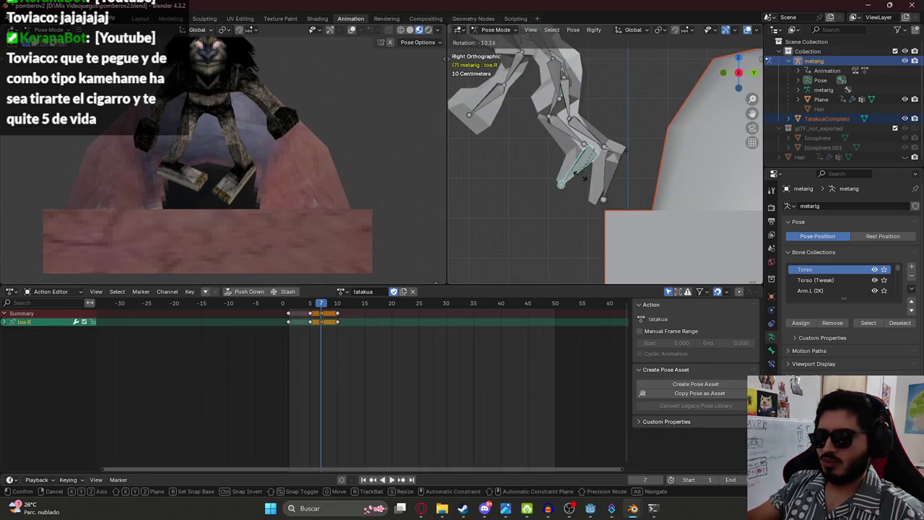
key(r)
click(598, 189)
click(559, 114)
key(r)
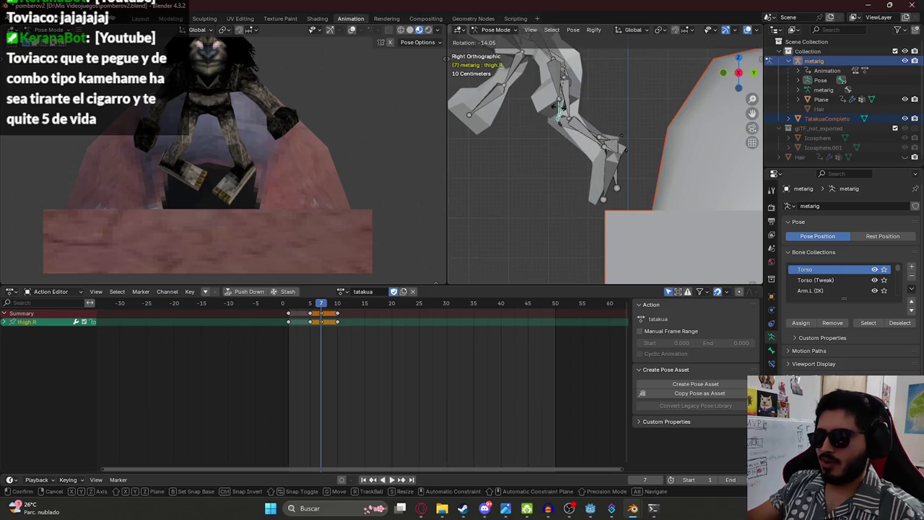
click(598, 162)
click(615, 187)
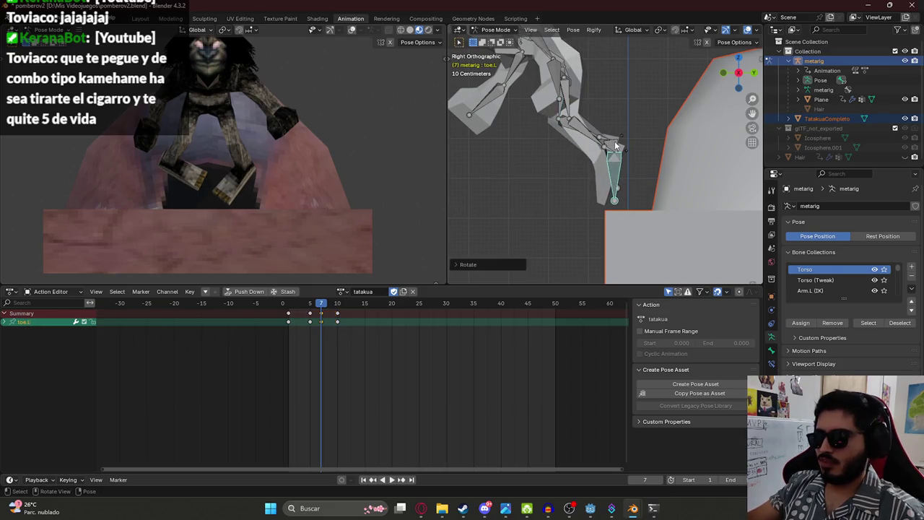
key(a)
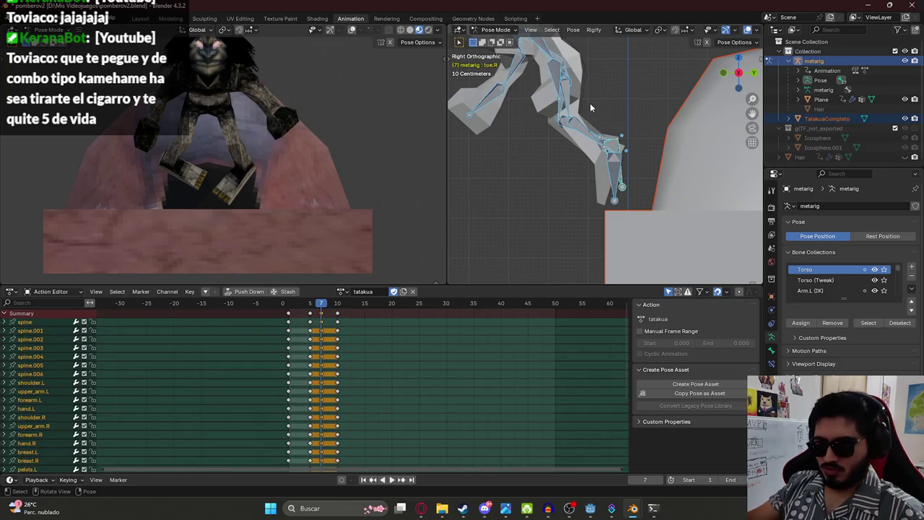
key(space)
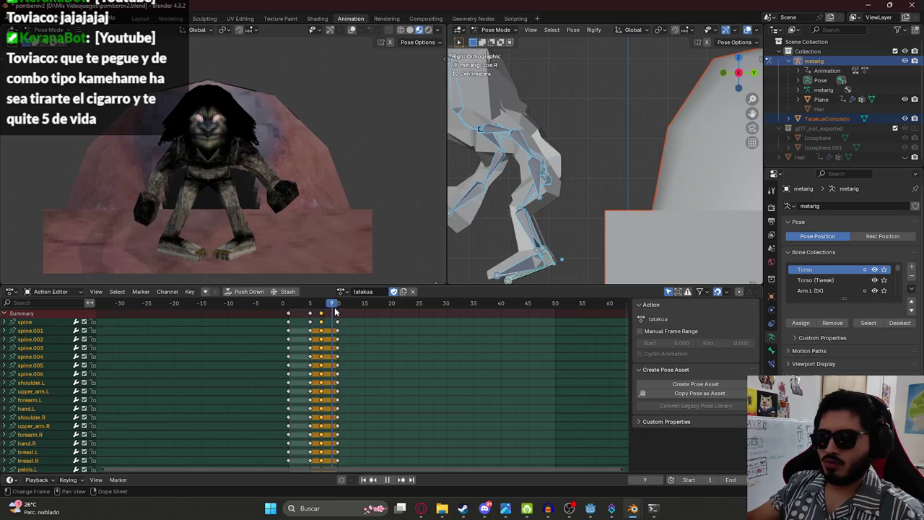
key(space)
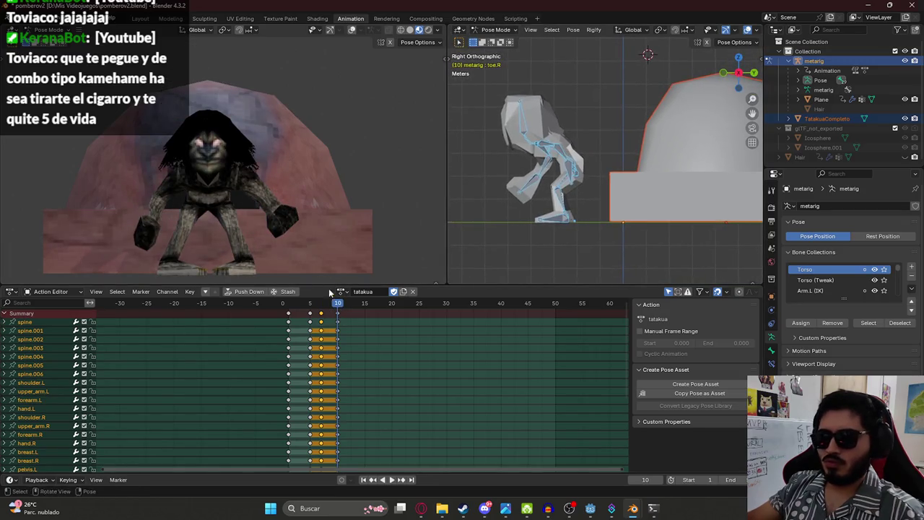
key(space)
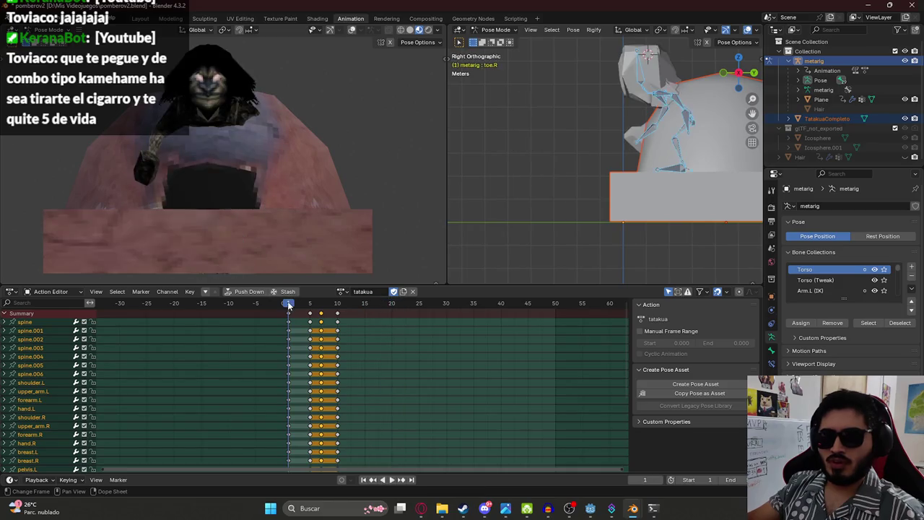
Retime the middle key columns of the tatakua climb and review the playback
mouse_move(340, 315)
mouse_down()
mouse_move(356, 315)
mouse_move(338, 315)
mouse_up()
key(space)
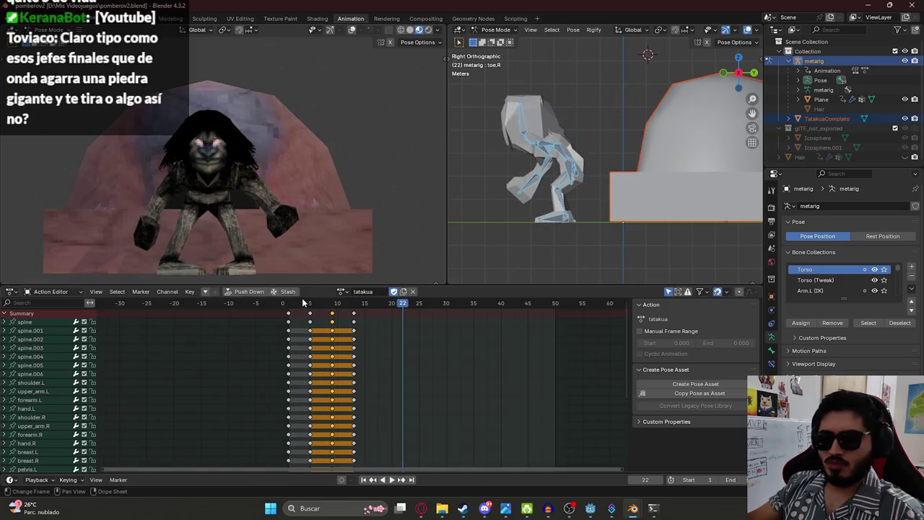
key(space)
key(space)
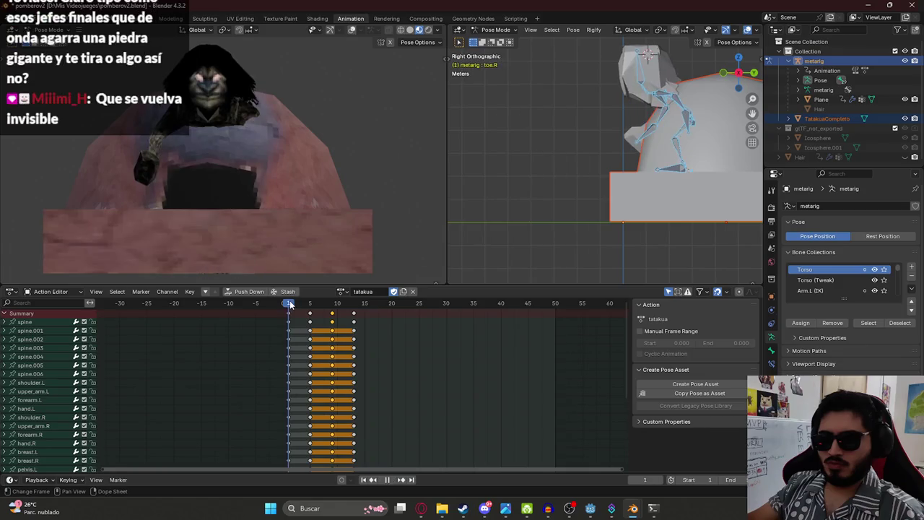
key(space)
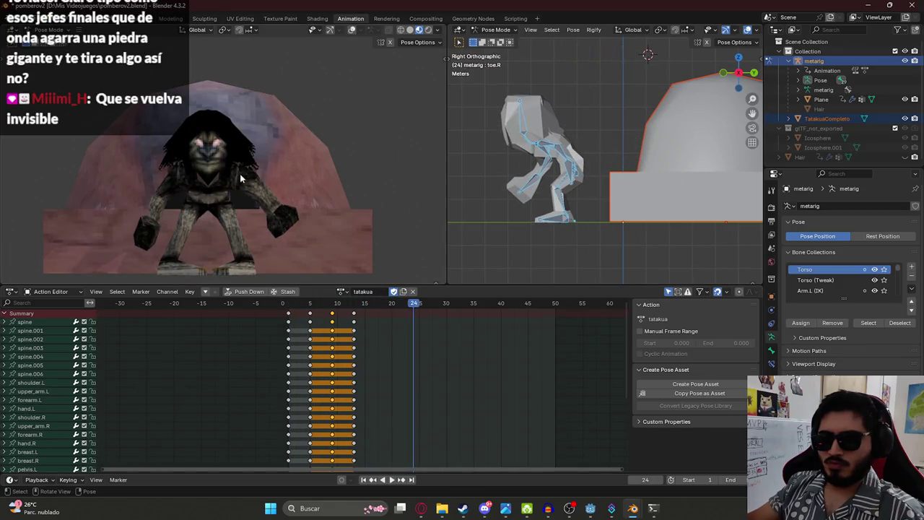
scroll(228, 175, down, 3)
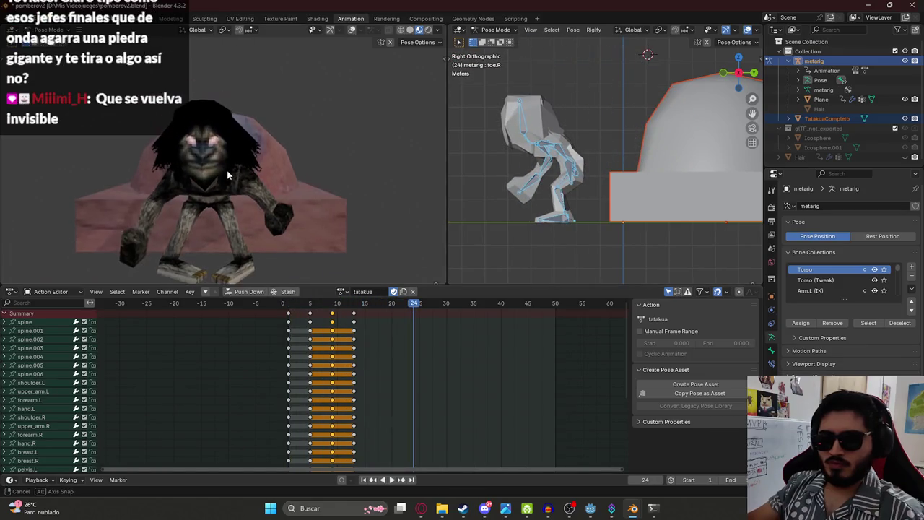
click(288, 308)
key(space)
click(352, 314)
mouse_move(353, 314)
mouse_down()
mouse_move(397, 314)
mouse_move(324, 319)
mouse_up()
click(349, 313)
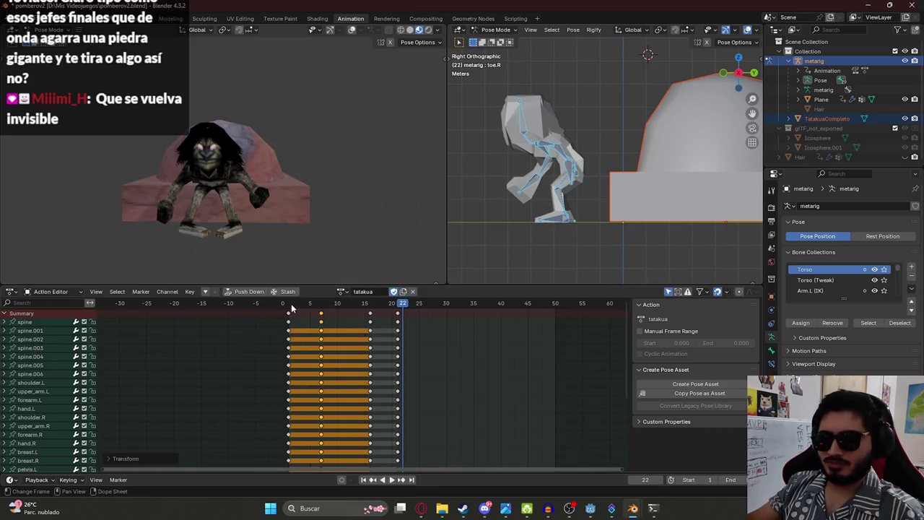
key(space)
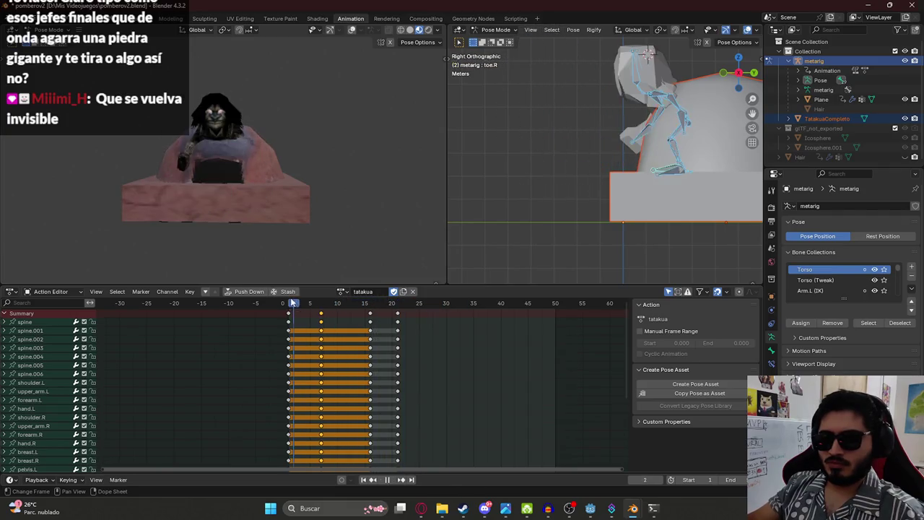
mouse_move(289, 304)
mouse_down()
mouse_move(332, 309)
mouse_move(296, 316)
mouse_move(368, 324)
mouse_up()
key(space)
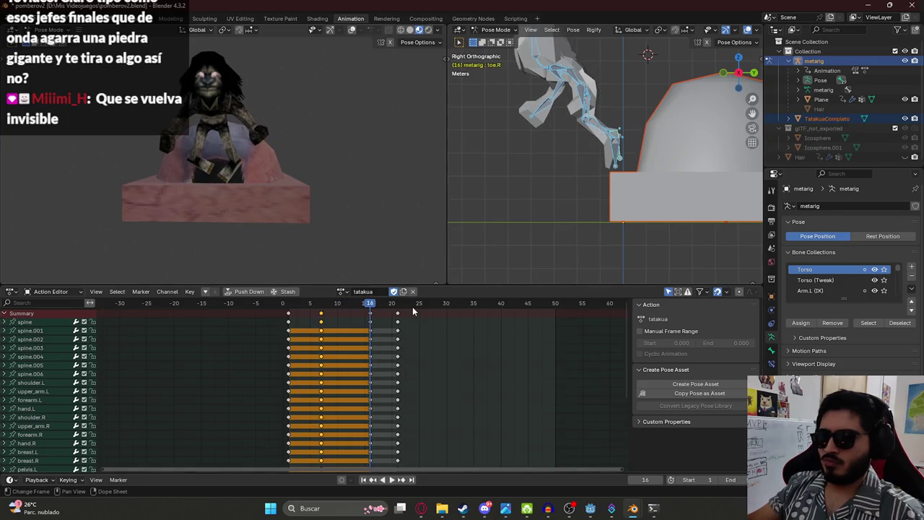
Move the final keyframe column later to about frame 25, check playback, and save
click(399, 313)
drag(400, 313, 431, 317)
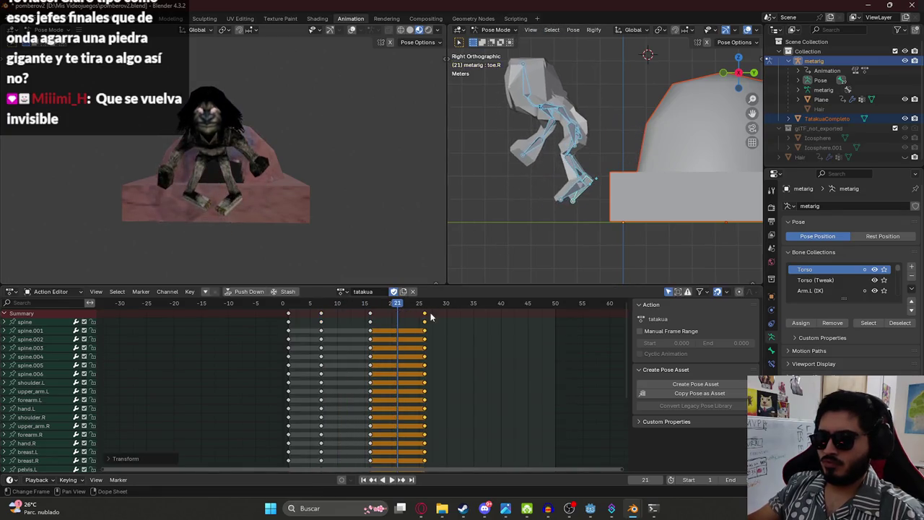
key(space)
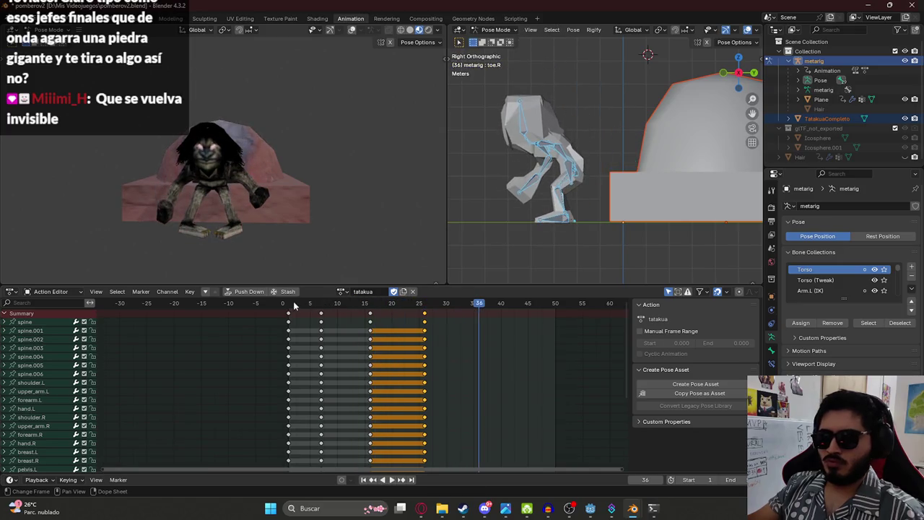
click(292, 305)
key(Escape)
key(ctrl+s)
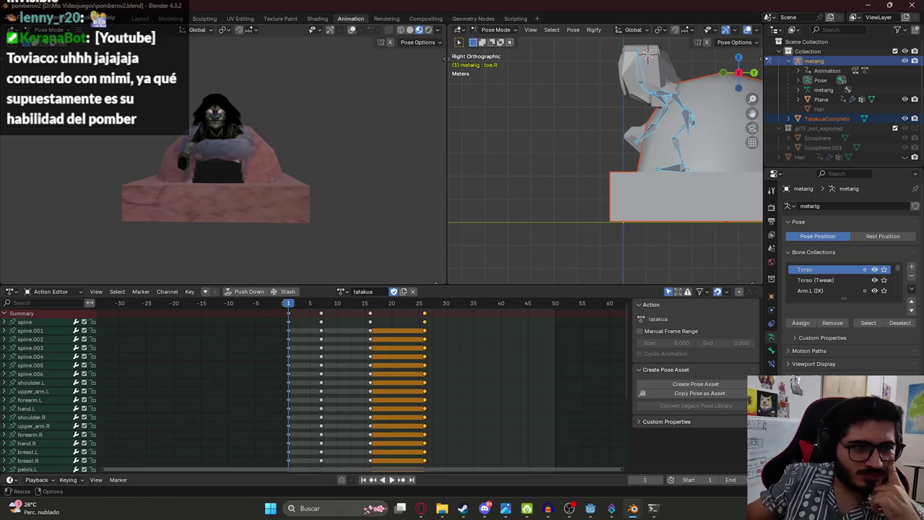
key(space)
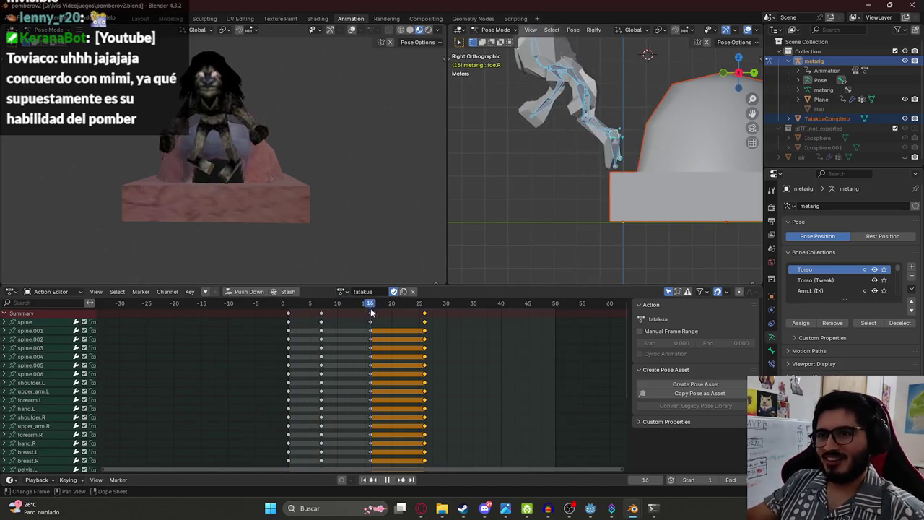
click(283, 309)
key(space)
key(ctrl+s)
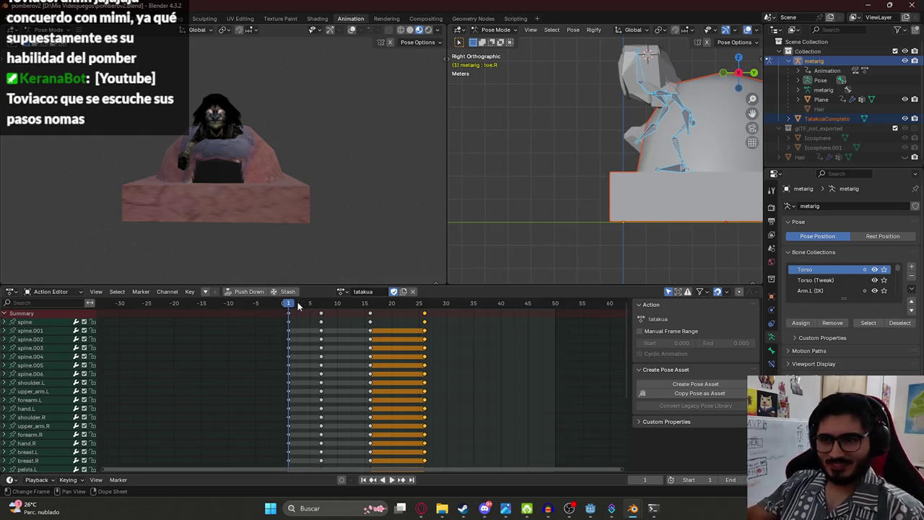
key(space)
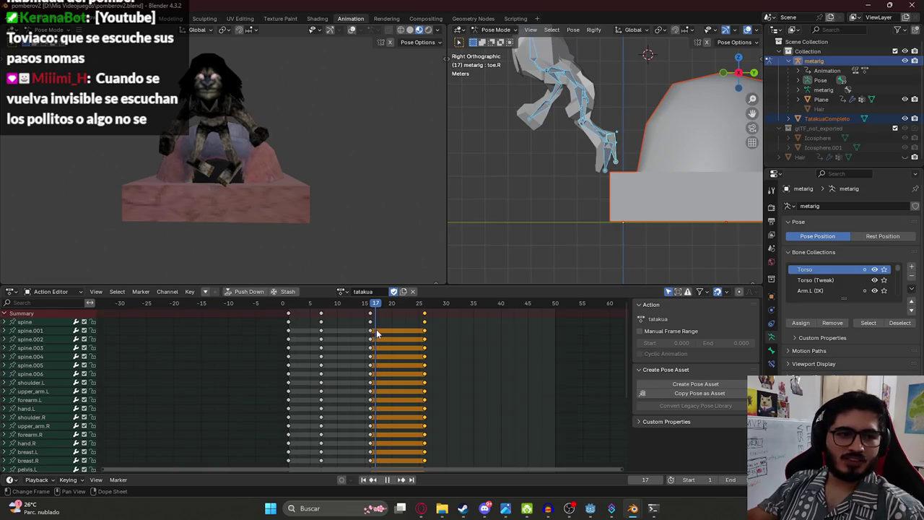
mouse_move(376, 333)
mouse_down()
mouse_move(440, 323)
mouse_move(285, 329)
mouse_move(401, 334)
mouse_move(322, 329)
mouse_move(288, 308)
mouse_move(430, 316)
mouse_move(289, 310)
mouse_move(358, 310)
mouse_move(348, 315)
mouse_up()
Move the middle pose to frame 12 and shift the final pose one frame earlier
key(space)
key(space)
key(space)
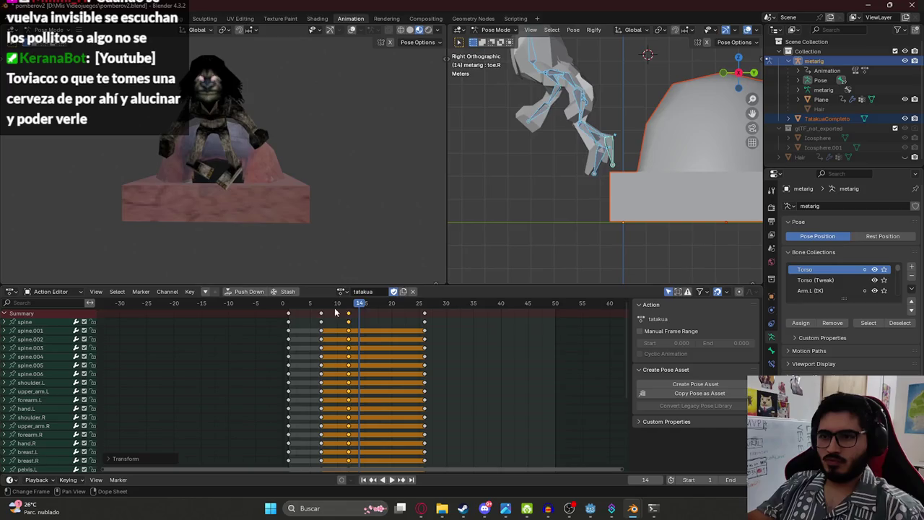
key(space)
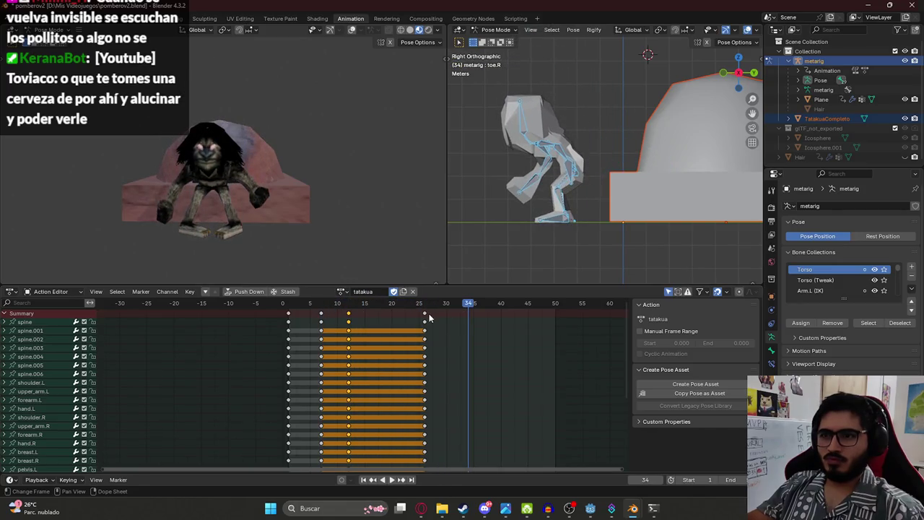
click(425, 316)
drag(424, 315, 417, 316)
key(space)
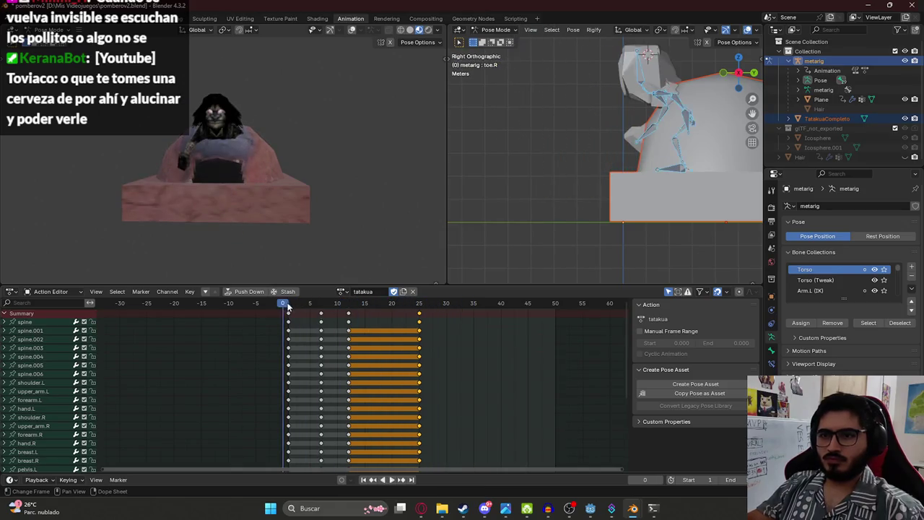
key(space)
key(space)
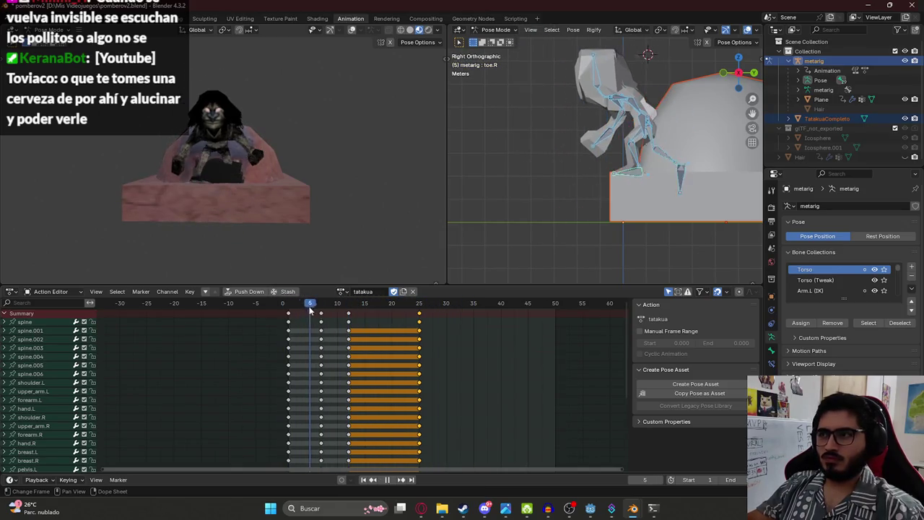
key(space)
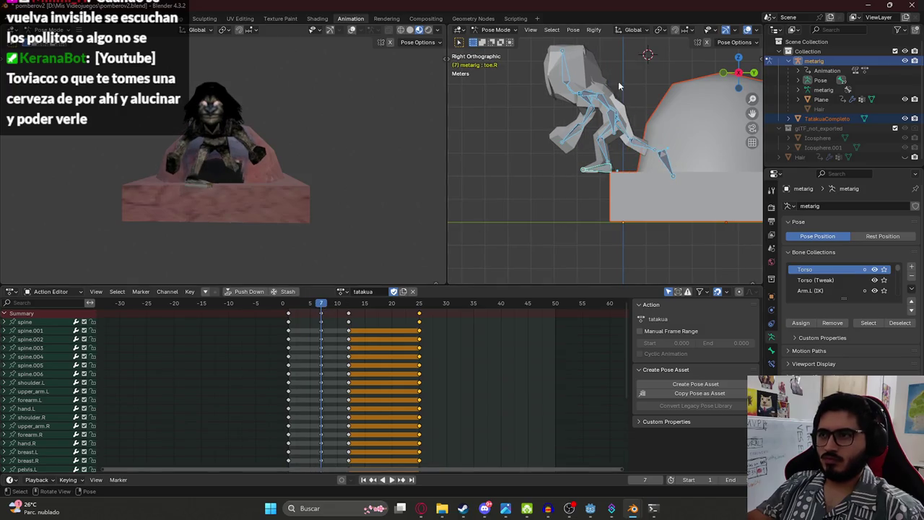
At frame 7, rotate the left forearm and right hand, then keyframe all bones
click(600, 107)
key(r)
click(622, 107)
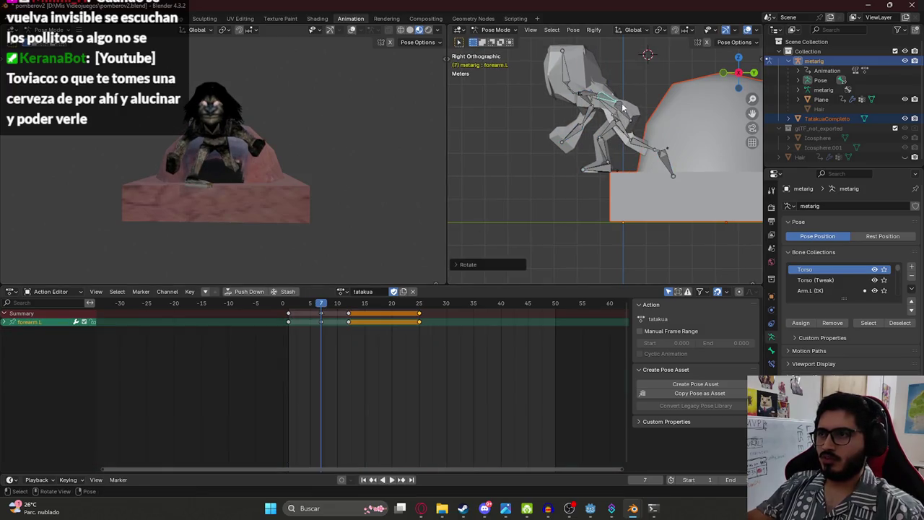
click(592, 113)
key(r)
click(546, 127)
key(r)
click(546, 132)
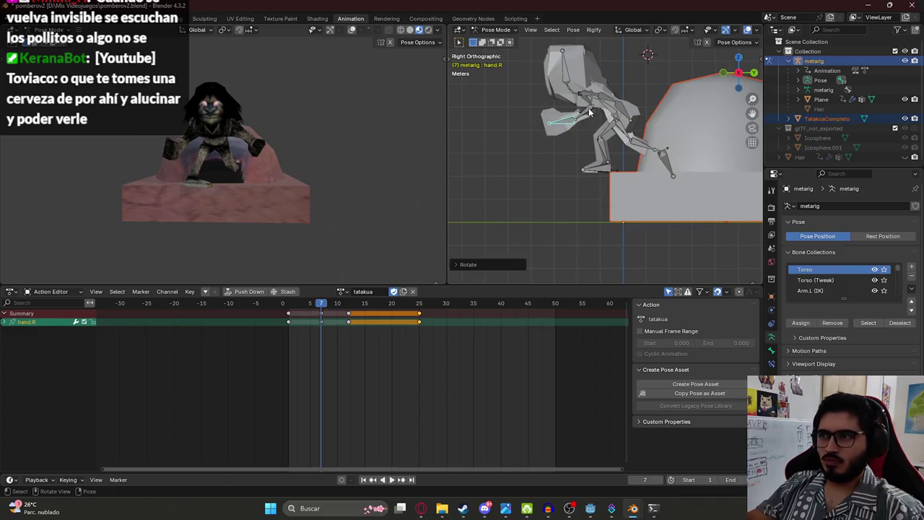
key(a)
key(i)
key(space)
At frame 12, rotate the right forearm and left hand, then key the full pose
drag(301, 306, 348, 309)
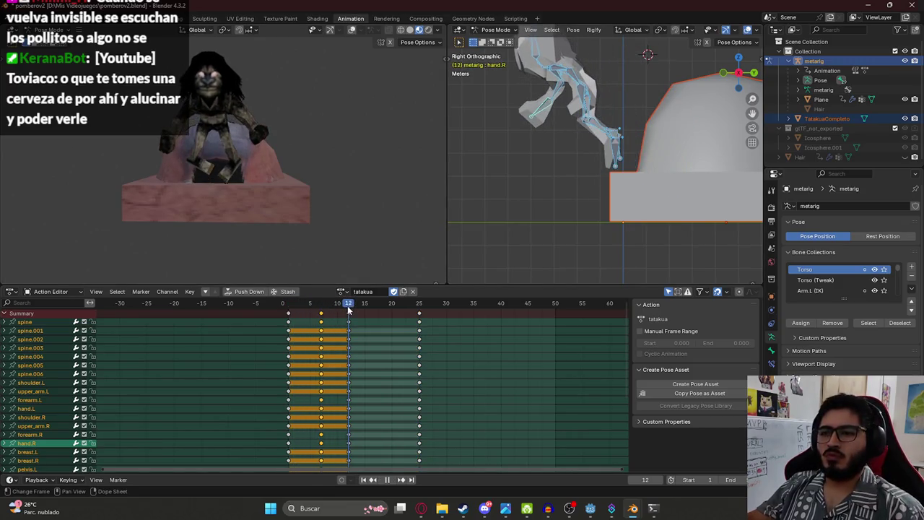
click(560, 89)
key(r)
click(571, 101)
key(r)
click(578, 105)
click(581, 86)
key(r)
click(585, 93)
key(r)
click(586, 94)
key(a)
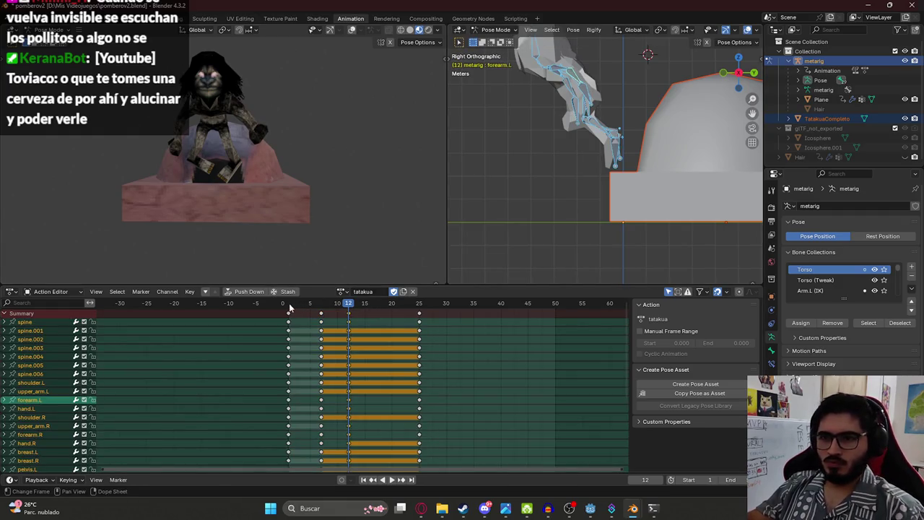
key(space)
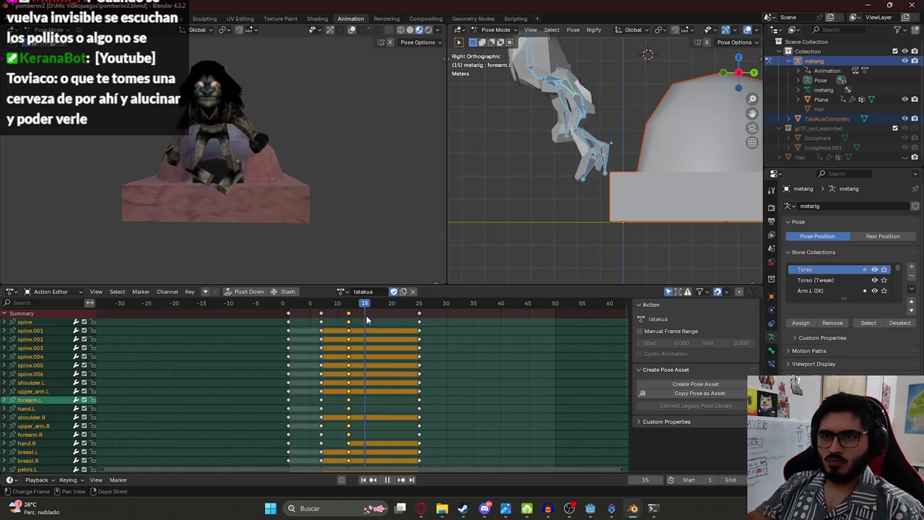
Save the blend file and center the character in a front view
key(space)
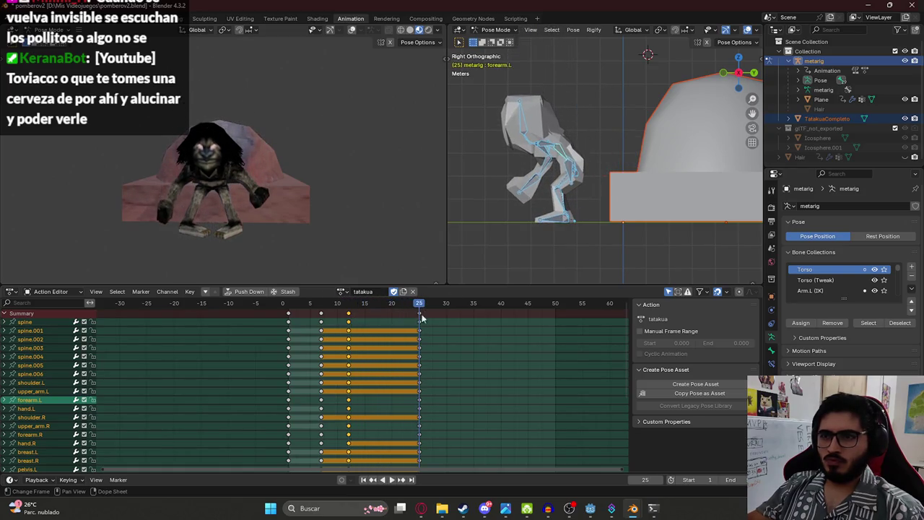
key(KP_1)
scroll(578, 150, up, 3)
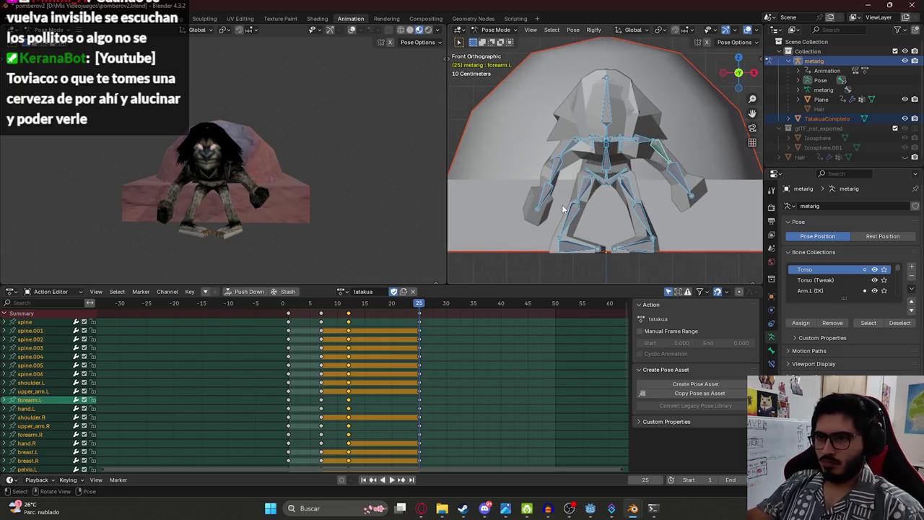
key(ctrl+s)
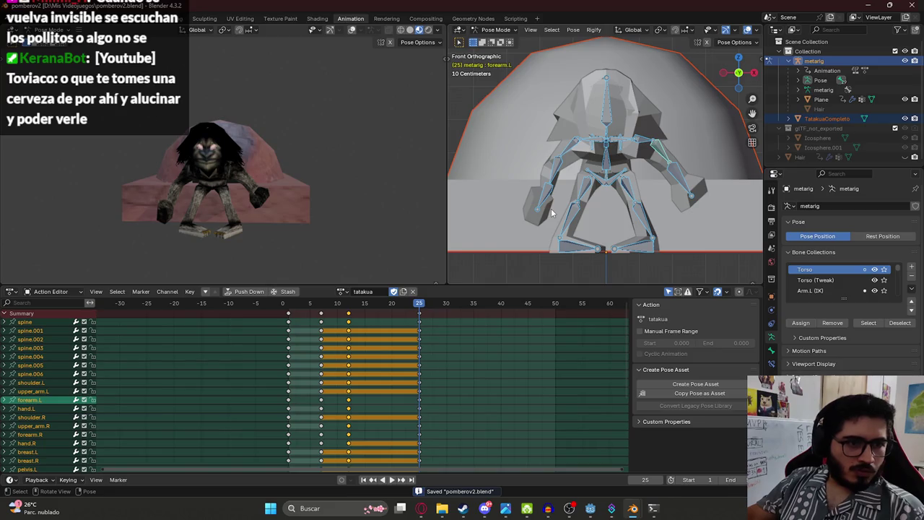
scroll(565, 180, down, 4)
scroll(570, 195, up, 2)
drag(572, 201, 561, 228)
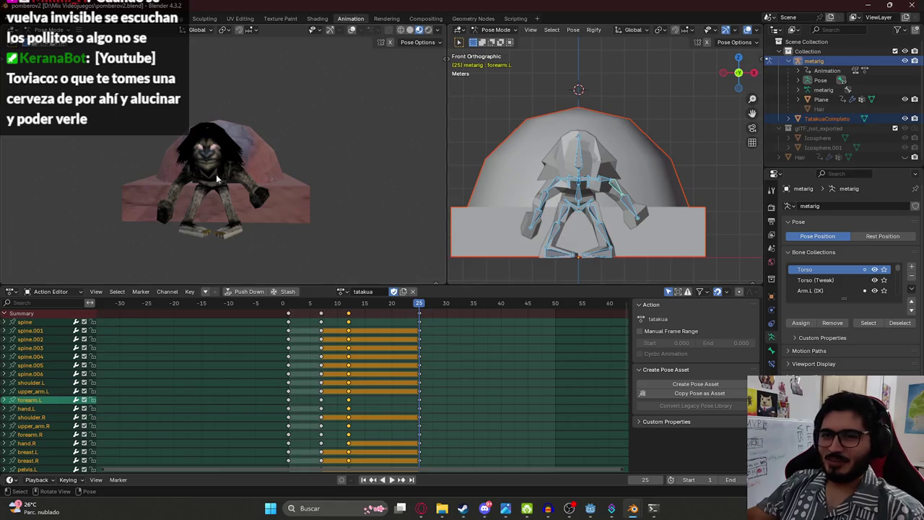
Replay the climb, undo an accidental stash of tatakua, and move to frame 30
click(298, 303)
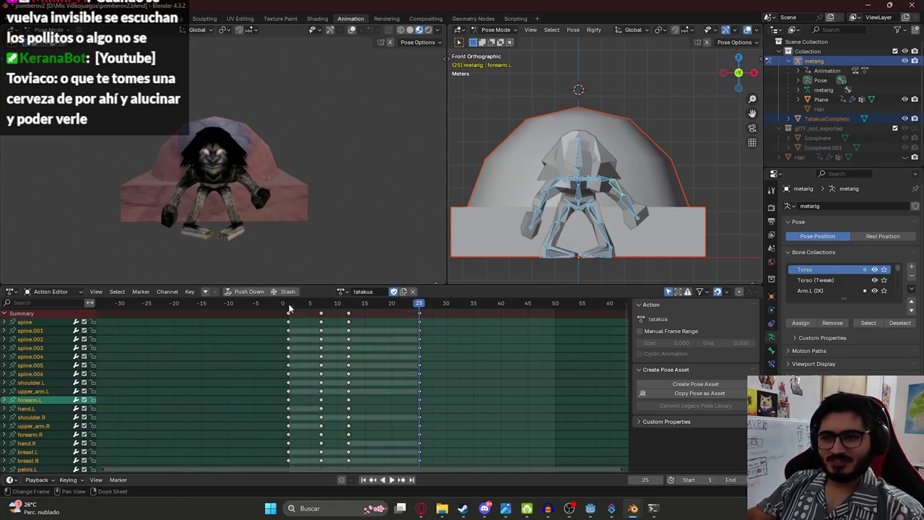
key(space)
key(space)
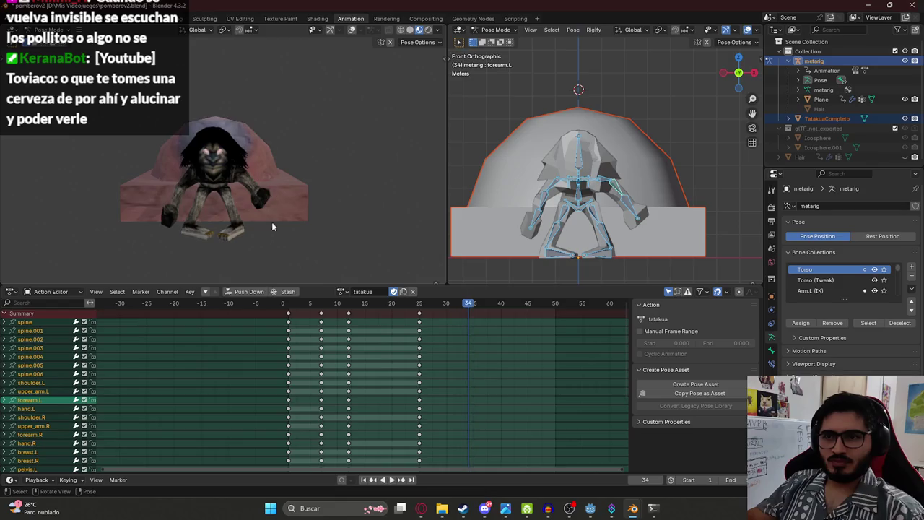
click(288, 312)
key(space)
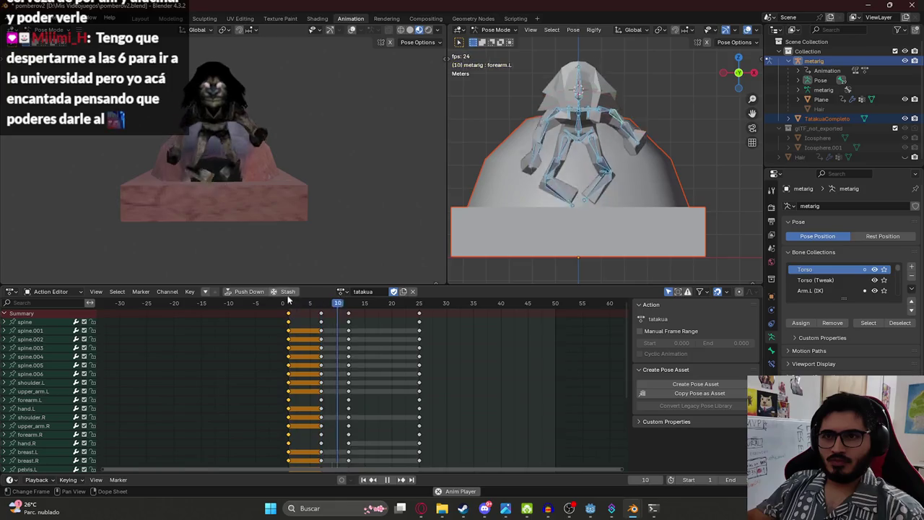
click(288, 293)
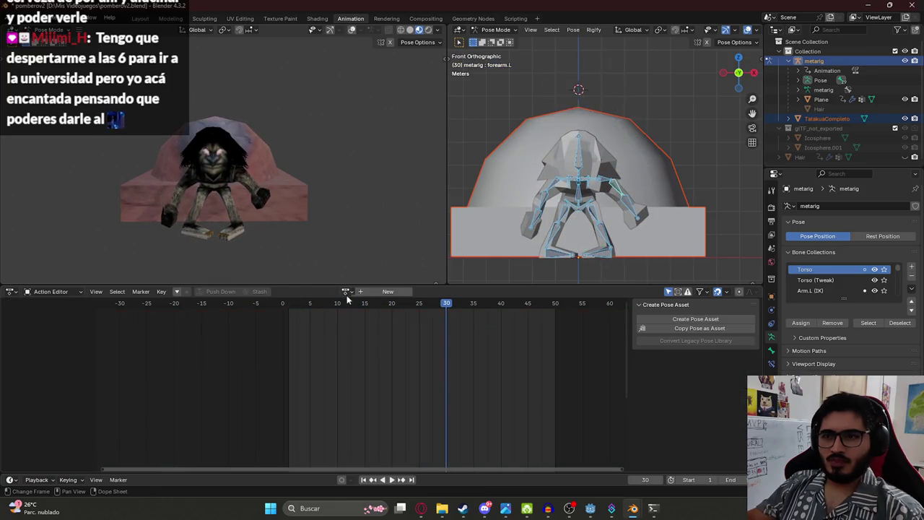
key(ctrl+z)
key(space)
mouse_move(301, 308)
mouse_down()
mouse_move(288, 308)
mouse_move(421, 313)
mouse_move(333, 314)
mouse_move(420, 320)
mouse_up()
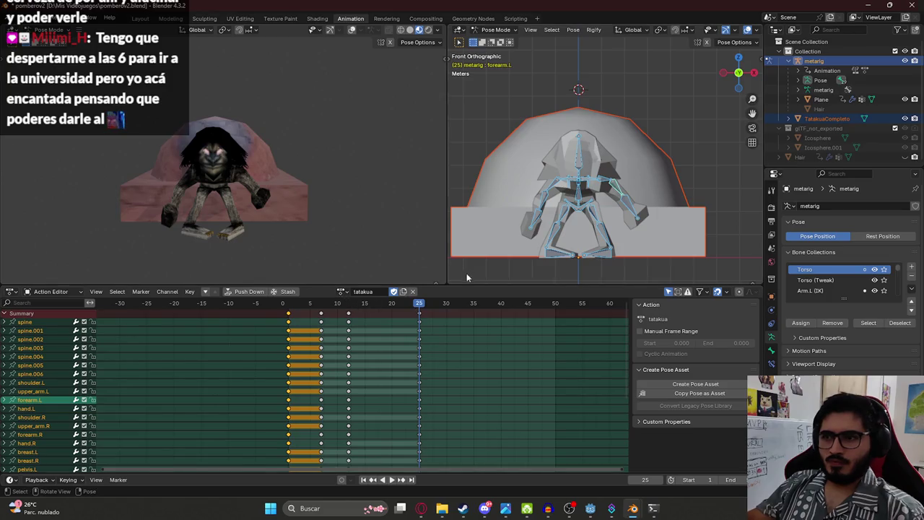
click(446, 303)
Tilt the neck bone spine.006 and keyframe the head tilt at frame 30
click(589, 149)
click(584, 154)
key(r)
click(429, 259)
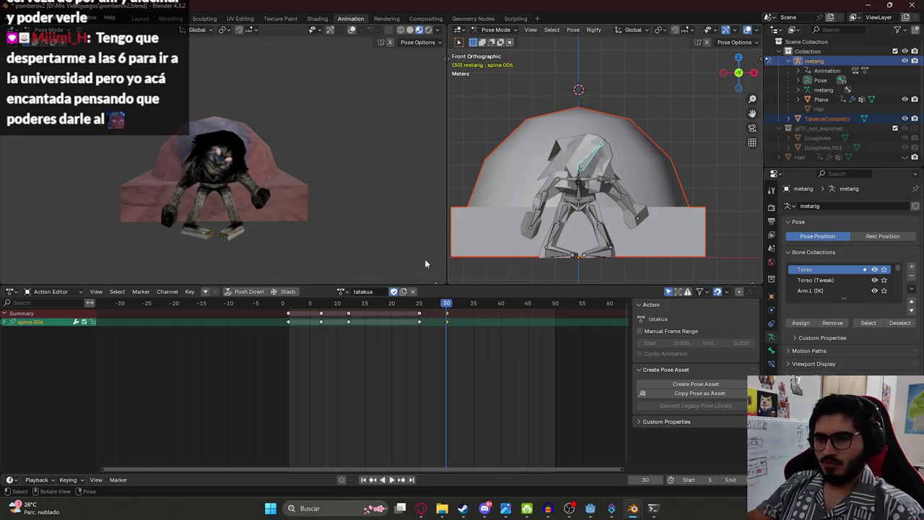
key(i)
Slide the head keyframe later, replay the action, and go to frame 40
key(Right)
key(Right)
key(Right)
drag(447, 319, 504, 316)
key(space)
click(421, 310)
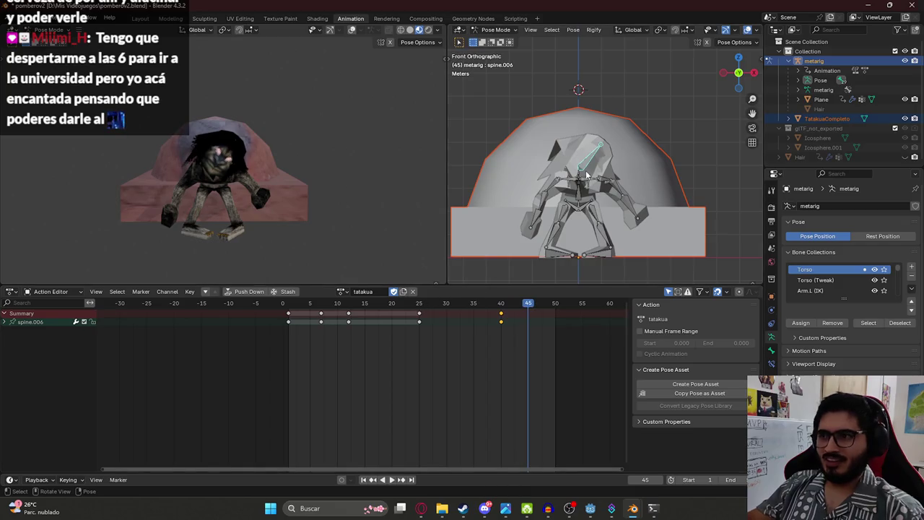
click(501, 303)
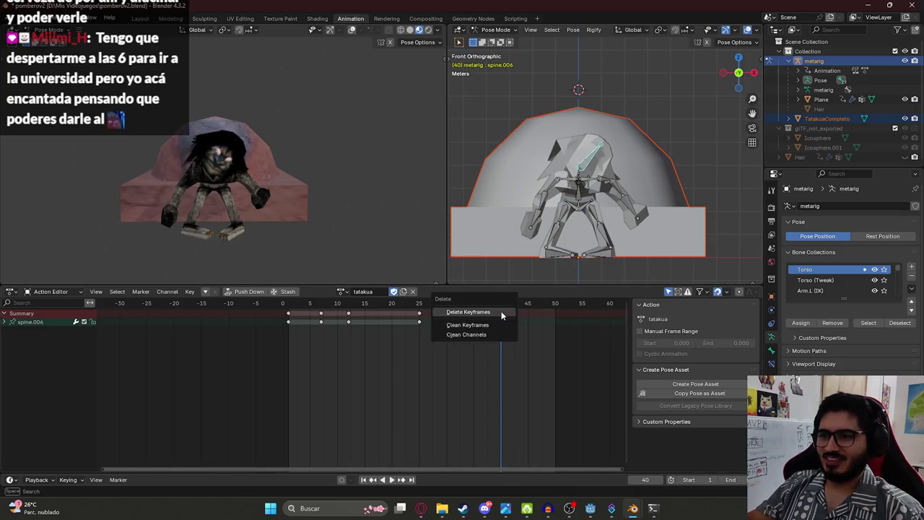
Delete the frame-40 key, rotate spine.005 further there, and preview the tatakua action
key(alt+r)
click(579, 179)
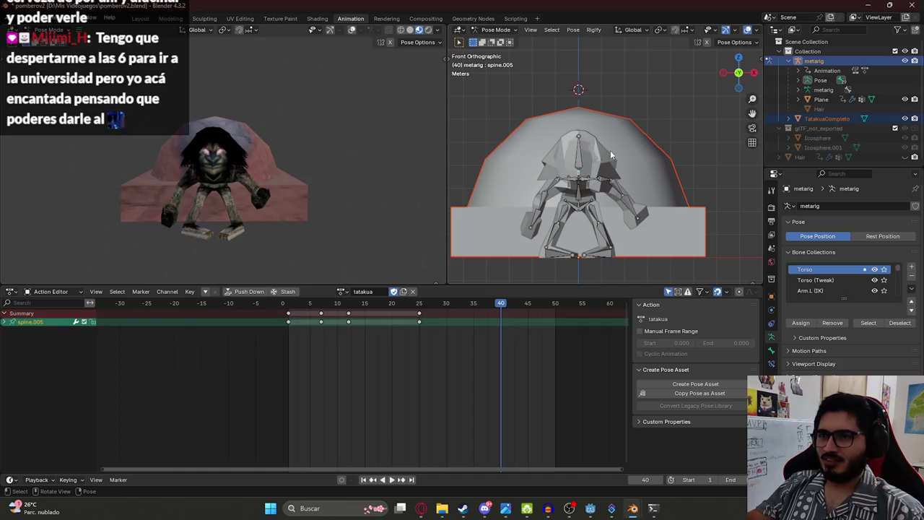
key(r)
click(628, 164)
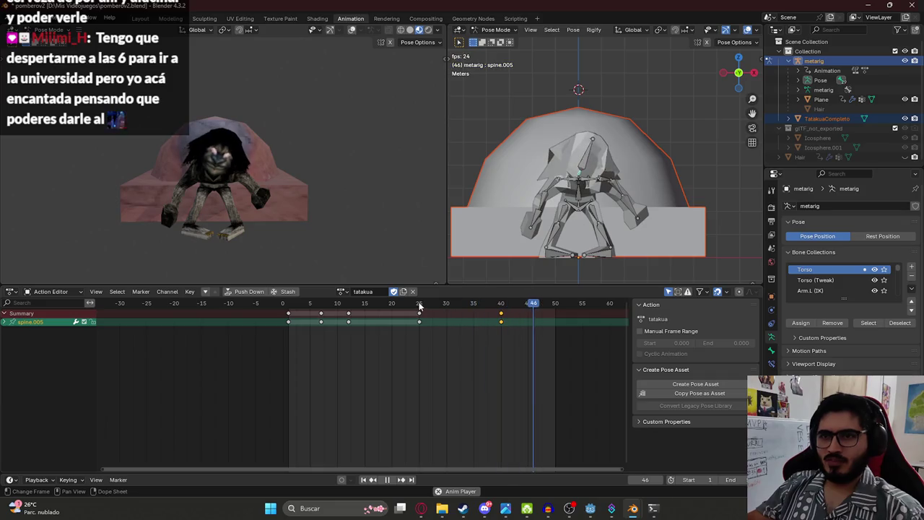
scroll(334, 308, up, 5)
key(space)
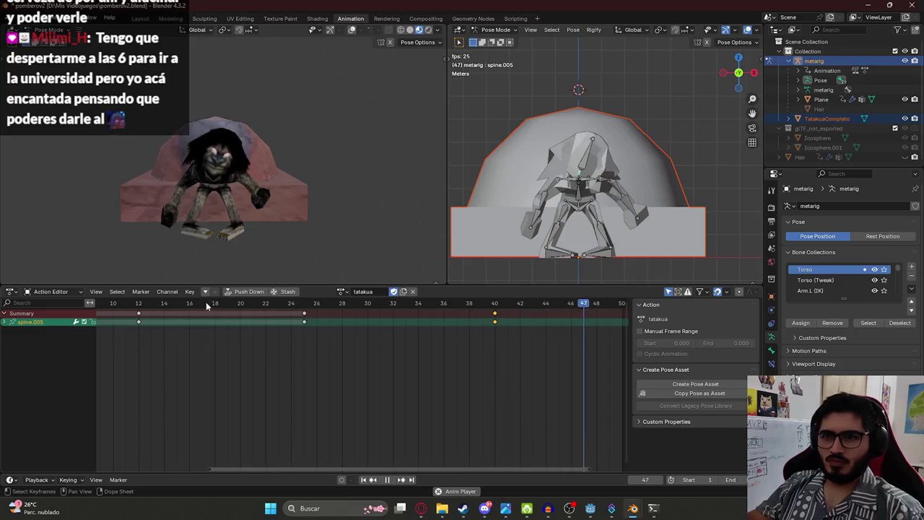
scroll(246, 356, down, 5)
scroll(253, 354, down, 3)
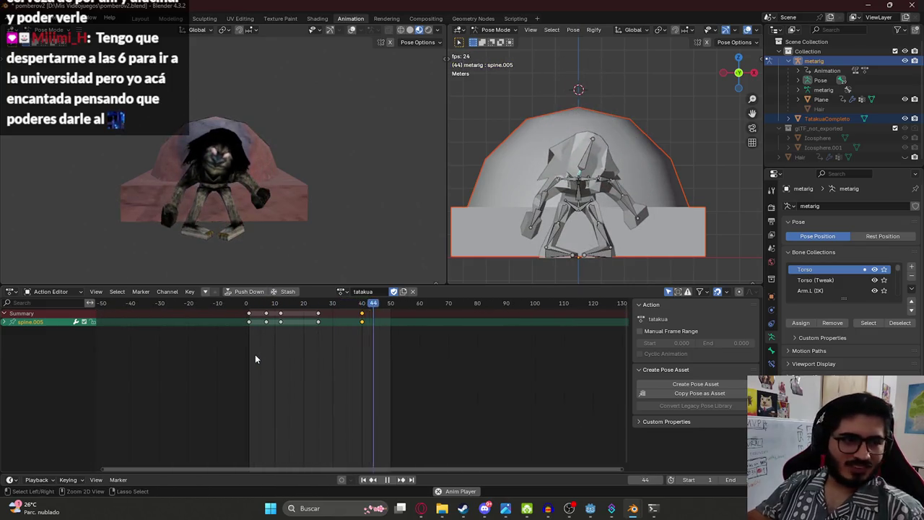
Save pomberov2.blend and replay the tatakua action from frame 1 to review it
key(ctrl+s)
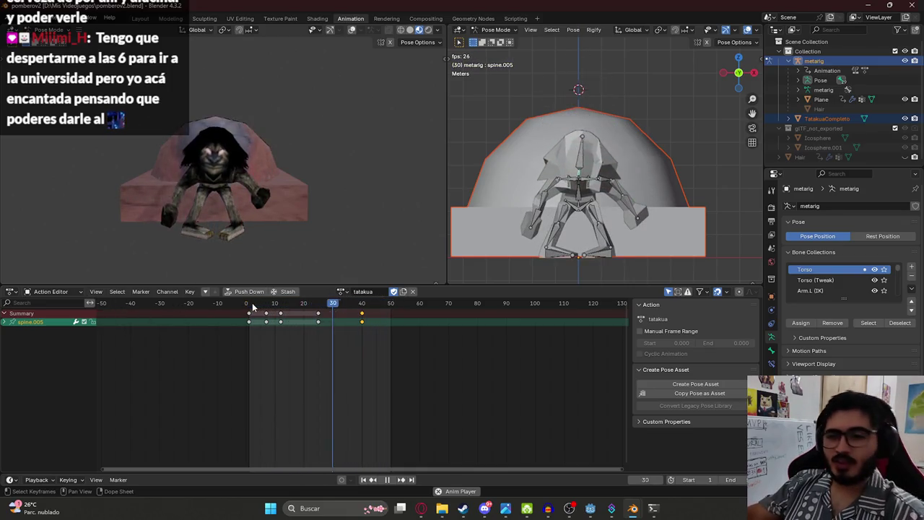
mouse_move(253, 303)
mouse_down()
mouse_move(352, 304)
mouse_move(251, 304)
mouse_move(319, 318)
mouse_up()
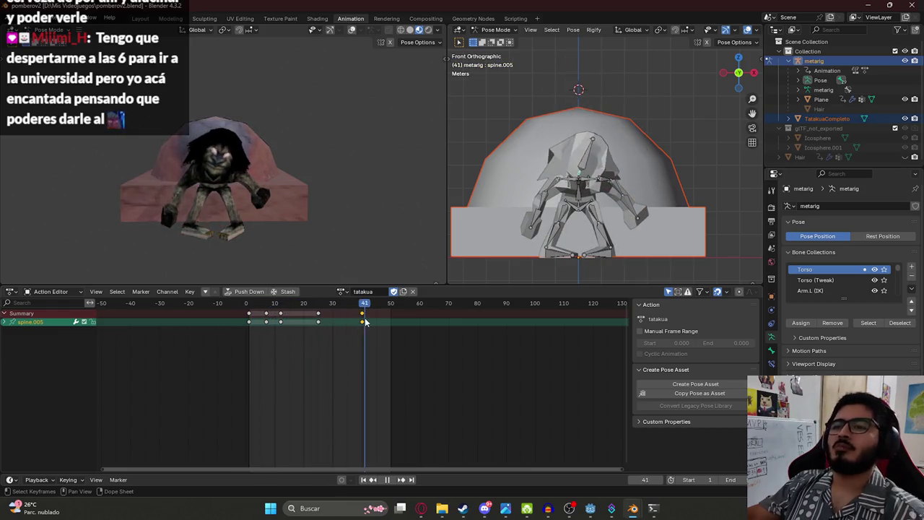
key(Escape)
key(space)
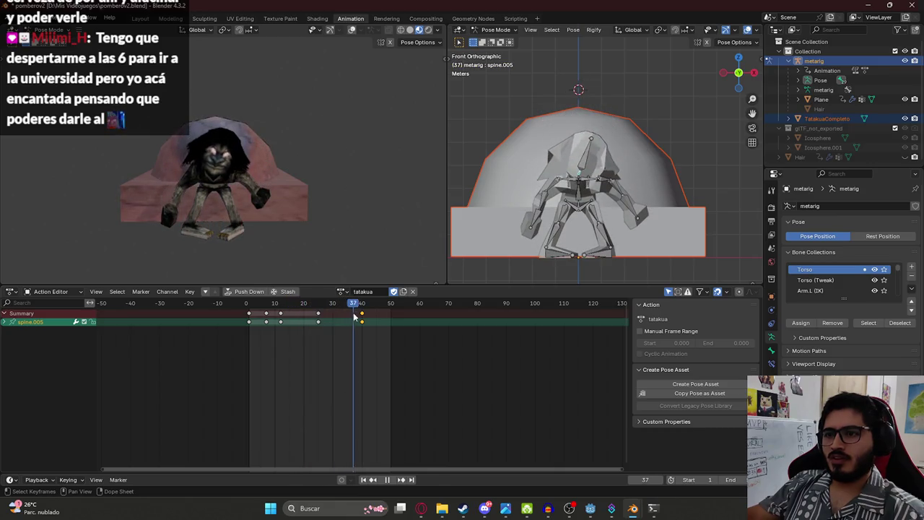
key(Escape)
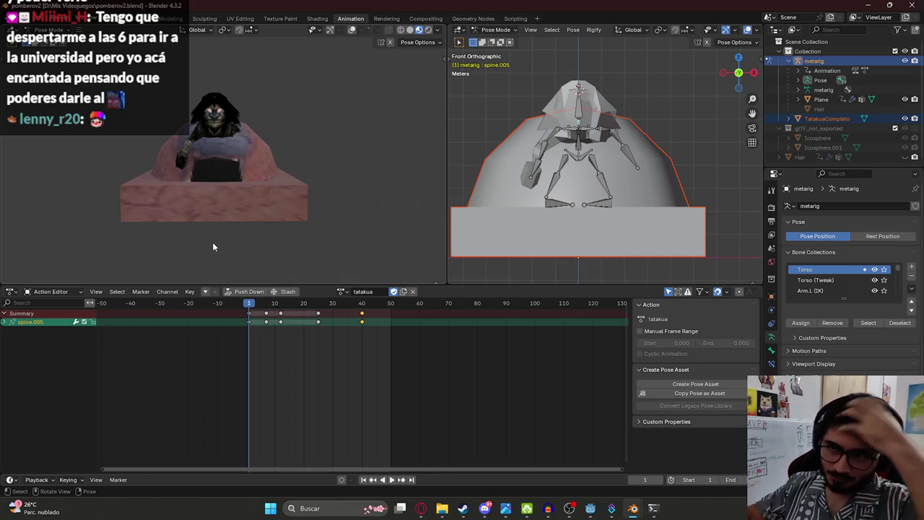
key(space)
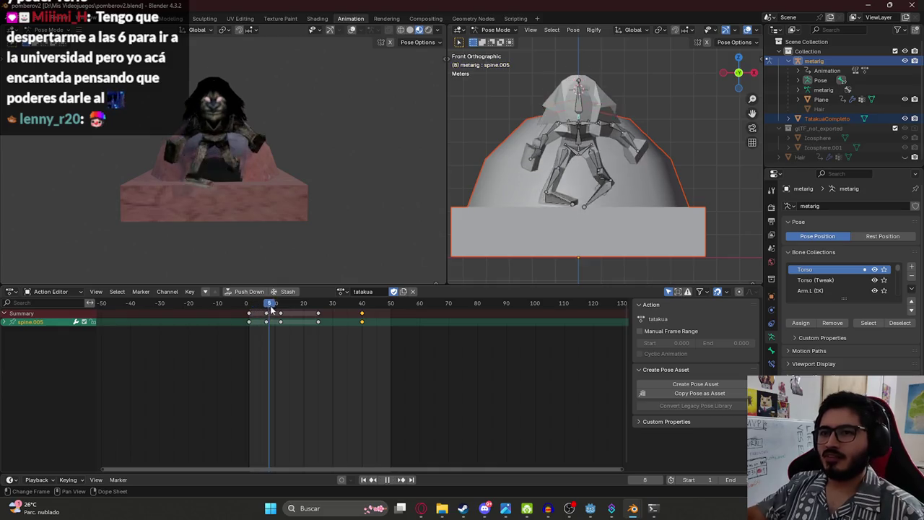
Scrub the action to frame 39 and back to frame 1, then save pomberov2.blend again
drag(316, 312, 361, 317)
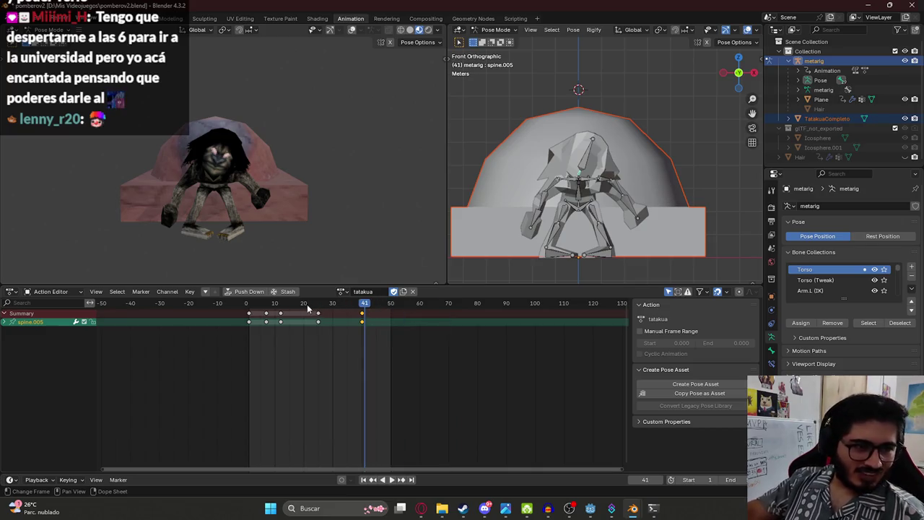
mouse_move(256, 310)
mouse_down()
mouse_move(249, 305)
mouse_move(360, 304)
mouse_move(246, 303)
mouse_move(327, 302)
mouse_up()
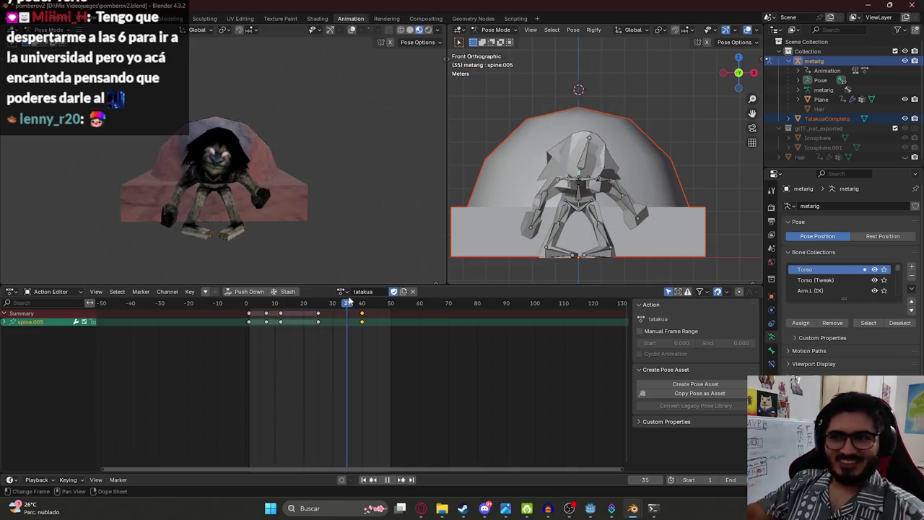
key(ctrl+s)
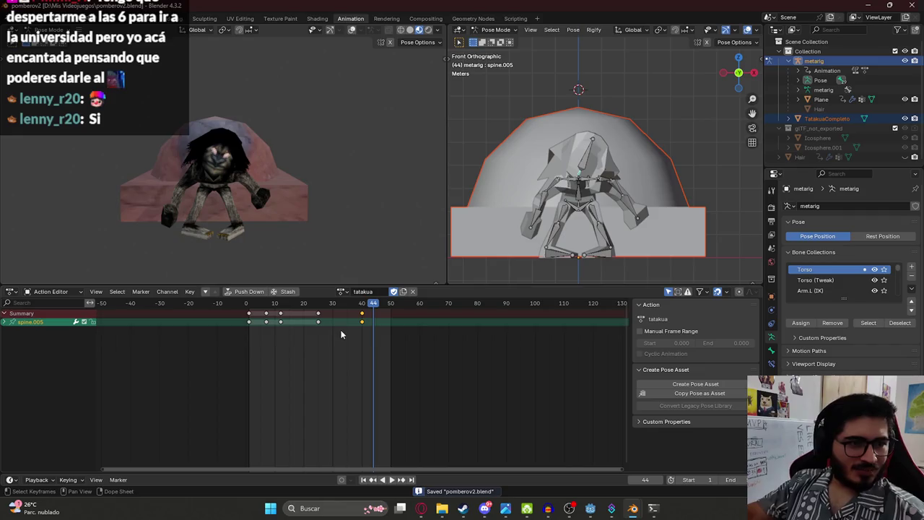
click(422, 509)
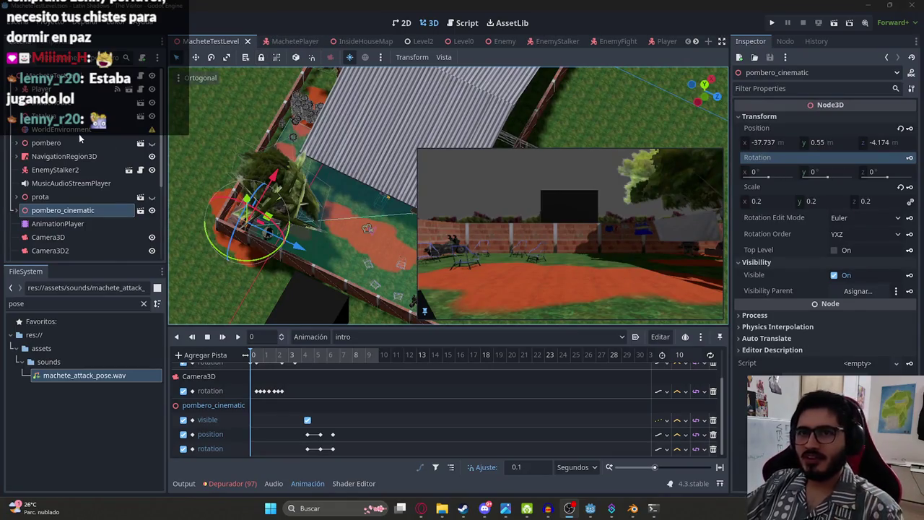
Quick-load PomberoFight.tres into the WorldEnvironment node and run the MacheteTestLevel scene
click(78, 129)
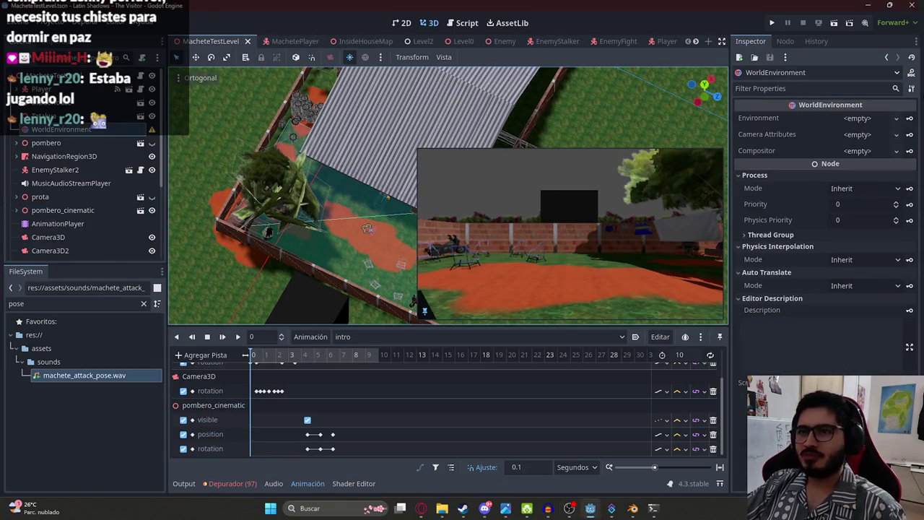
click(845, 118)
click(872, 150)
scroll(445, 329, down, 1)
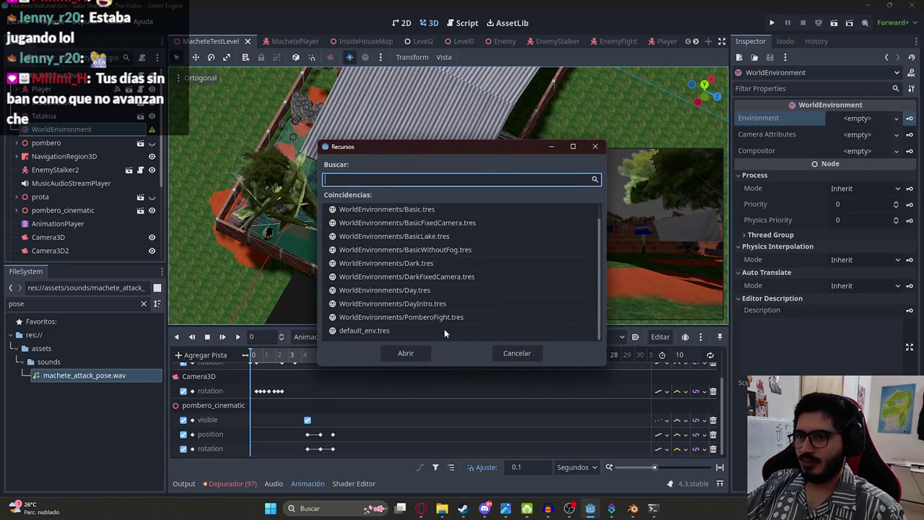
double_click(400, 317)
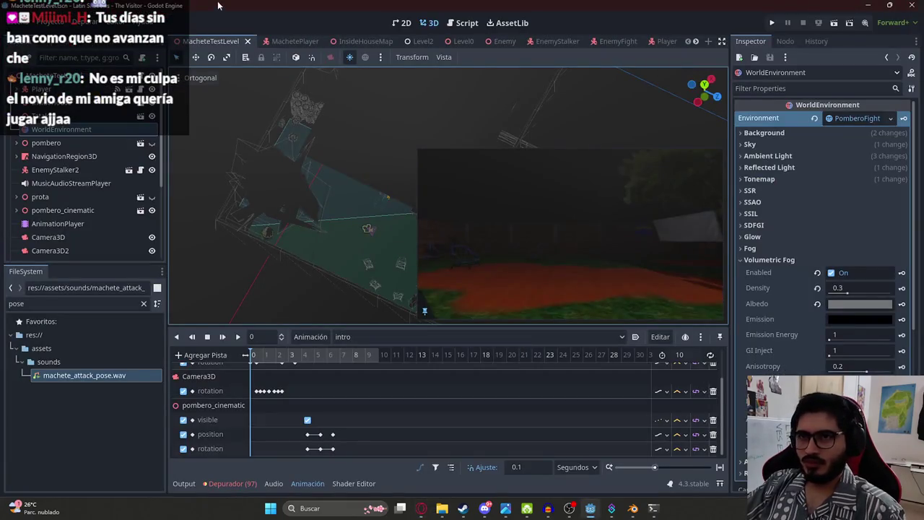
right_click(209, 34)
click(239, 125)
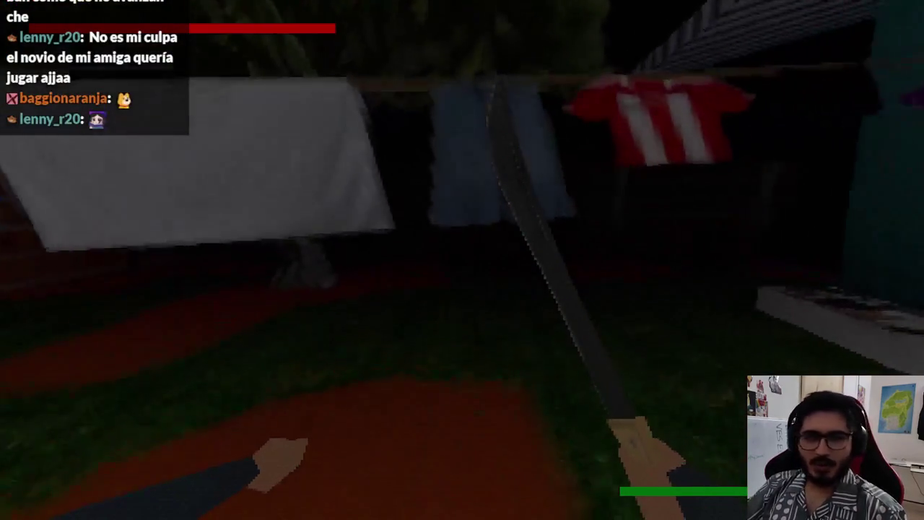
Walk toward the yard tree and swing the machete at the pombero nine times until it dies
key(w)
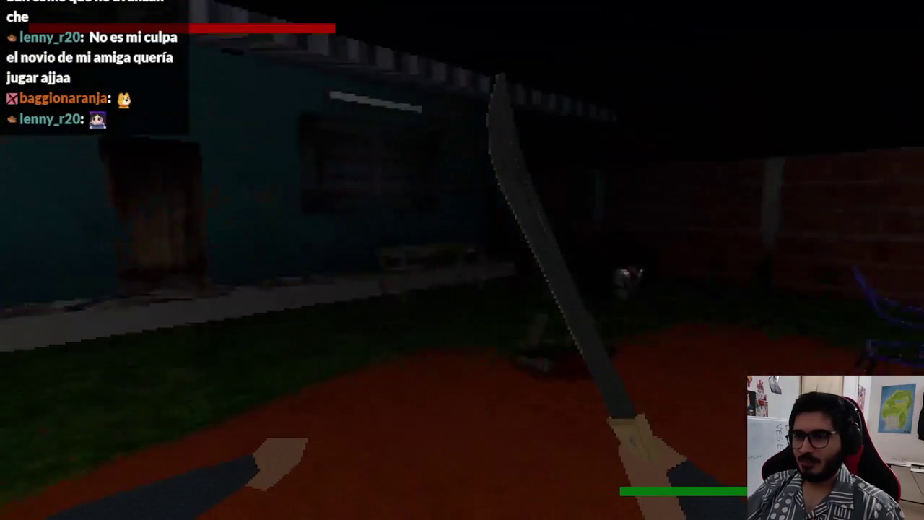
click(462, 259)
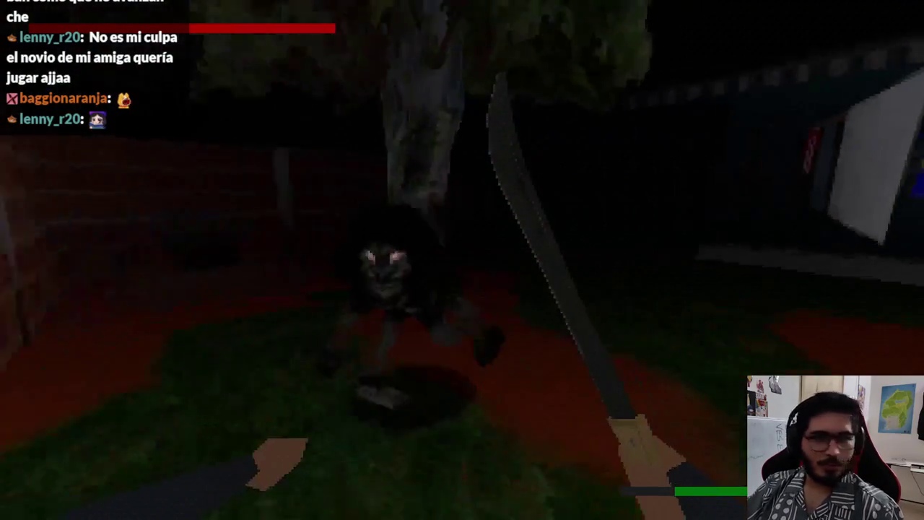
click(462, 260)
click(462, 260)
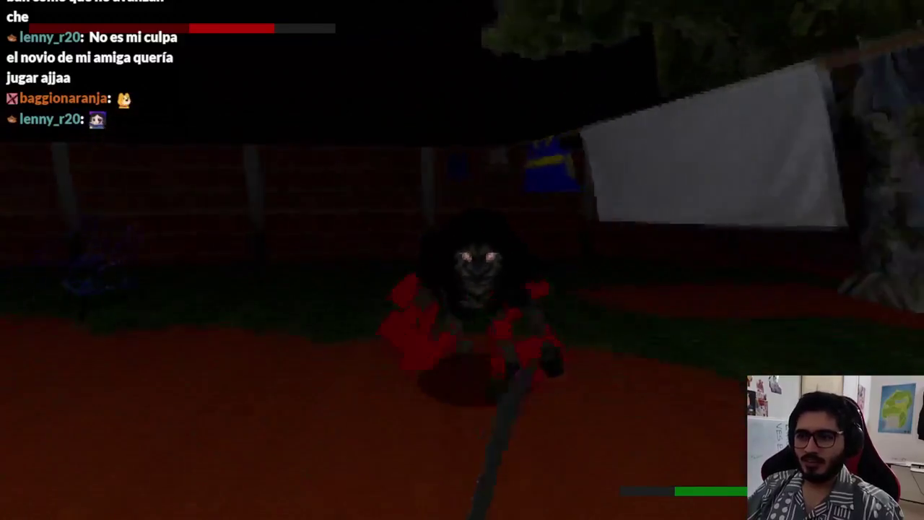
click(461, 259)
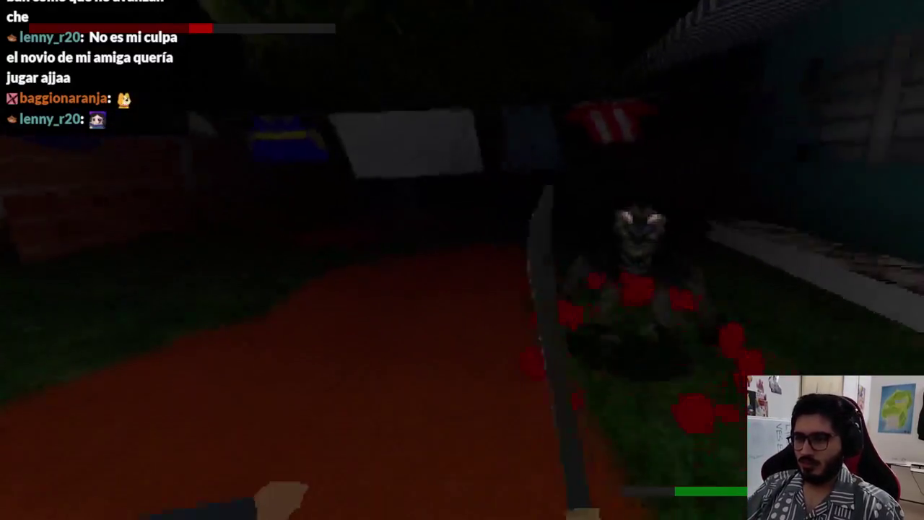
click(462, 260)
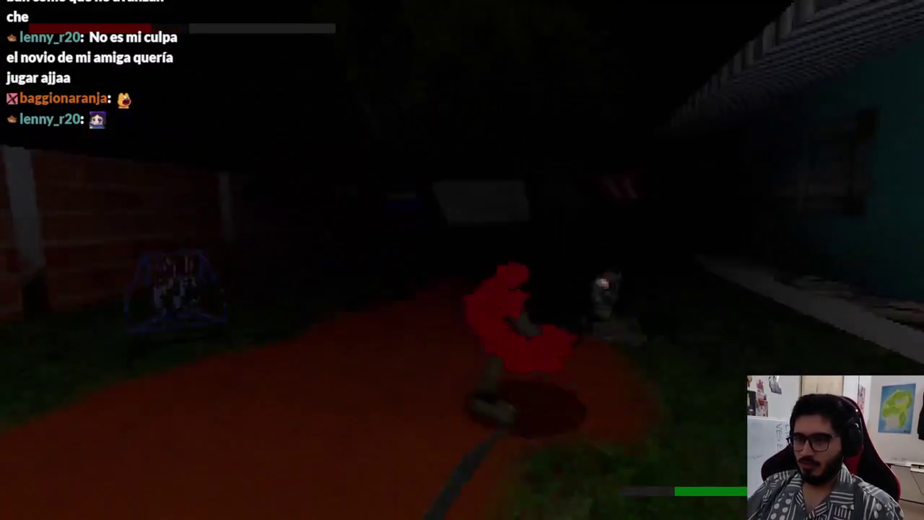
click(462, 259)
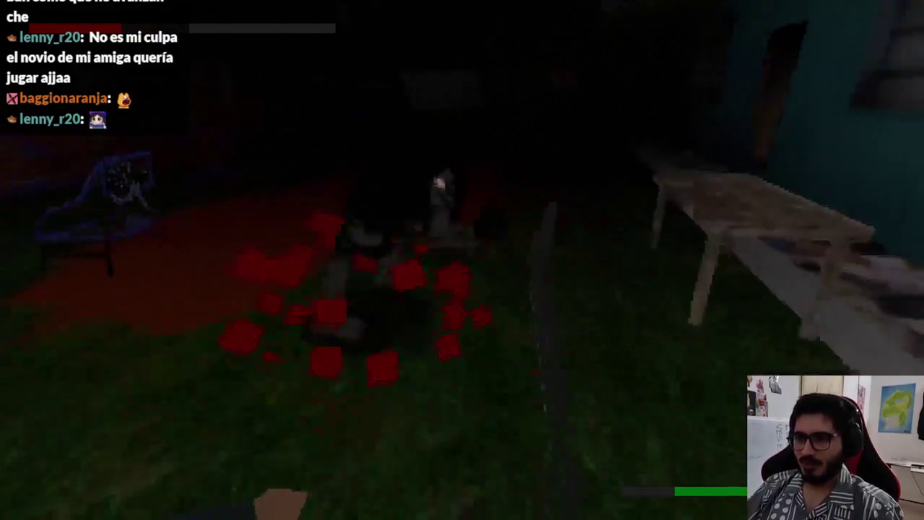
click(462, 260)
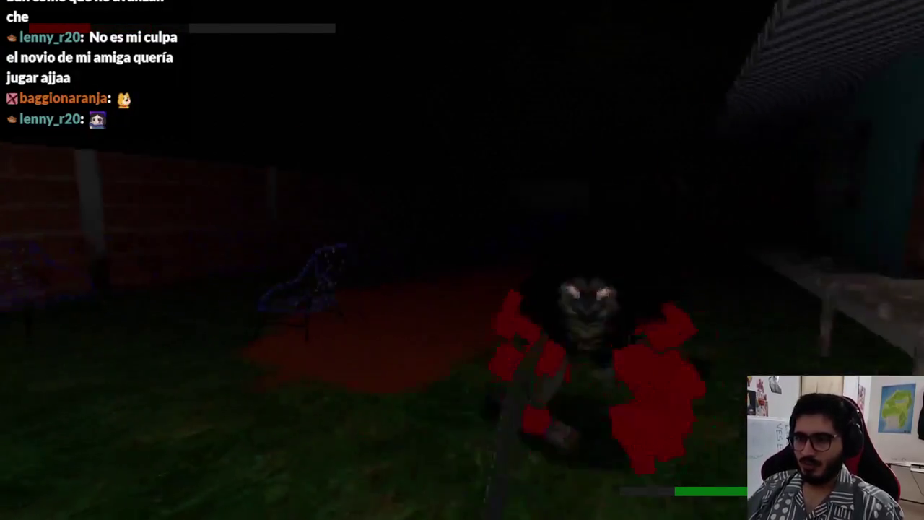
click(462, 260)
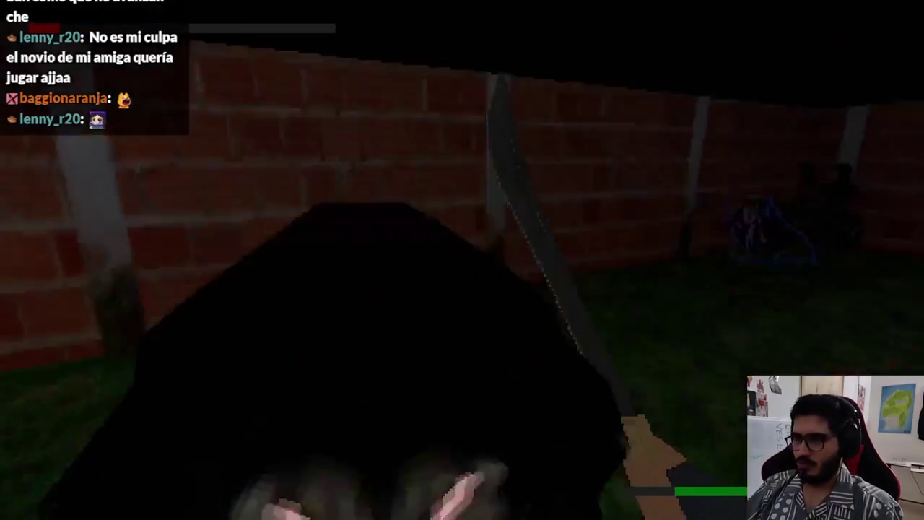
click(462, 260)
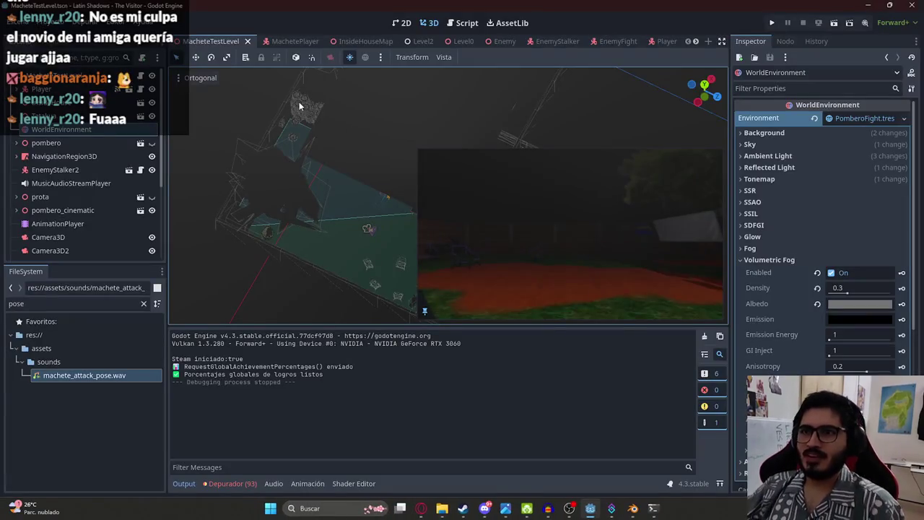
Reload the saved MacheteTestLevel scene and relaunch the game with F5
right_click(217, 45)
click(253, 120)
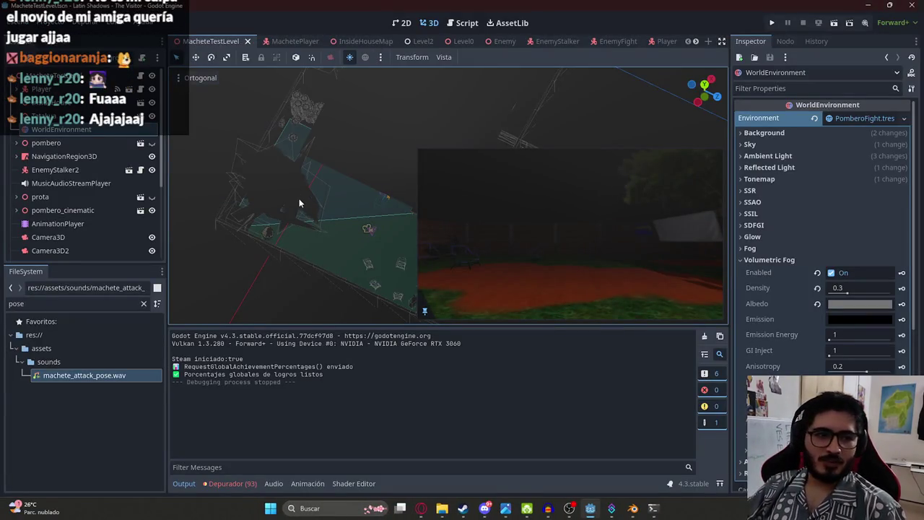
key(F5)
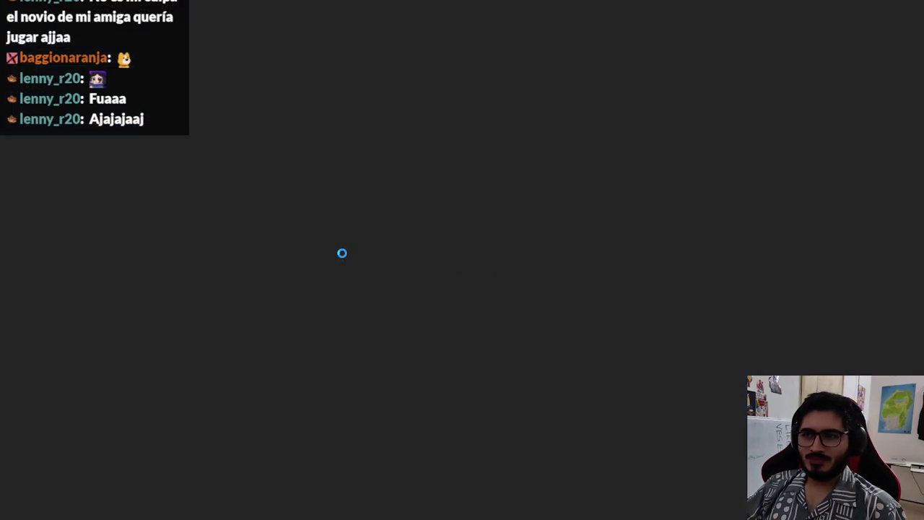